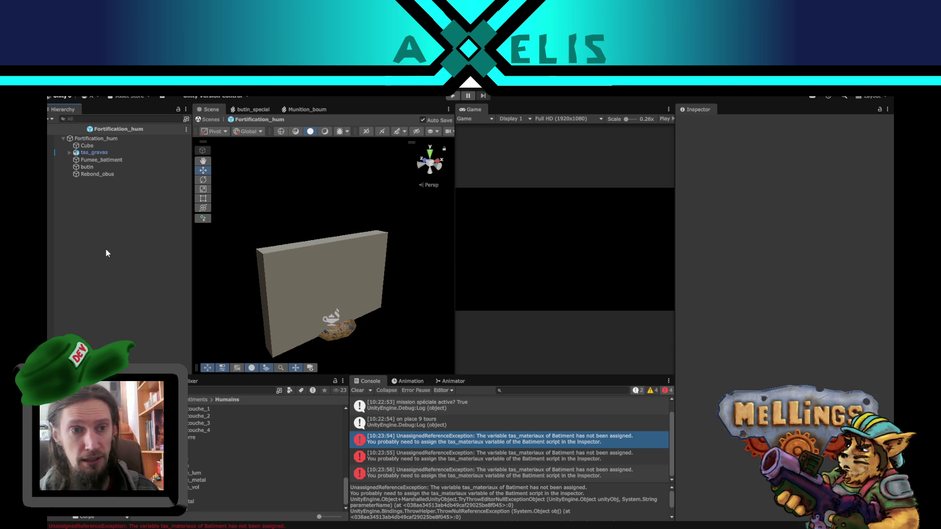
Step: Exit the Fortification_hum prefab back to the Intro scene and run the game in Play mode
click(48, 130)
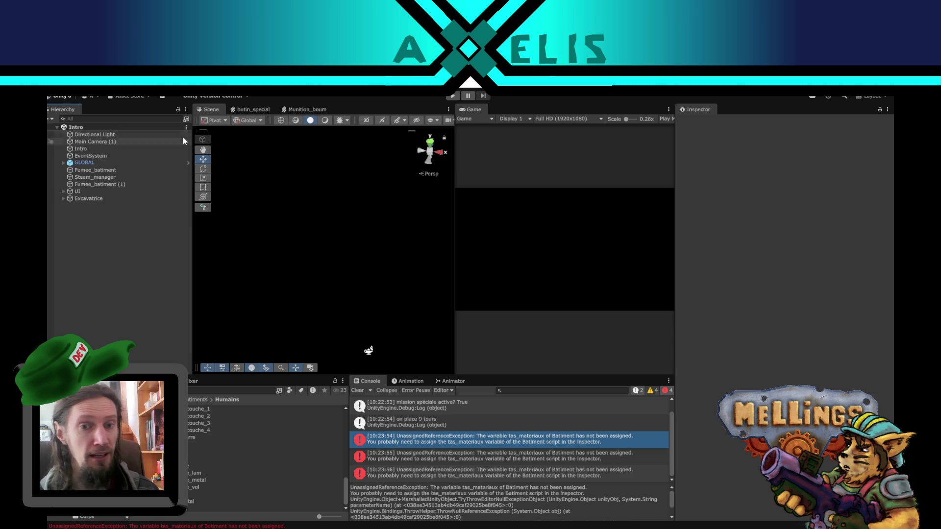
click(452, 96)
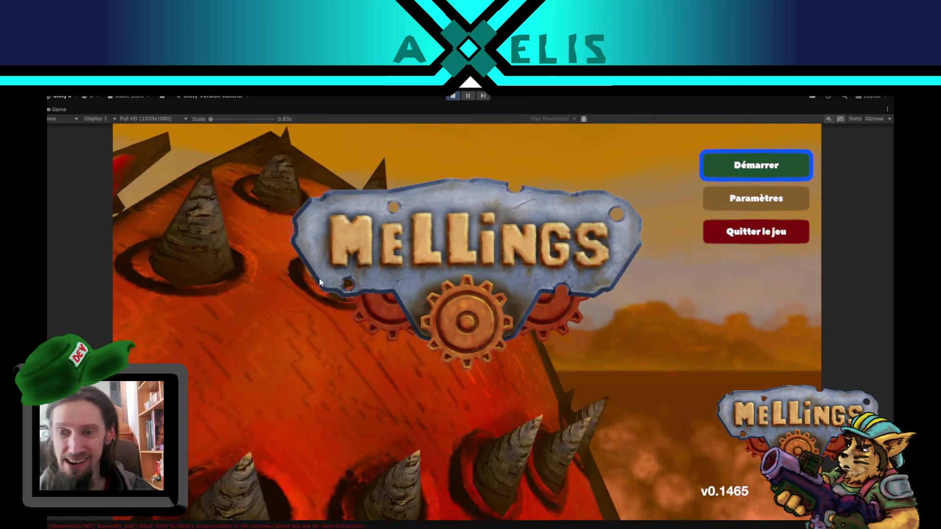
Step: Start the game with Démarrer and glance at the mission setup panel before closing it
click(754, 165)
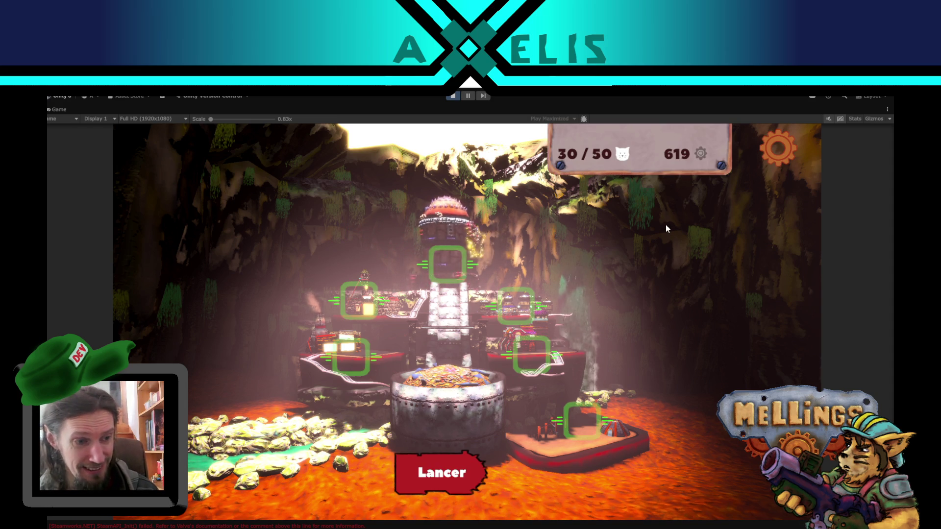
click(451, 468)
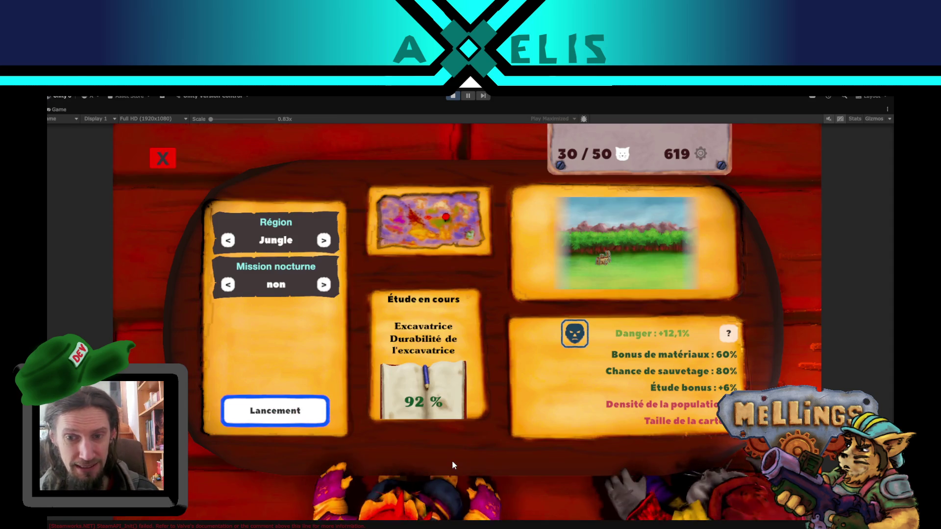
click(163, 157)
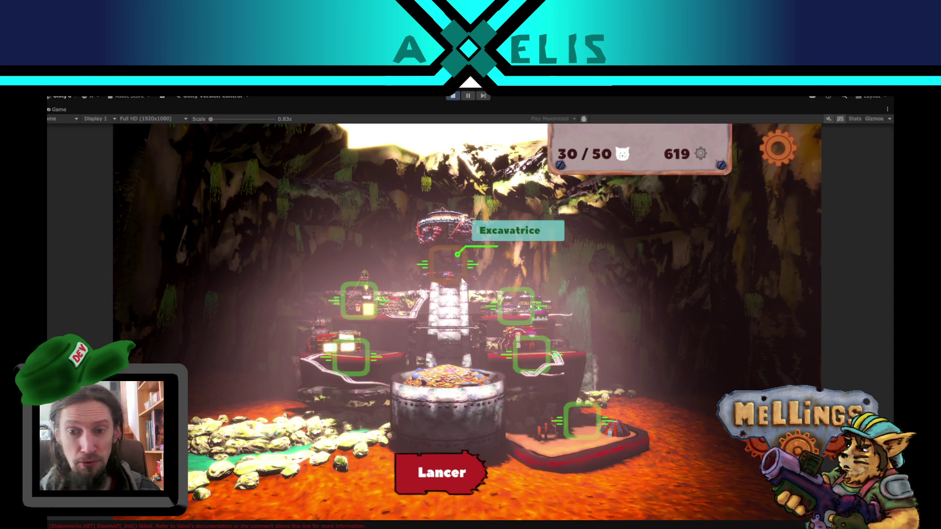
Step: Buy the Attaque de capitale Humaine upgrade in the Loge des espions for 250 materials
click(514, 309)
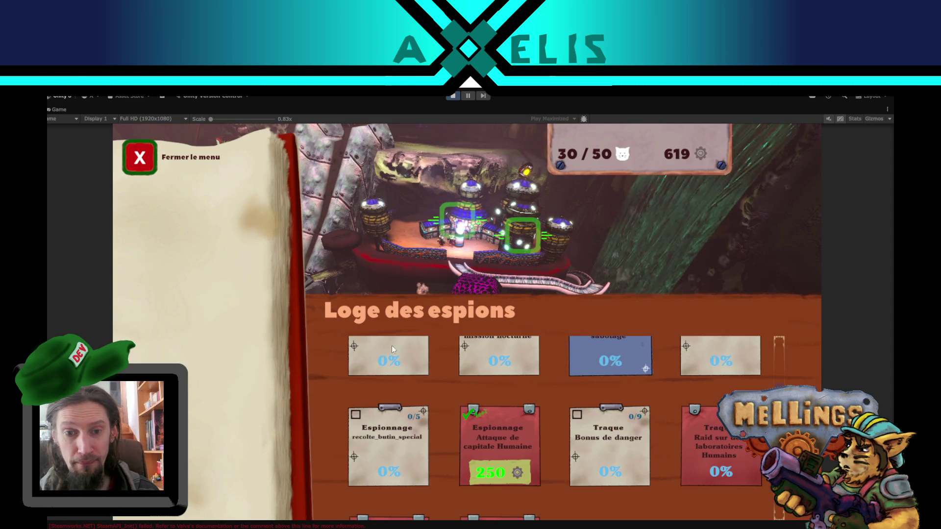
click(493, 431)
click(393, 466)
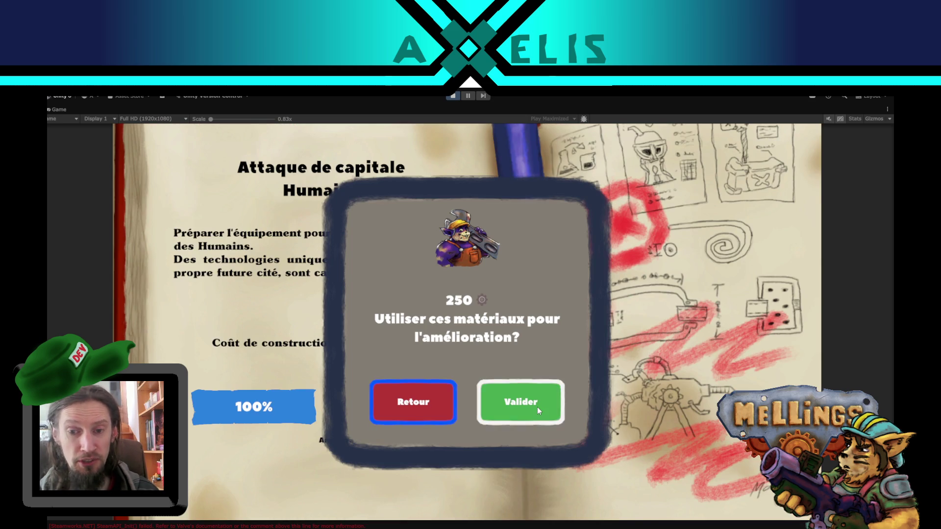
click(537, 407)
Step: Close the Loge des espions and activate the special mission from the launch panel
click(137, 155)
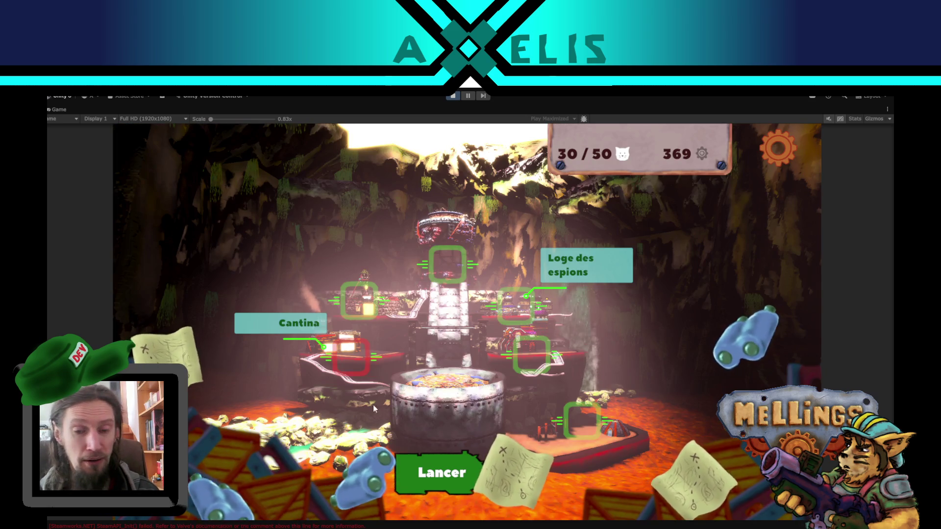
click(441, 472)
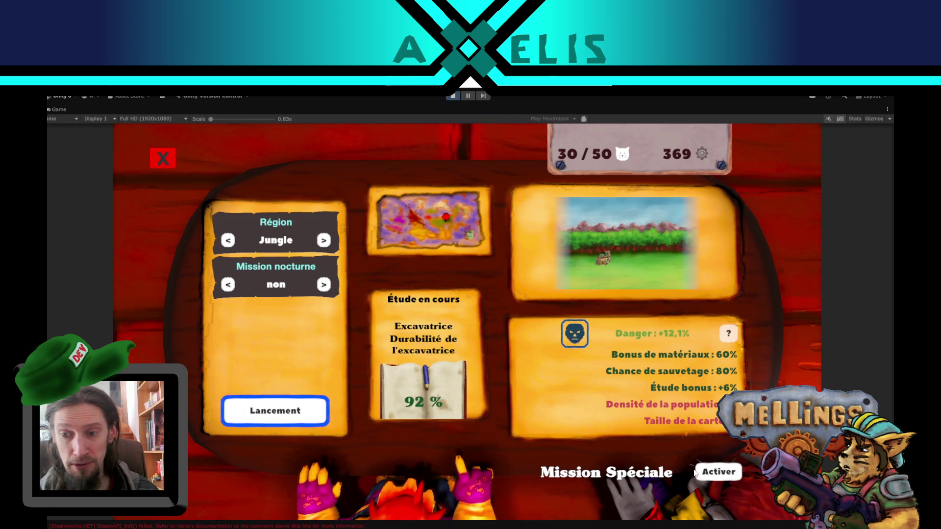
click(705, 472)
Step: Launch the Jungle mission, turn the turret left with Z, then open the pause menu
click(280, 417)
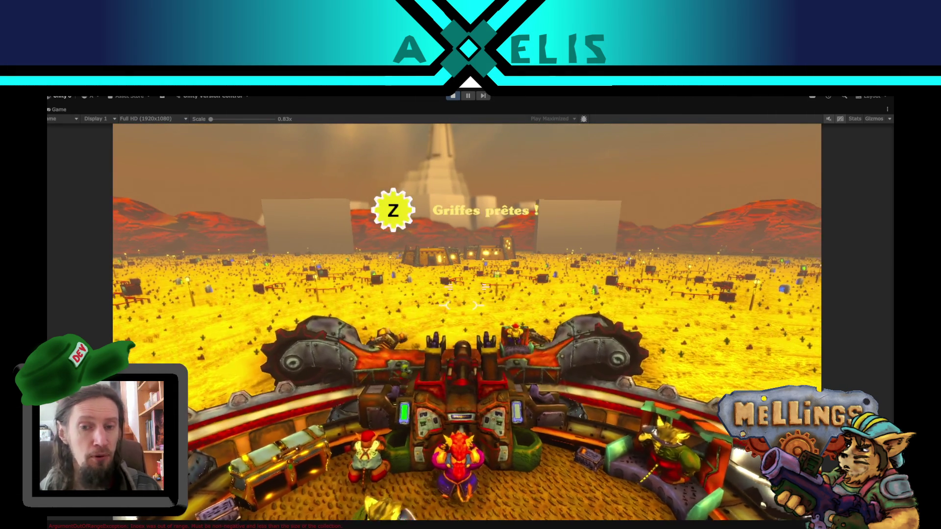
key(z)
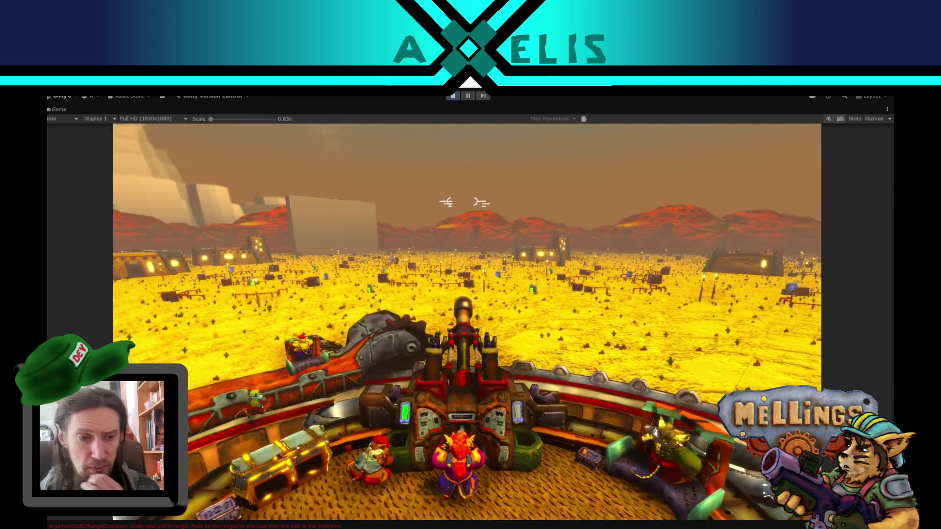
key(Escape)
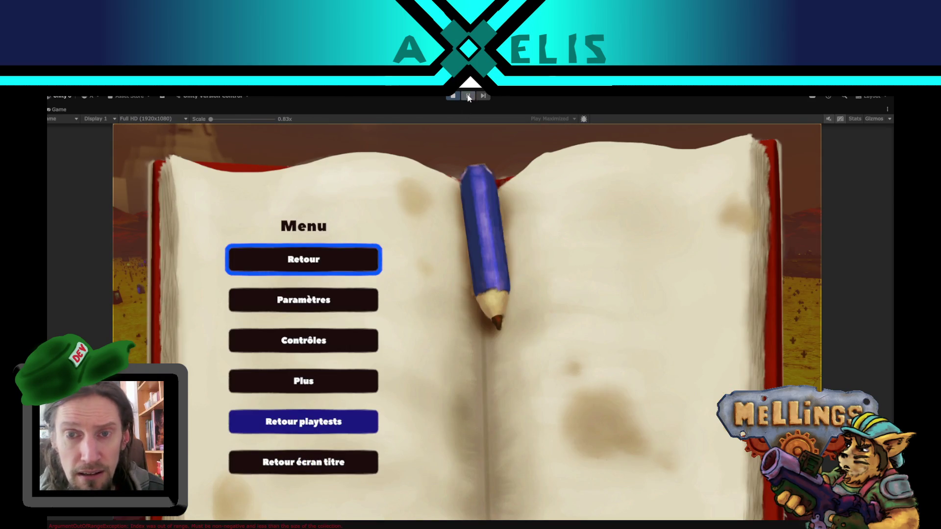
click(468, 97)
click(407, 444)
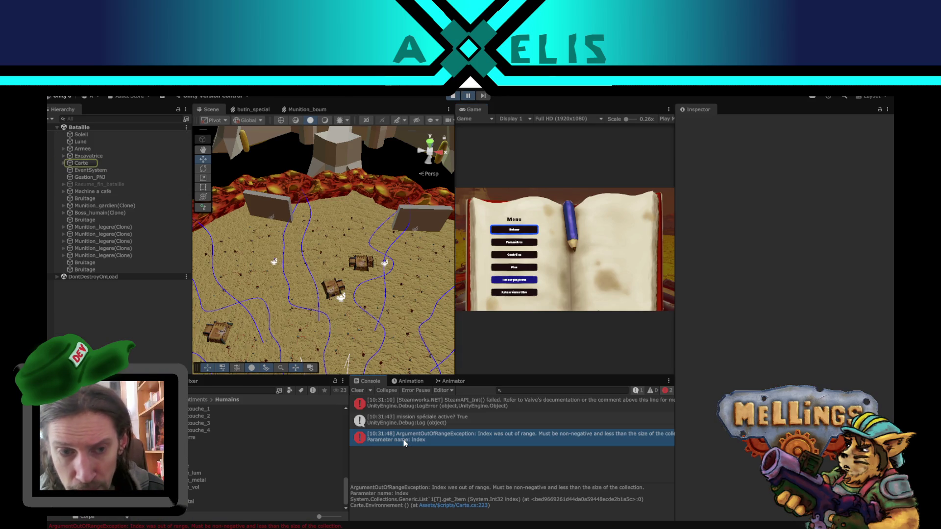
click(481, 406)
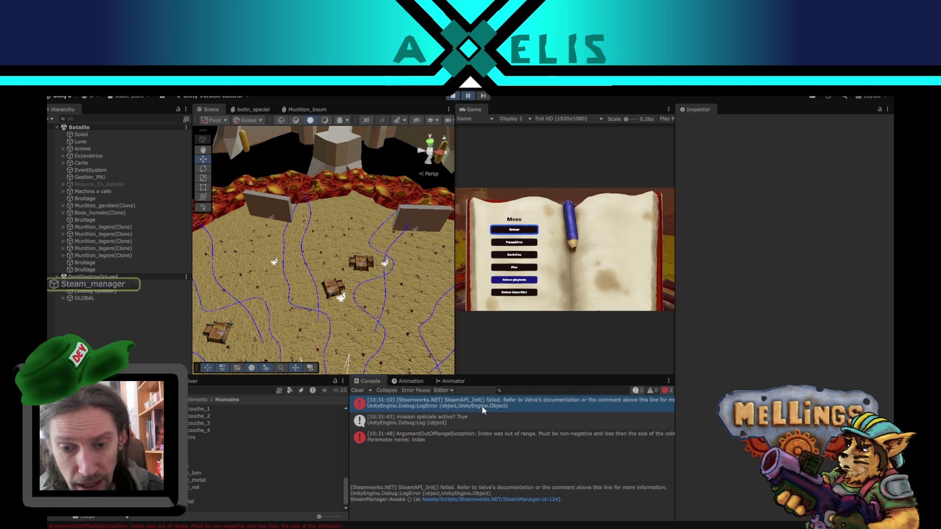
click(469, 433)
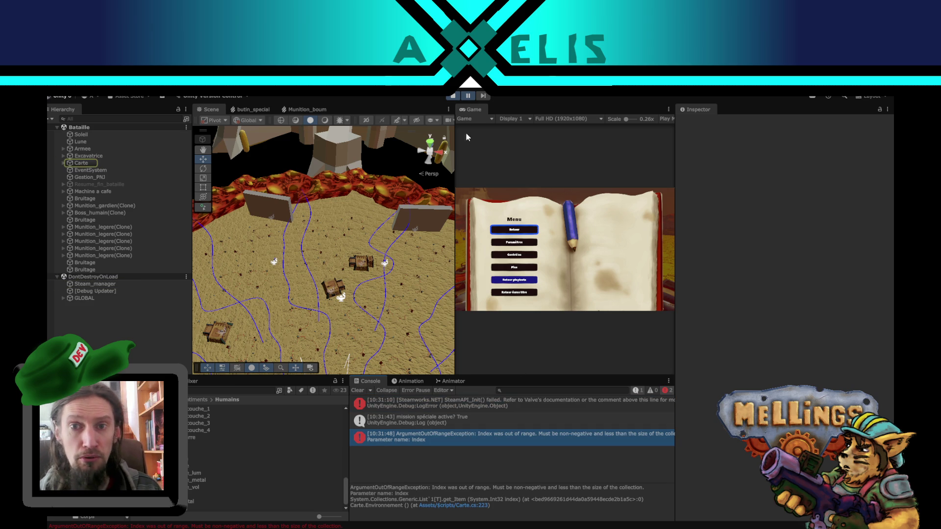
click(469, 96)
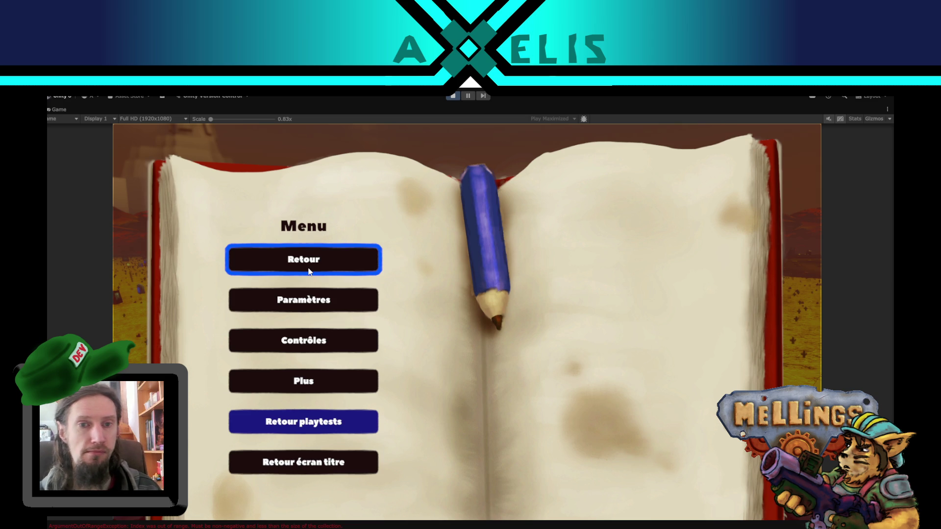
Step: Resume the battle, load the heavy cannon with Q and fire two shots at the fortification
click(308, 269)
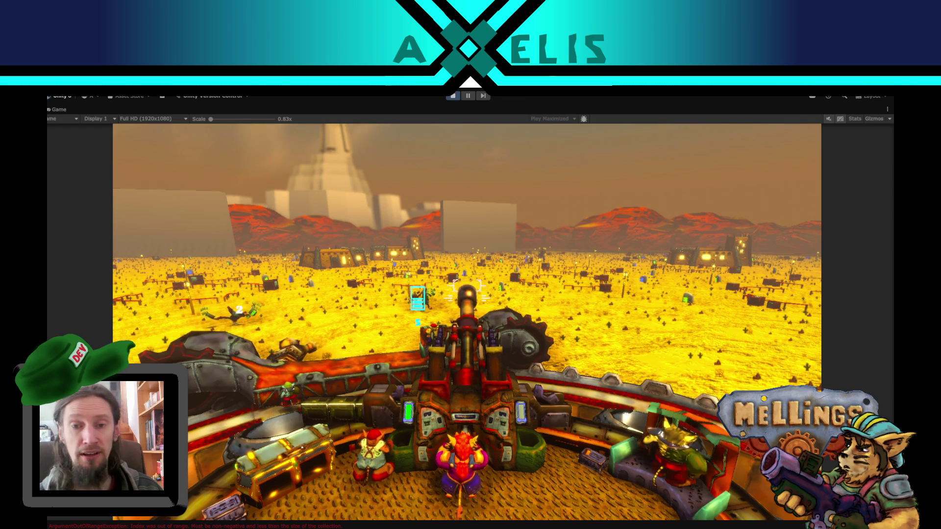
key(q)
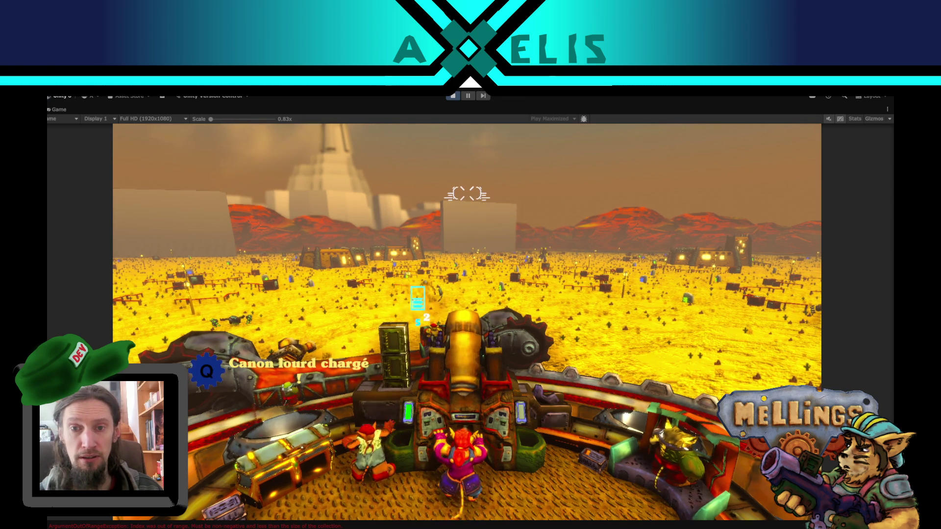
click(467, 200)
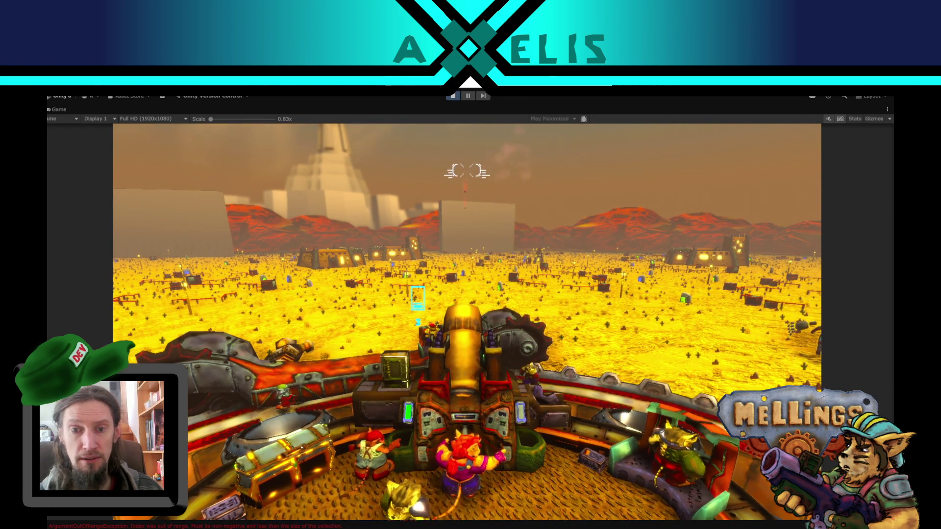
click(467, 174)
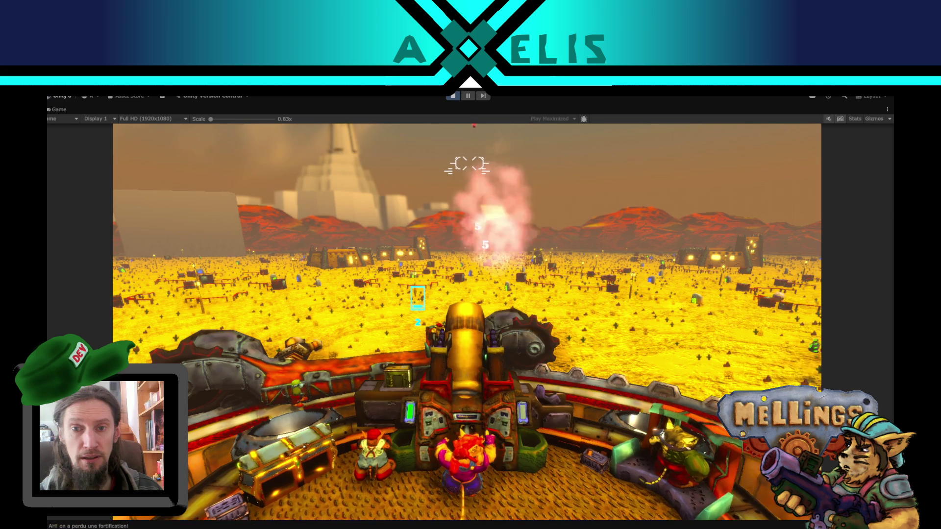
Step: Pause and view the stack trace of 'AH! on a perdu une fortification!' in the Console, then resume
key(Escape)
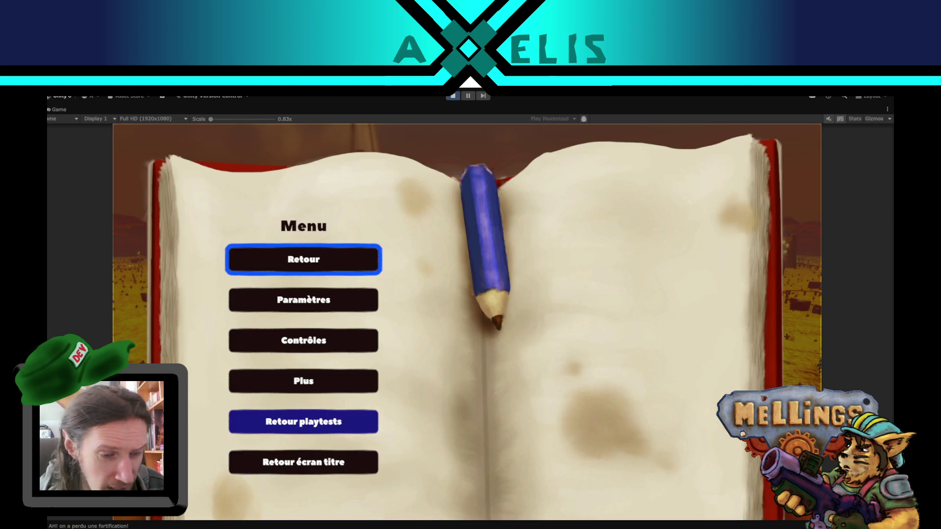
click(104, 526)
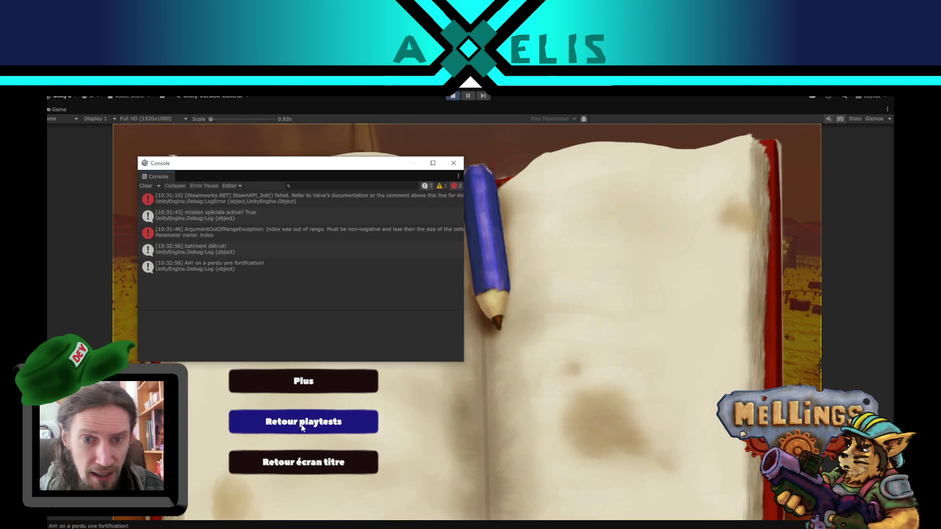
click(259, 272)
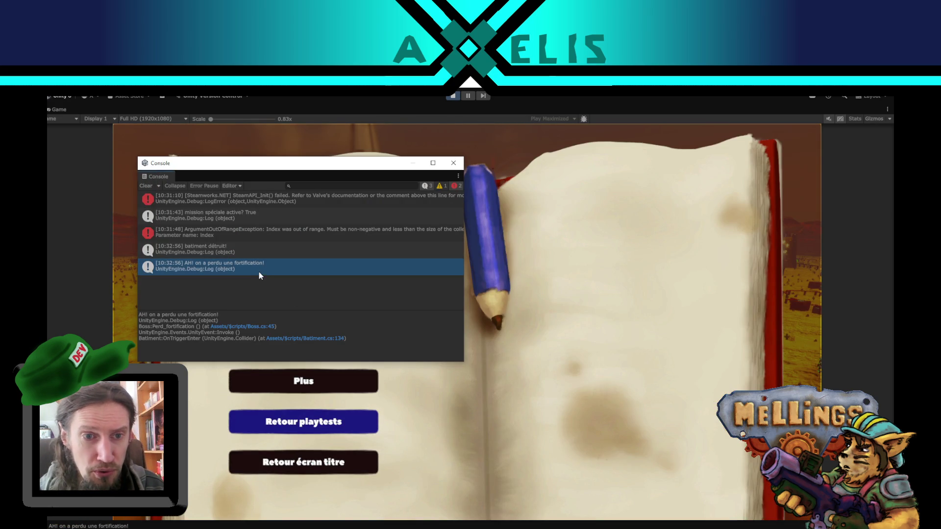
click(454, 163)
click(320, 257)
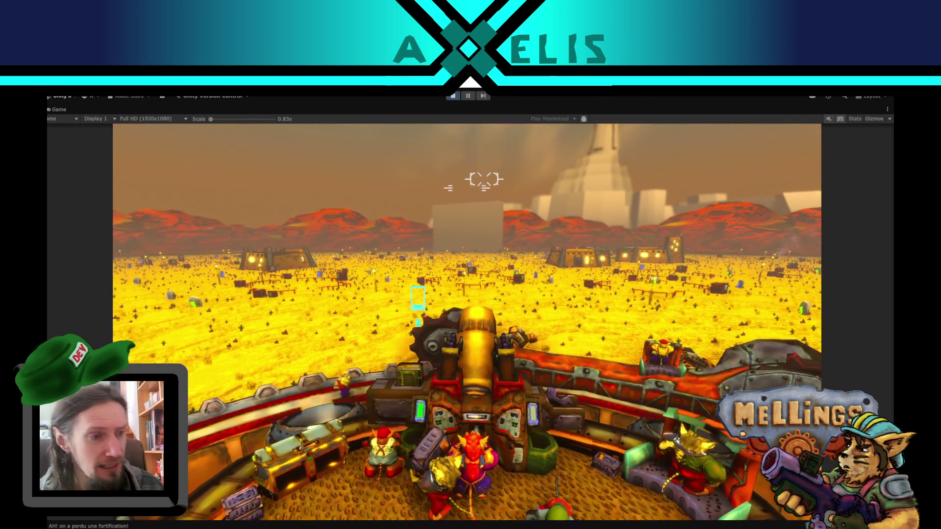
Step: Fire the cannon twice with Space, then pause and stop Play mode
key(space)
key(space)
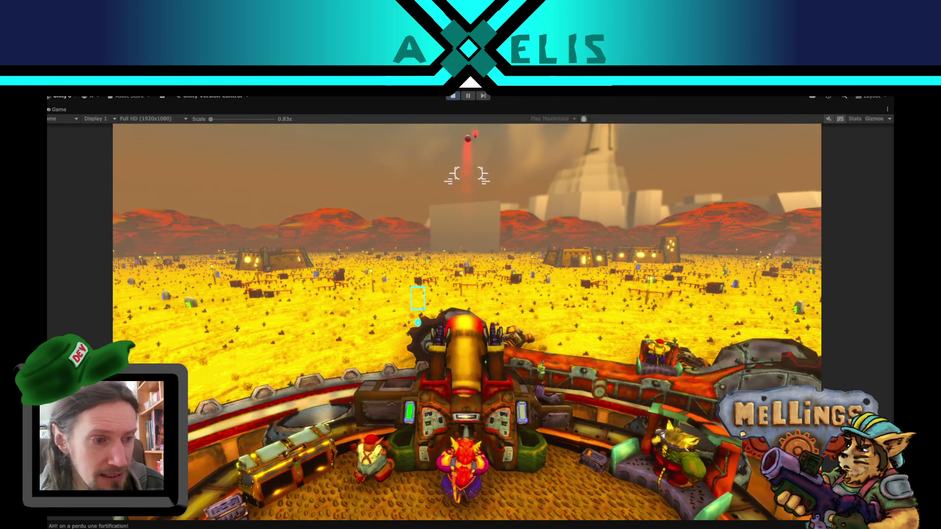
key(space)
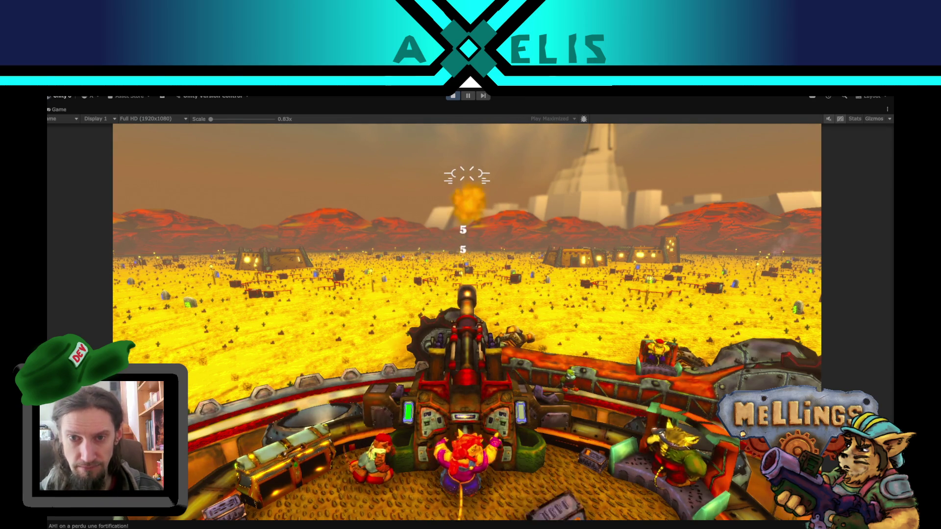
key(Escape)
click(453, 96)
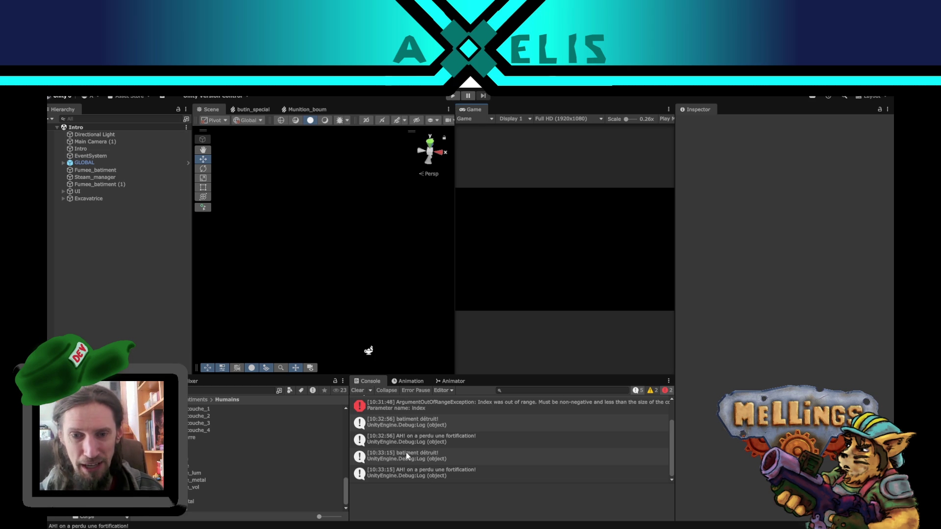
Step: Clear all messages from the Unity Console
scroll(410, 438, up, 2)
scroll(401, 418, down, 2)
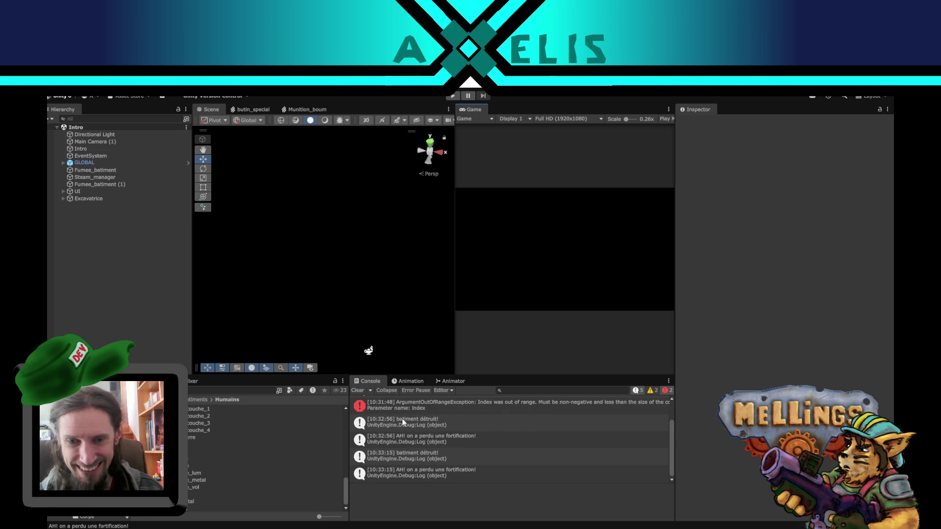
click(362, 392)
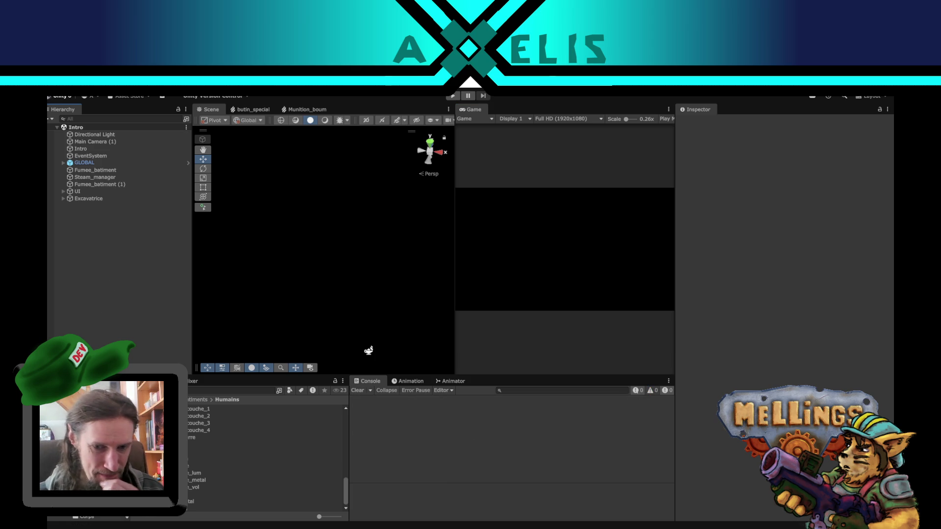
key(alt+Tab)
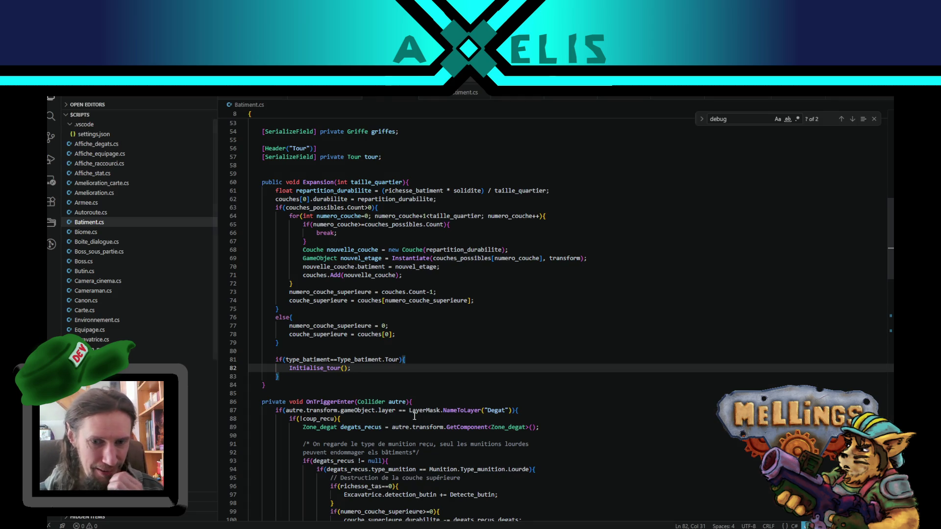
click(301, 380)
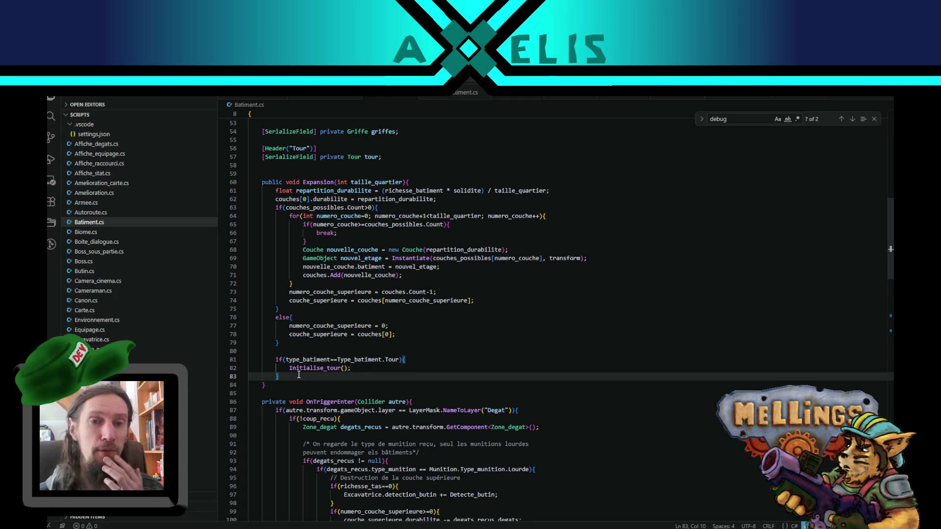
scroll(369, 311, up, 1)
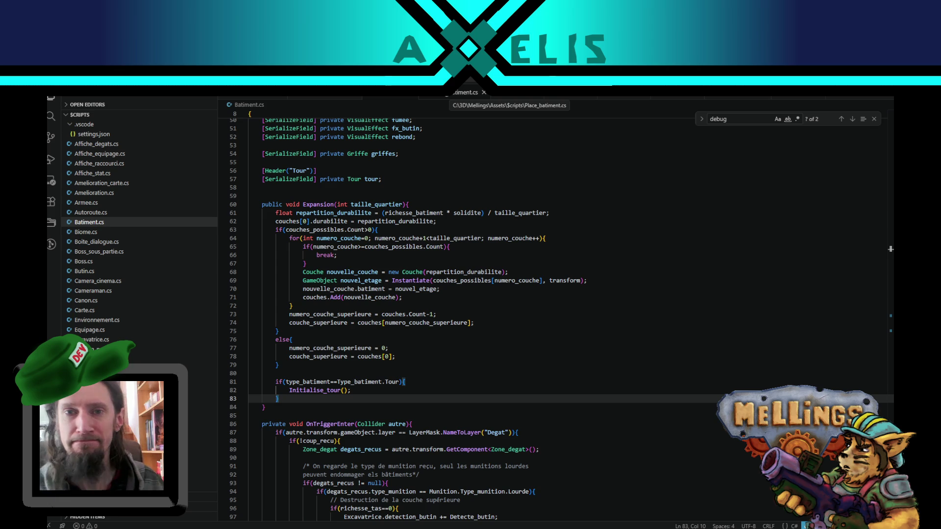
Step: Open Boss.cs and look over its Debug.Log line and field declarations
click(390, 98)
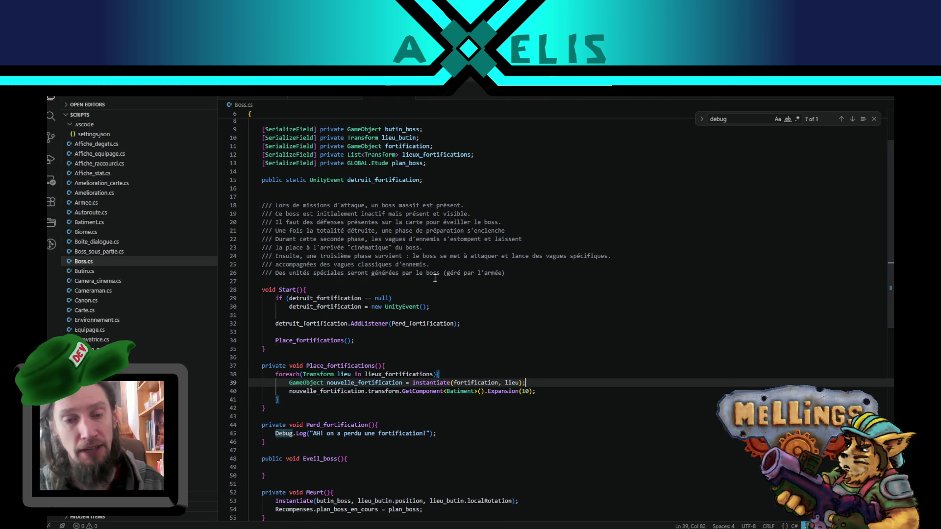
scroll(435, 278, down, 3)
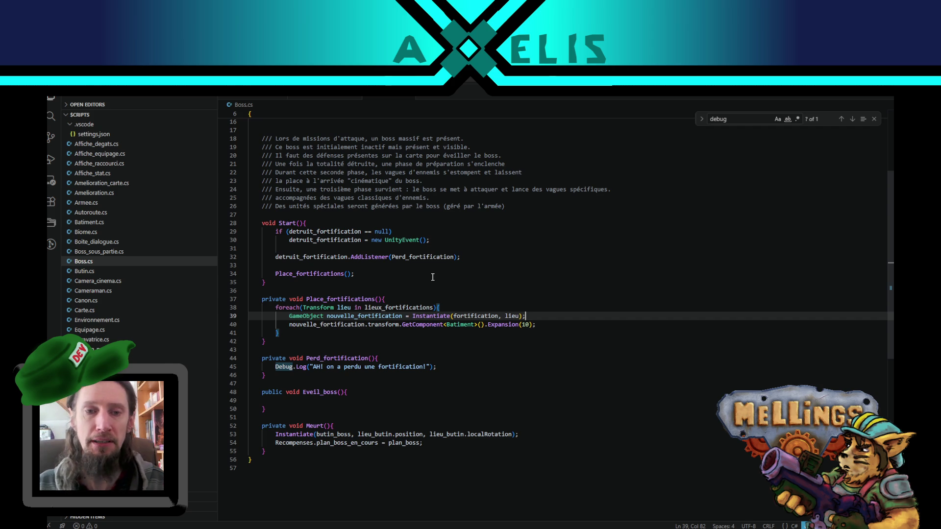
scroll(432, 277, up, 3)
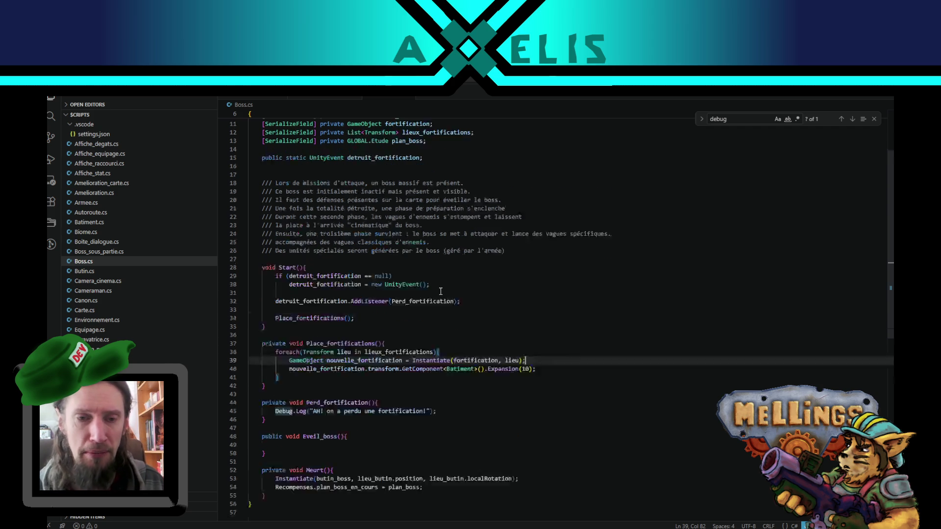
scroll(439, 299, down, 1)
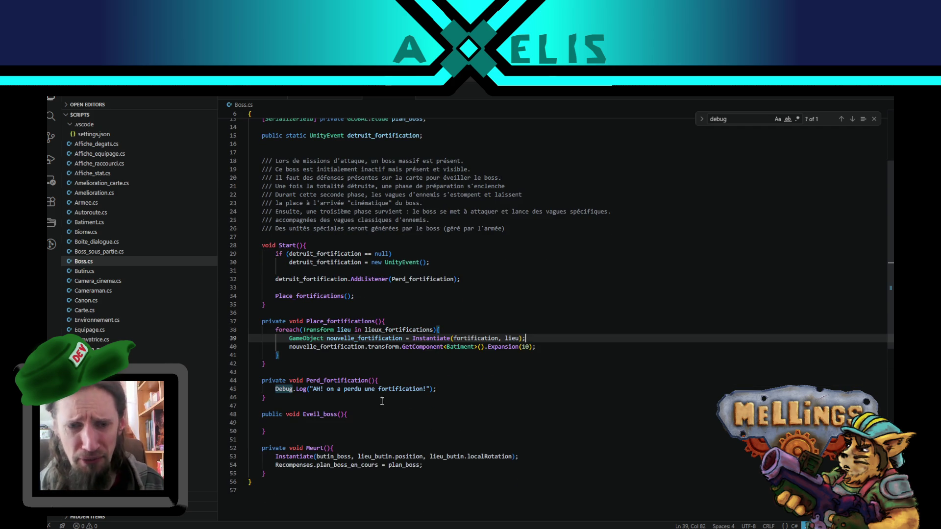
click(446, 390)
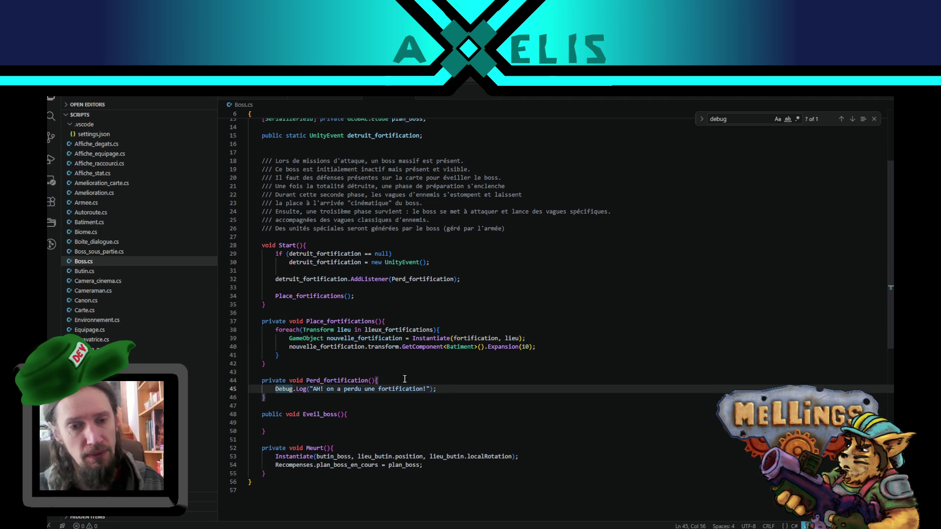
scroll(405, 379, down, 1)
scroll(359, 393, up, 3)
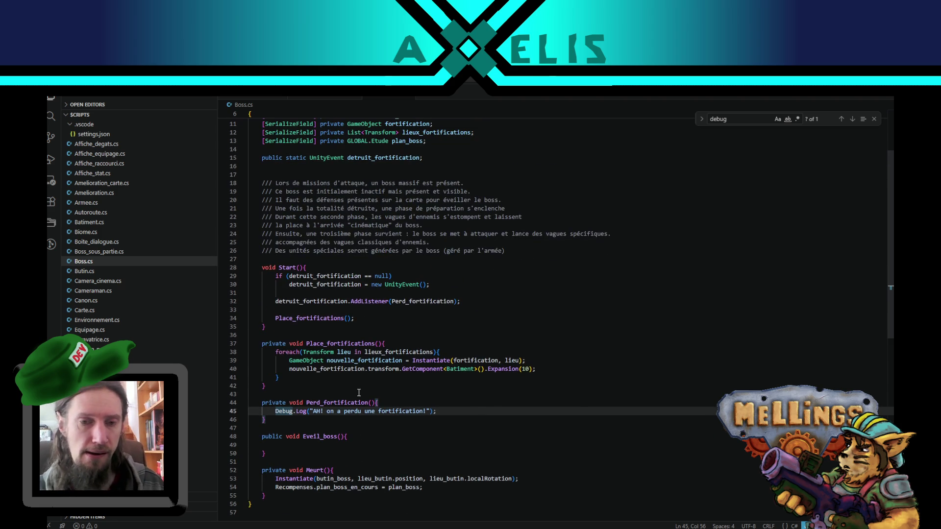
scroll(359, 392, down, 3)
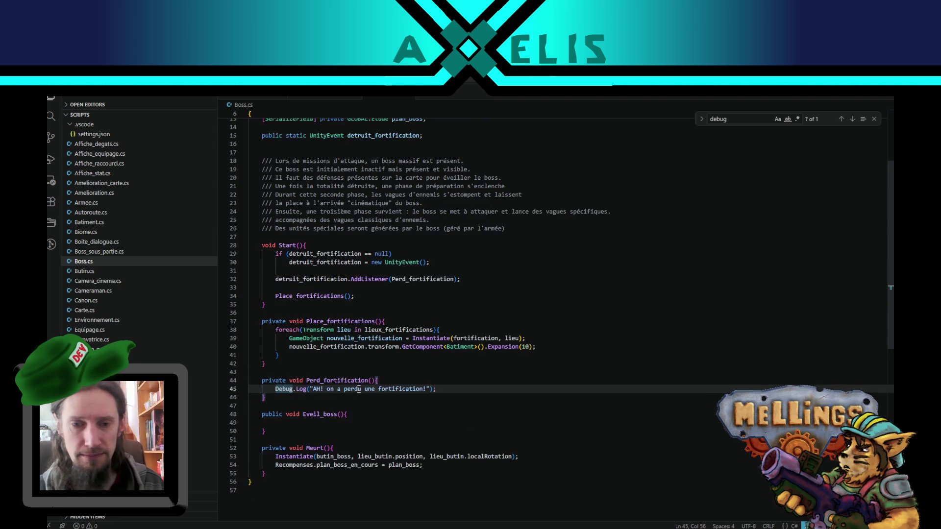
scroll(359, 390, up, 5)
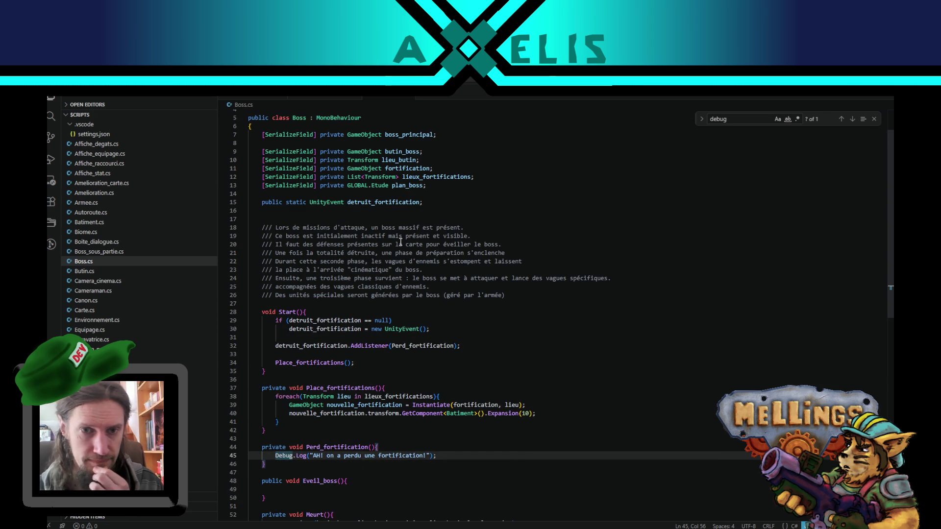
Step: Duplicate the plan_boss declaration and change the copy's type from GLOBAL.Etude to int
click(431, 187)
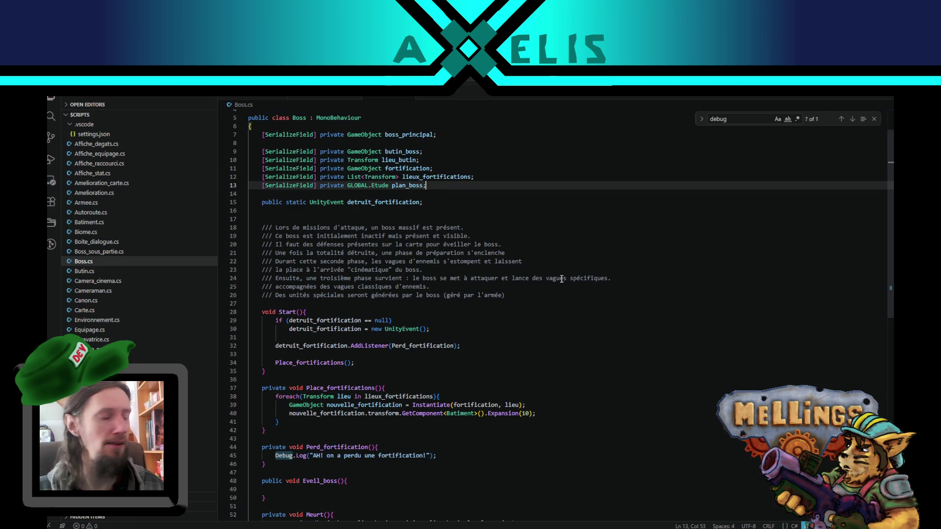
key(shift+alt+Up)
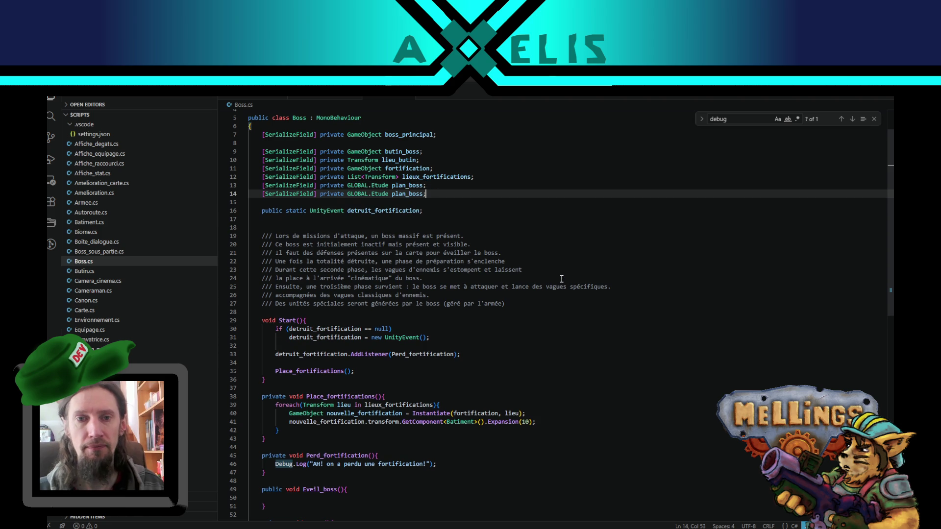
key(Return)
key(Down)
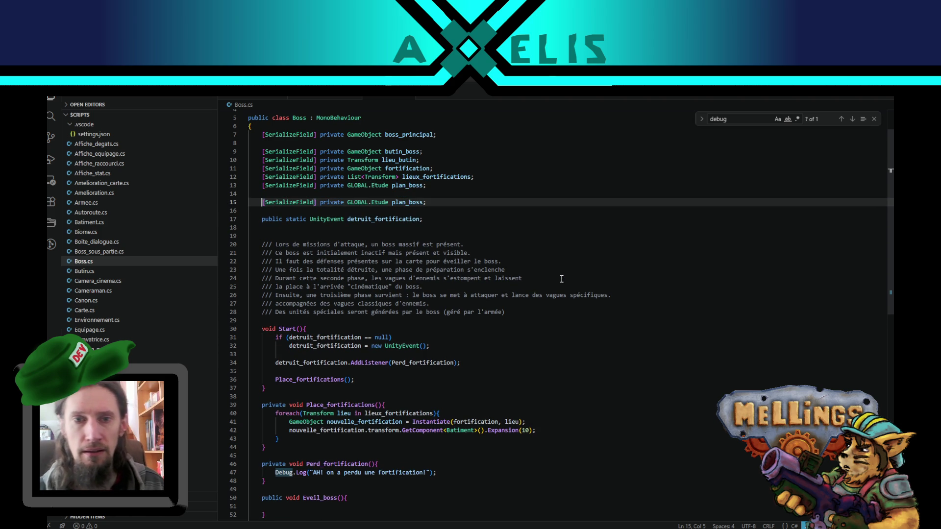
double_click(379, 202)
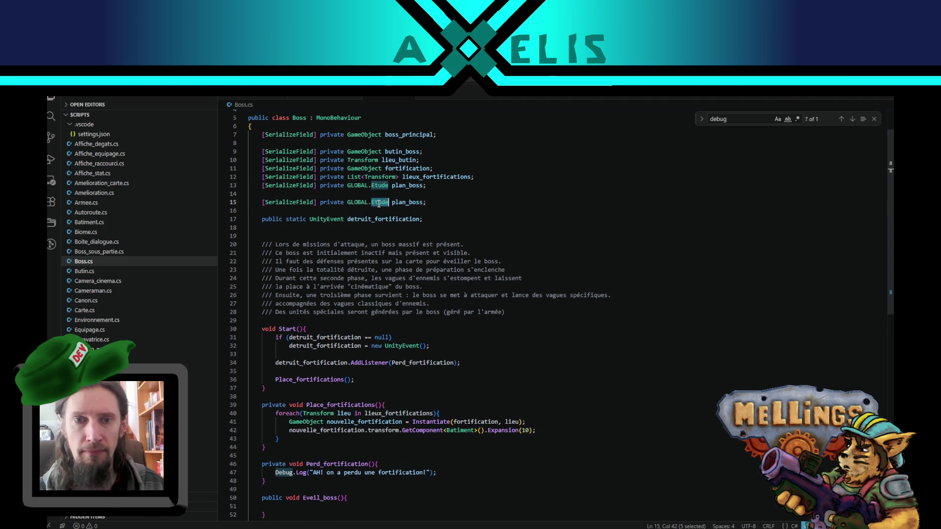
drag(379, 202, 348, 202)
text(int)
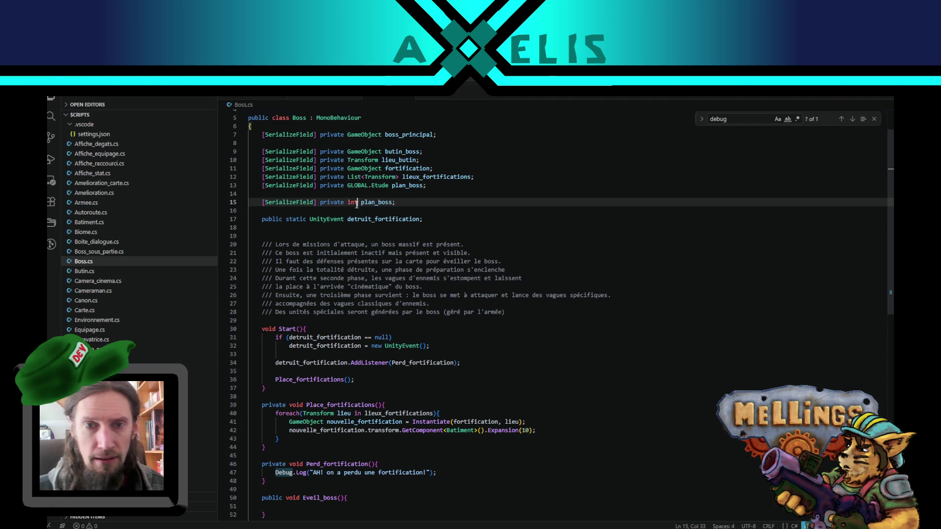
Step: Rename the copied int field to nombre_fortifications_eveil
double_click(379, 202)
text(nombre_)
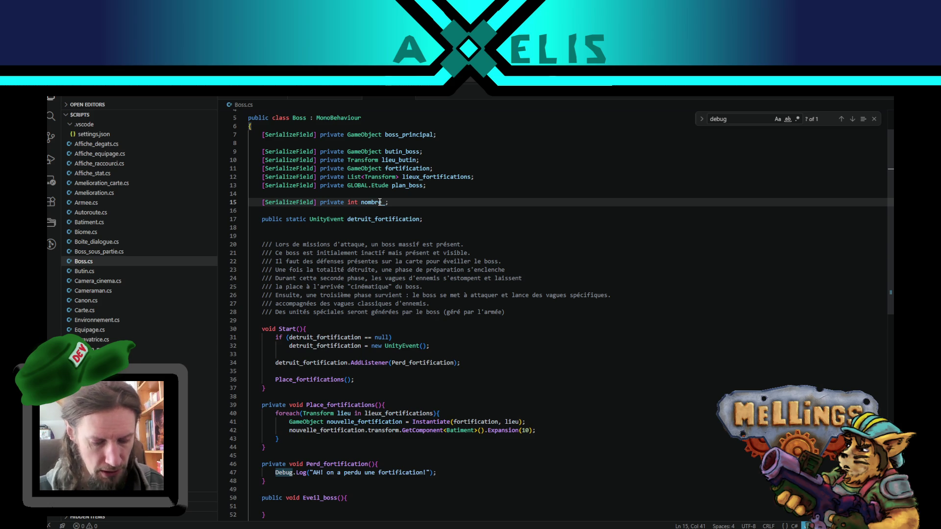
text(fortification)
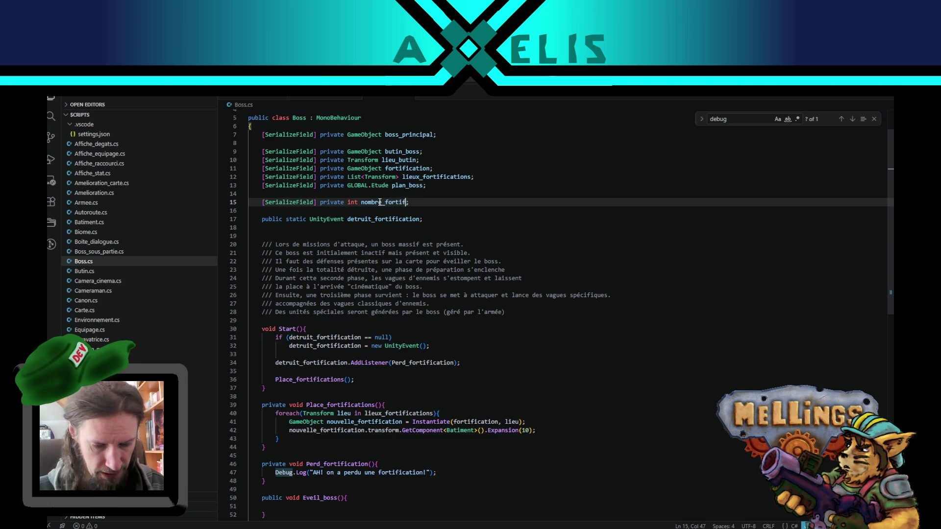
text(s_deblocage)
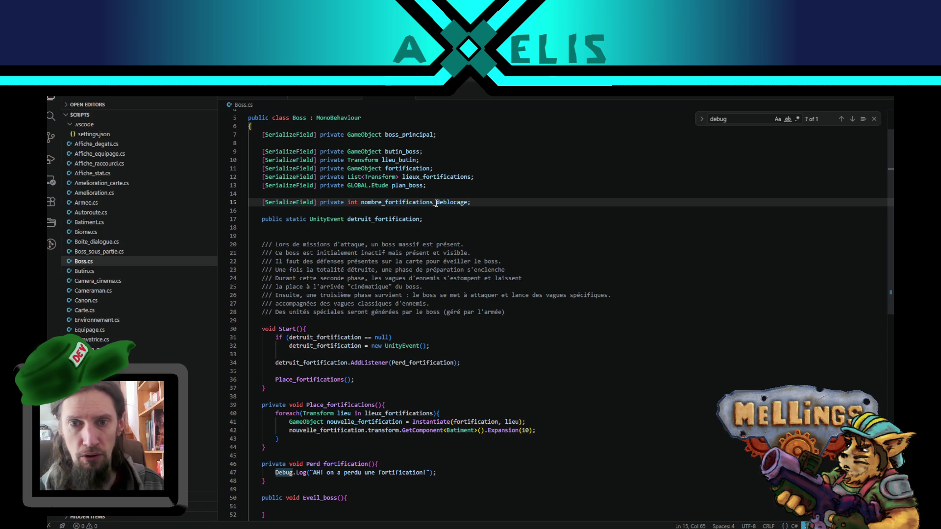
drag(436, 202, 469, 202)
text(reveil)
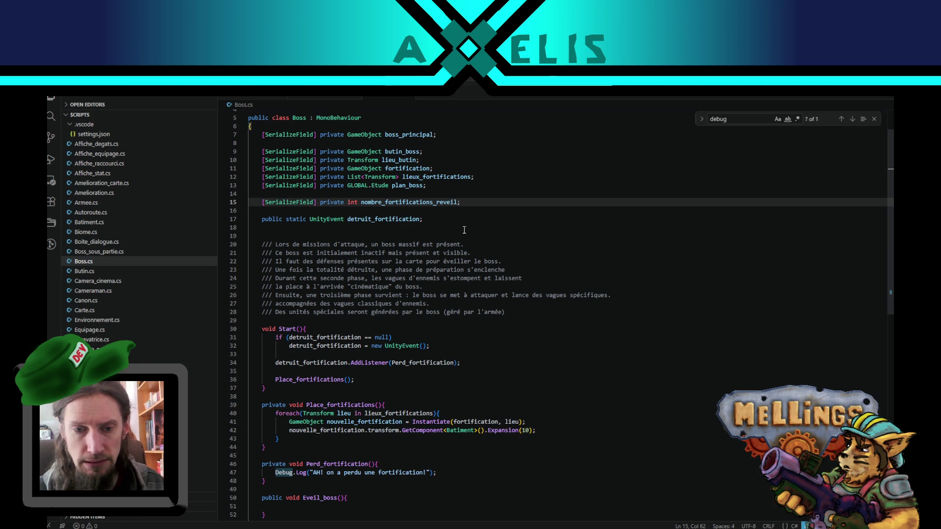
click(438, 204)
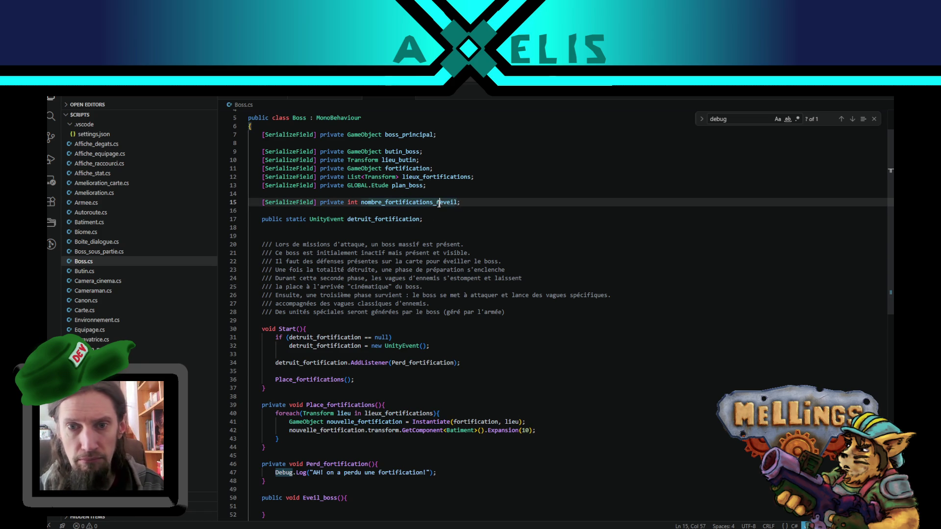
key(Delete)
double_click(447, 206)
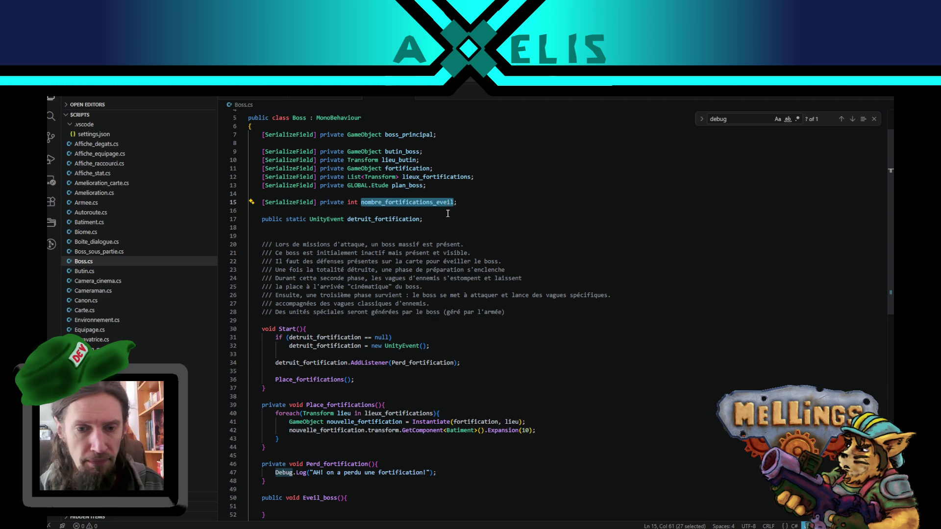
scroll(461, 229, down, 5)
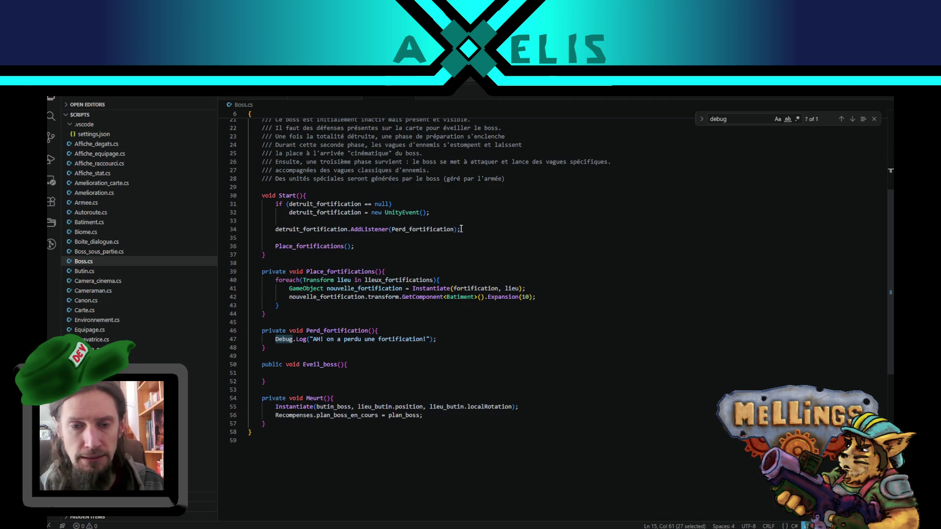
Step: Add 'nombre_fortifications_eveil --;' on a new line after the Debug.Log in Perd_fortification
click(456, 339)
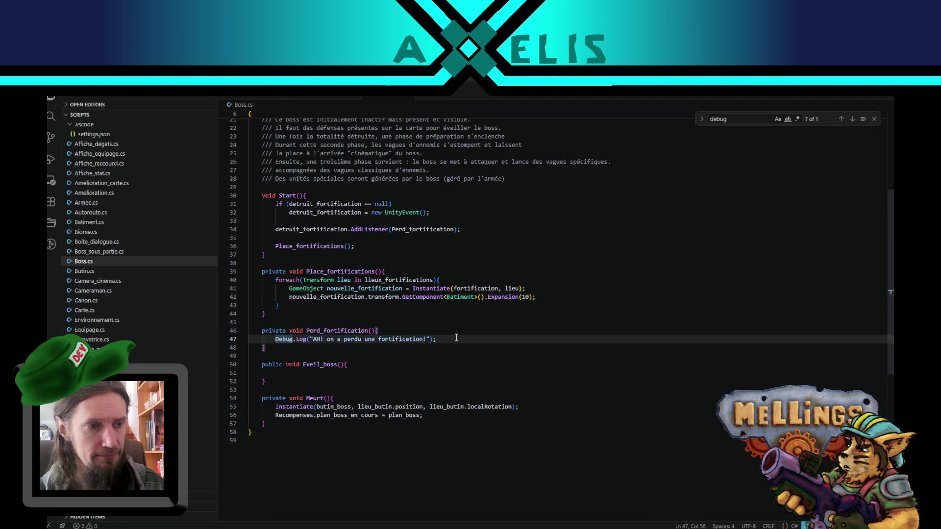
scroll(456, 338, up, 5)
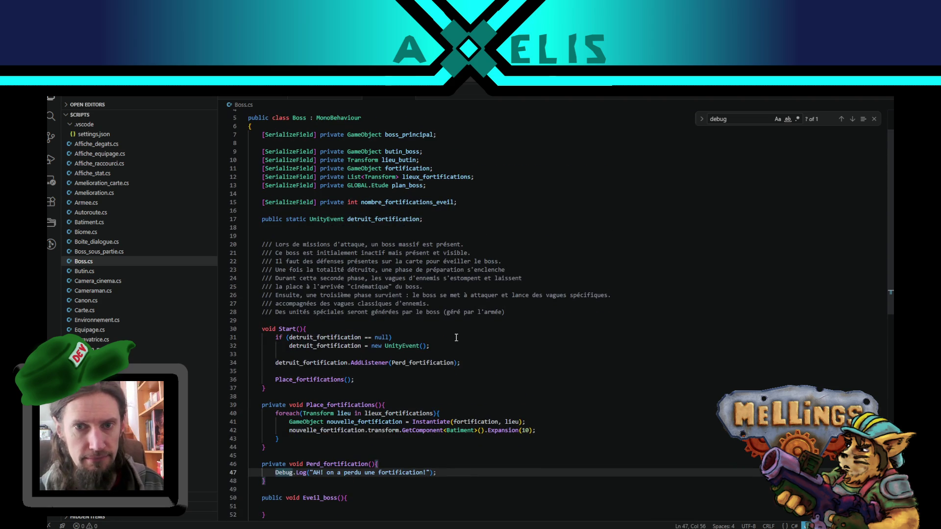
scroll(456, 338, down, 3)
scroll(456, 338, up, 3)
scroll(456, 334, down, 3)
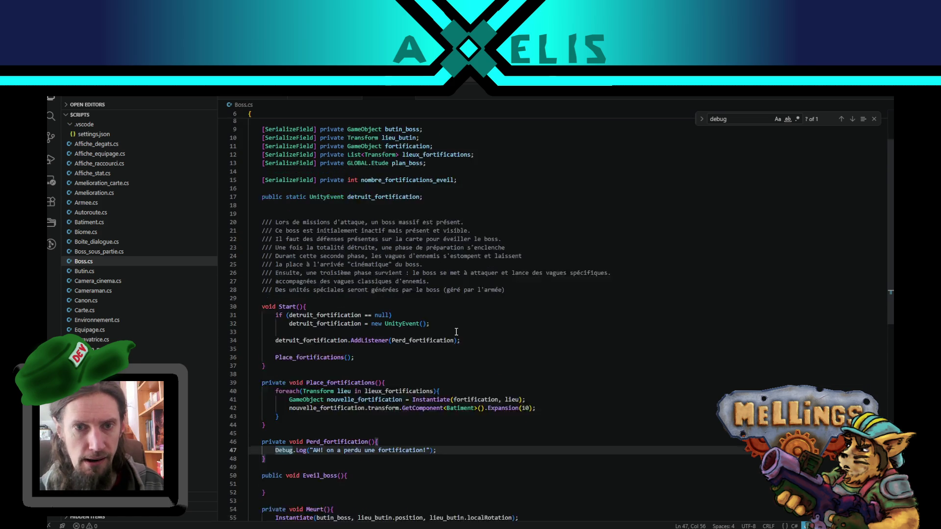
key(Return)
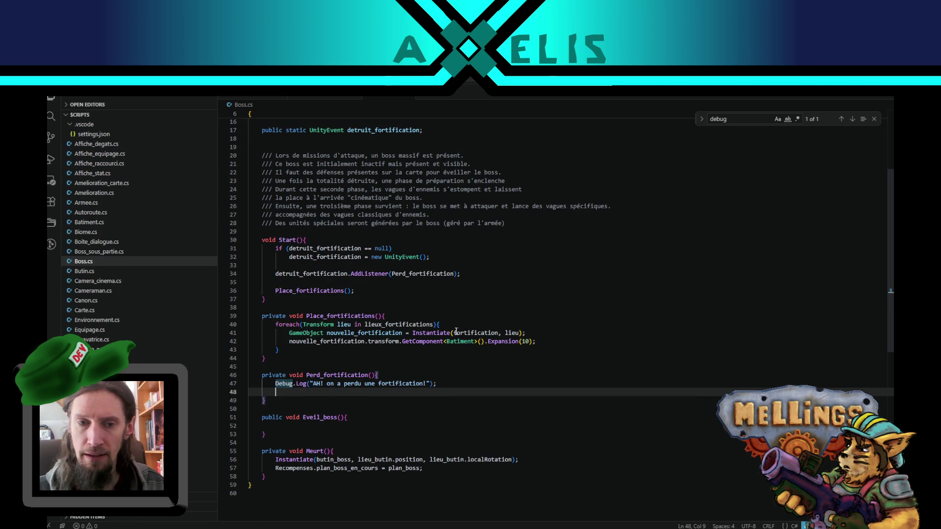
text(nombre_fortifications_eveil --;)
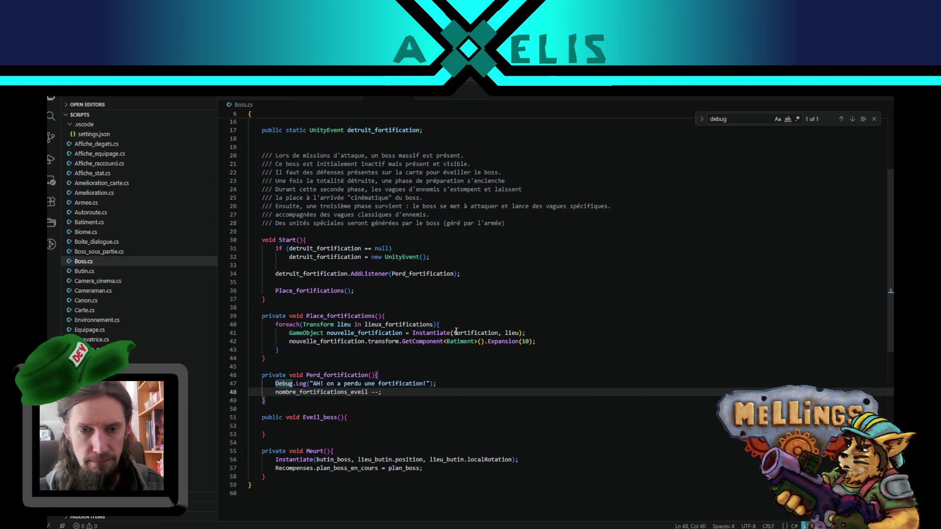
key(Return)
scroll(456, 331, up, 5)
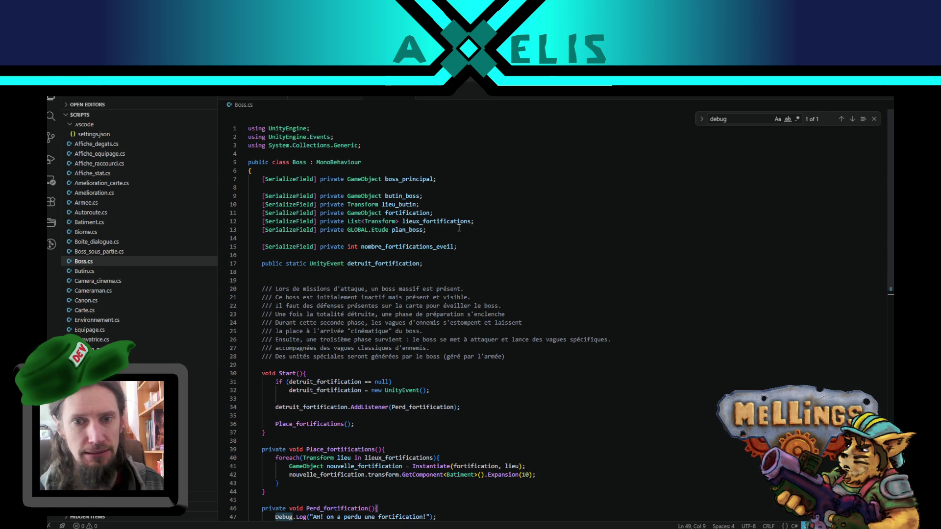
Step: Duplicate the plan_boss declaration and move the copy below nombre_fortifications_eveil
click(439, 229)
key(shift+alt+Down)
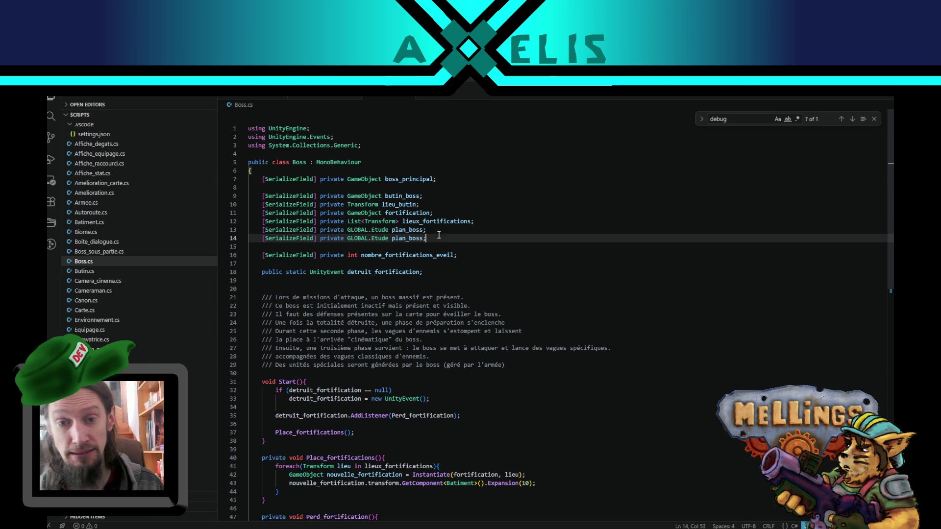
key(alt+Down)
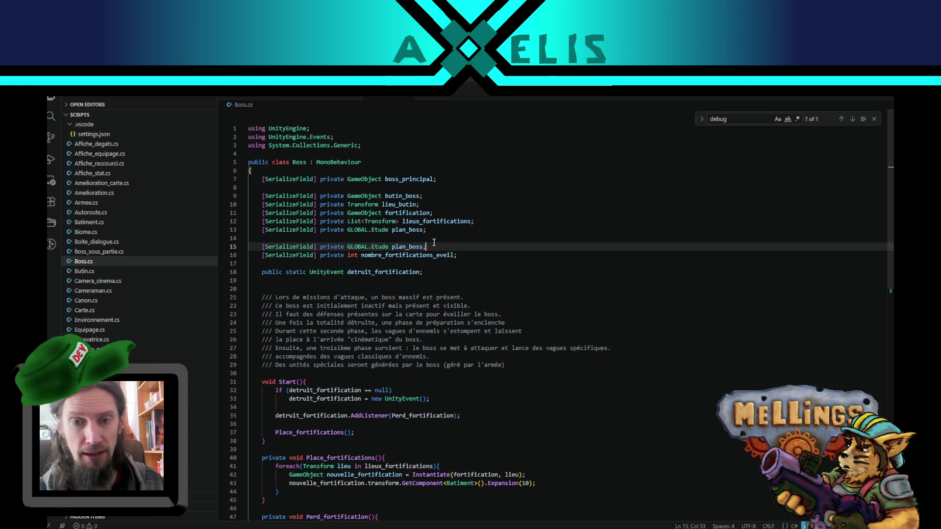
key(alt+Down)
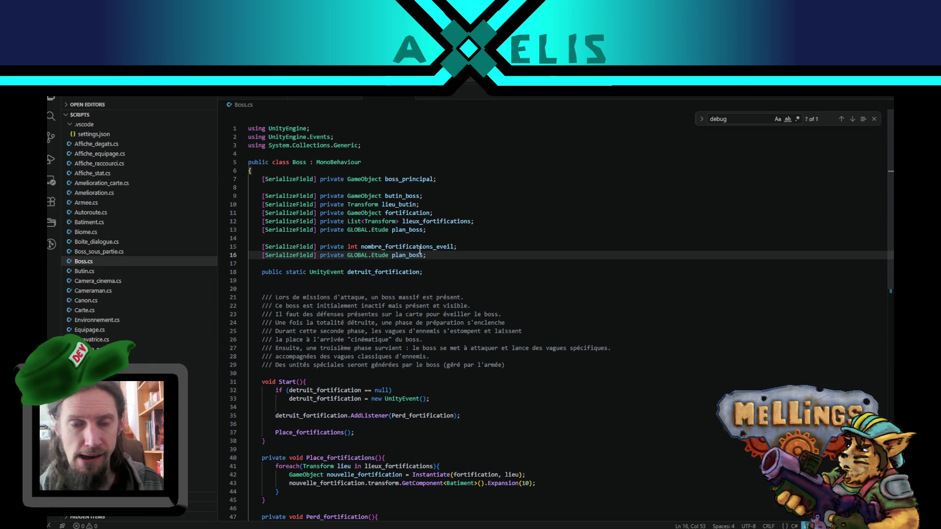
Step: Change the copied field's type to AudioClip and rename it son_eveil
drag(359, 254, 381, 252)
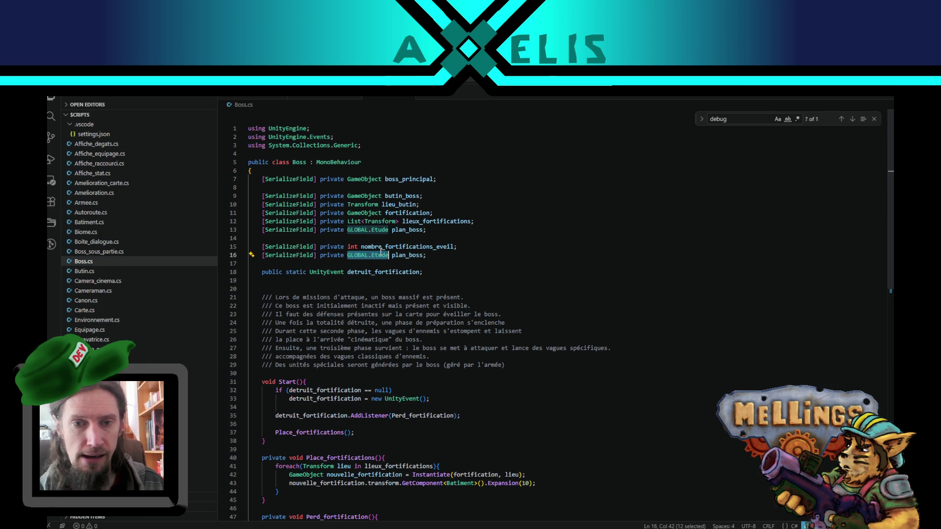
text(Audio)
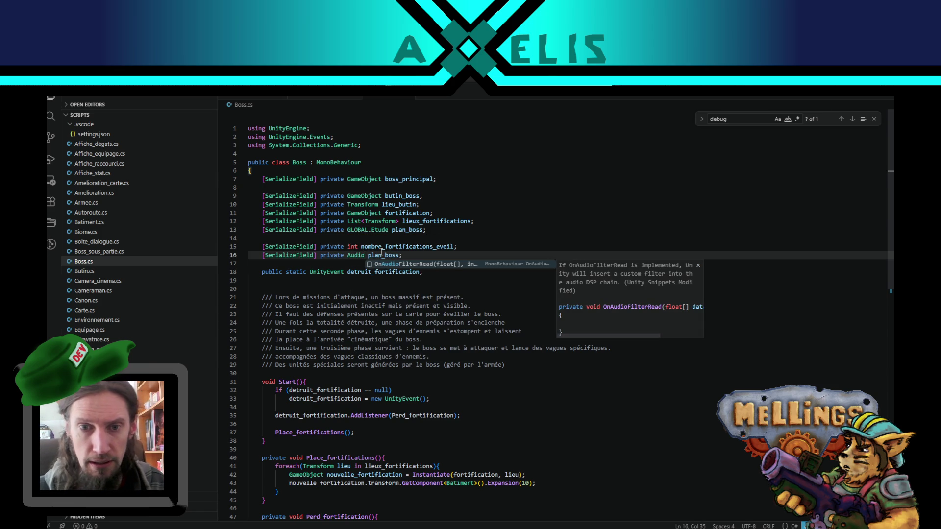
key(Escape)
text(Clip)
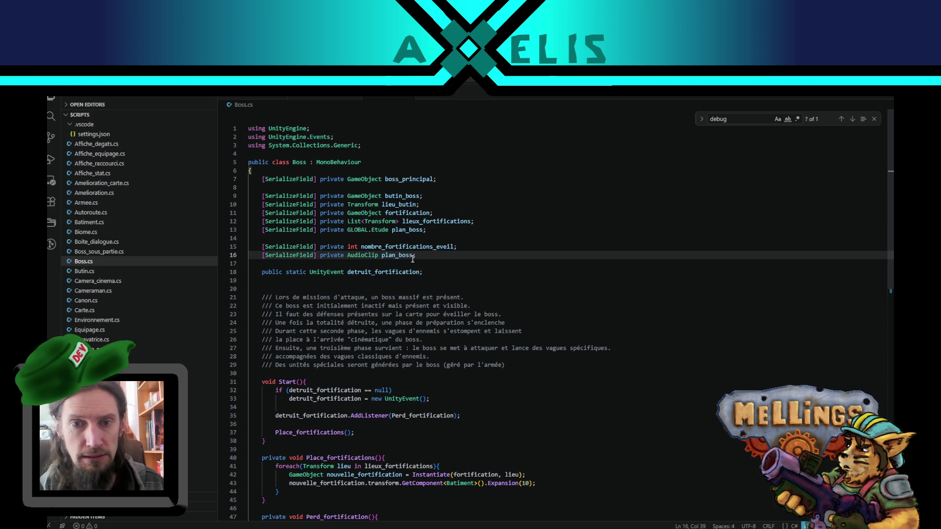
double_click(400, 255)
text(son)
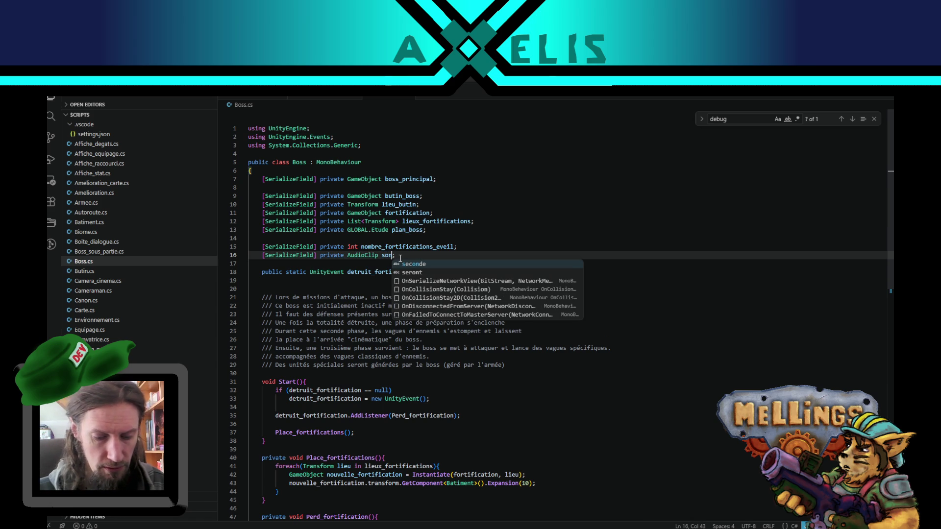
text(_)
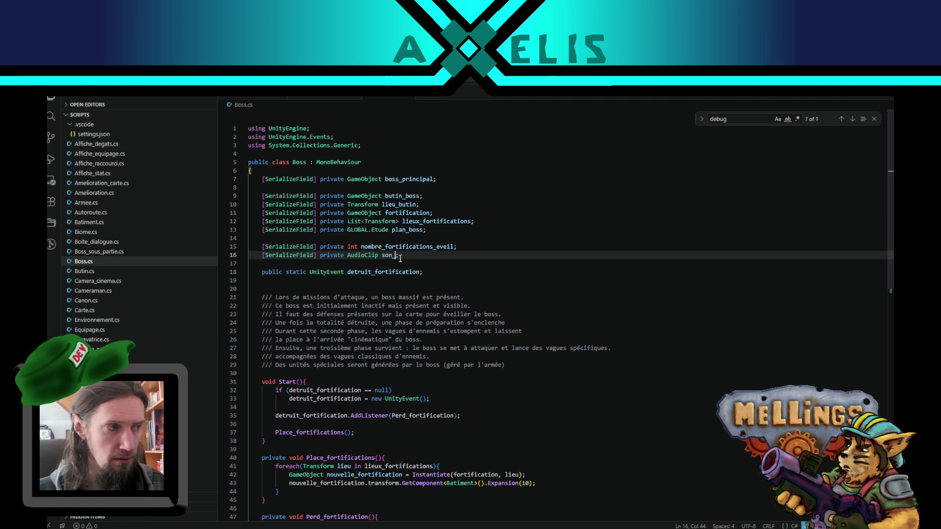
text(eveil)
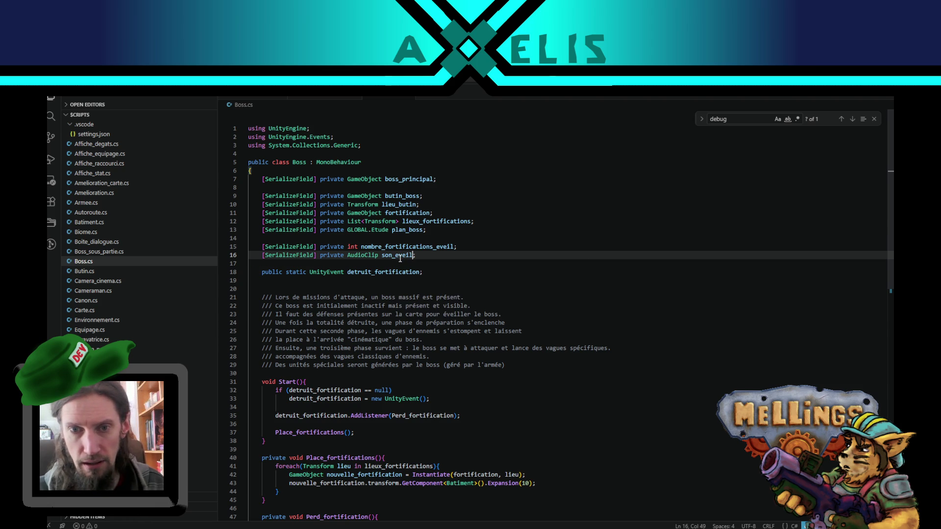
double_click(400, 254)
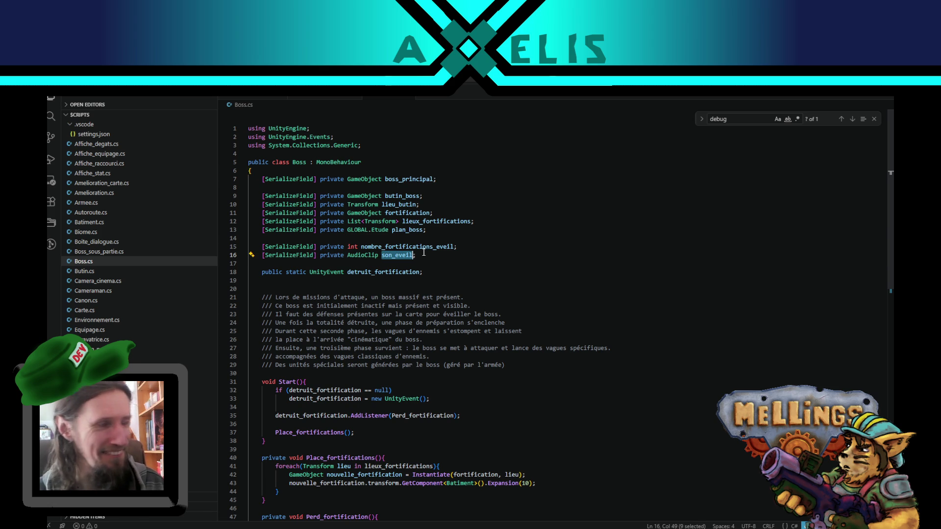
click(417, 256)
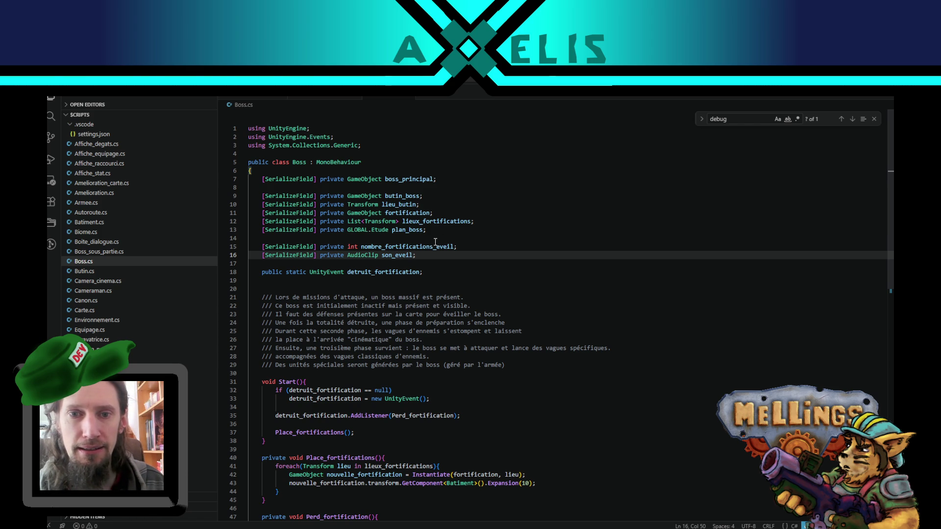
Step: Duplicate the son_eveil line and start replacing its type with 'Vis'
key(shift+alt+Down)
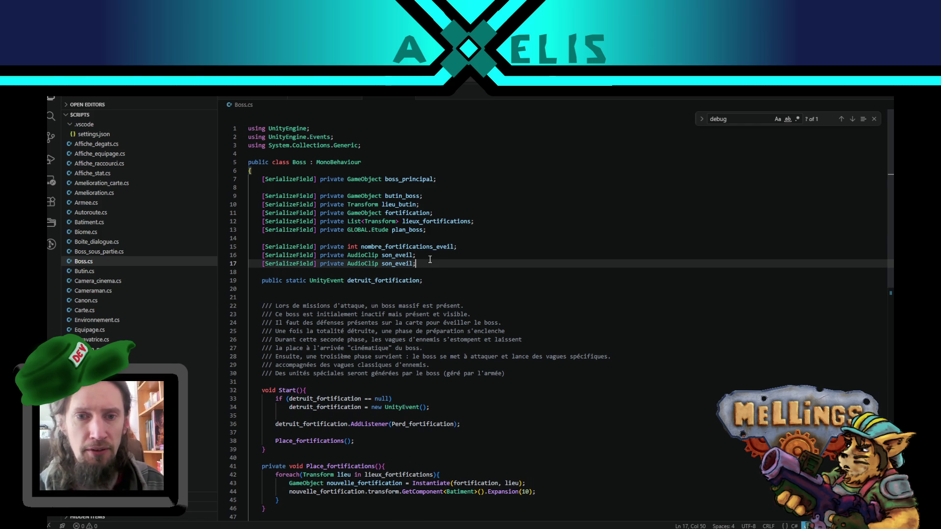
double_click(369, 264)
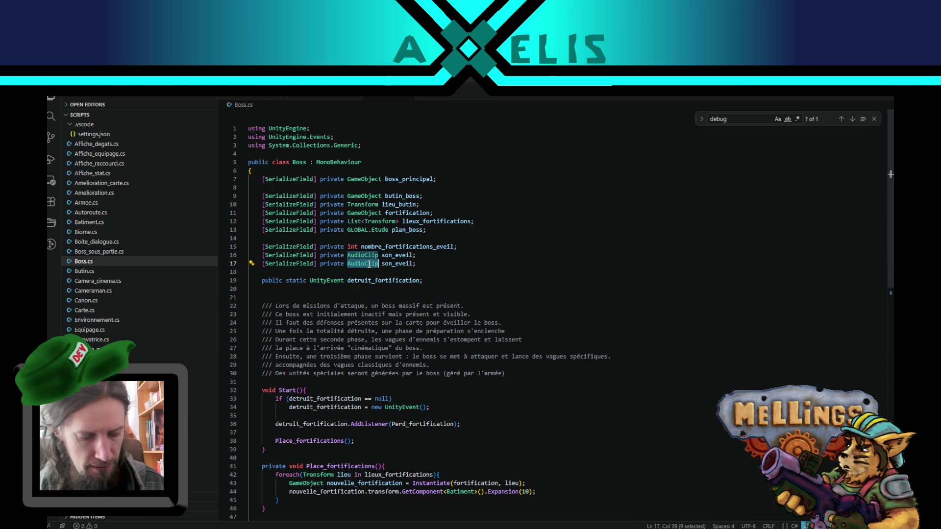
text(Visu)
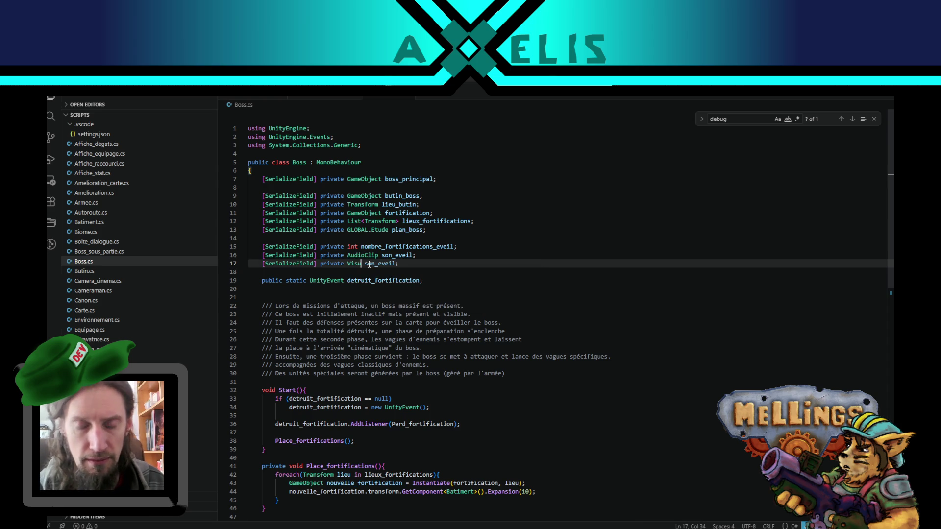
key(BackSpace)
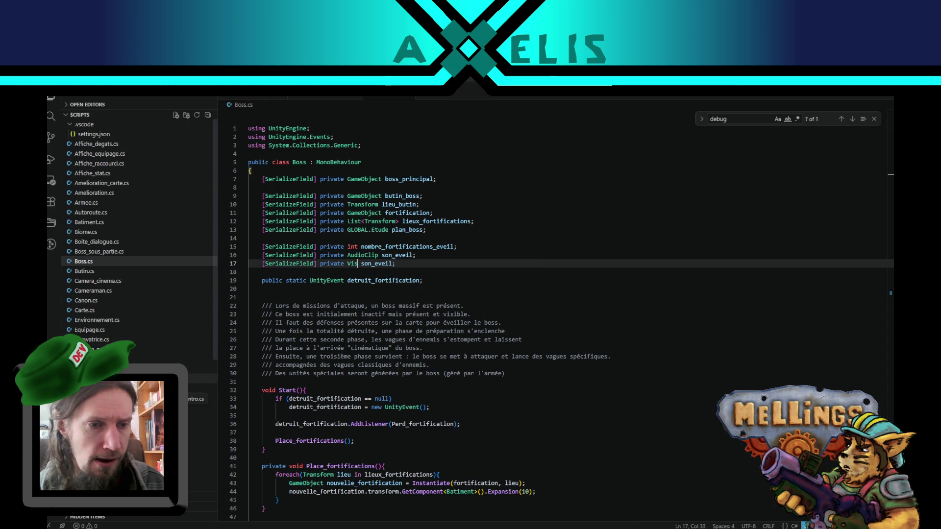
key(ctrl+shift+e)
Step: Copy 'using UnityEngine.VFX;' from Griffe.cs into Boss.cs's using statements
click(89, 378)
scroll(892, 224, up, 10)
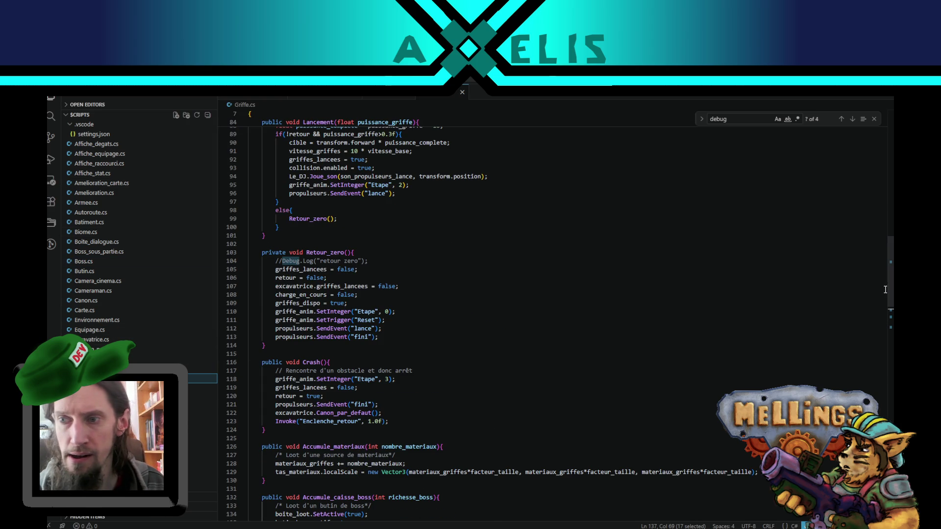
scroll(892, 224, up, 10)
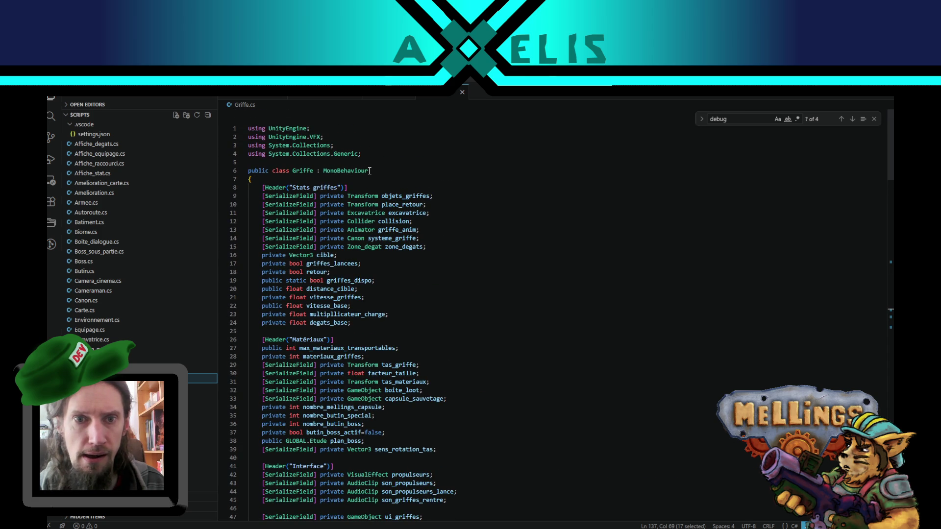
drag(323, 137, 248, 137)
key(ctrl+c)
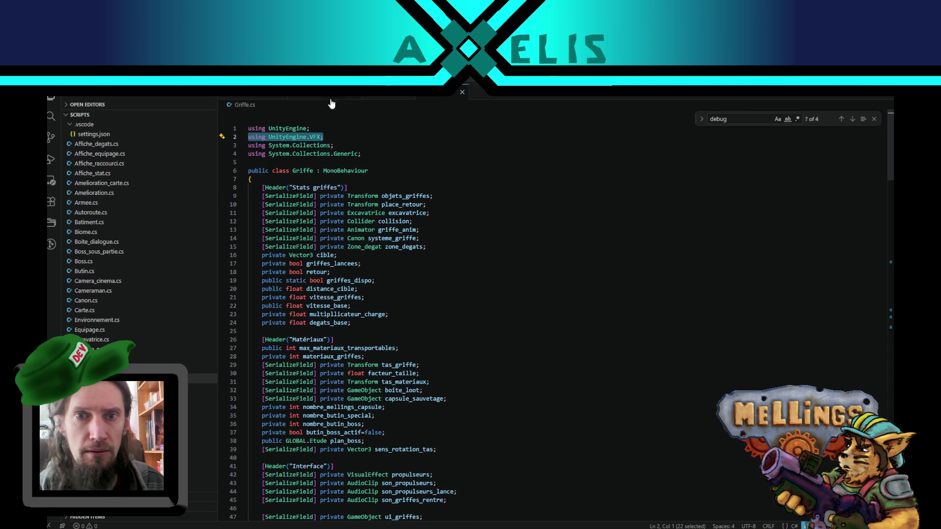
middle_click(393, 97)
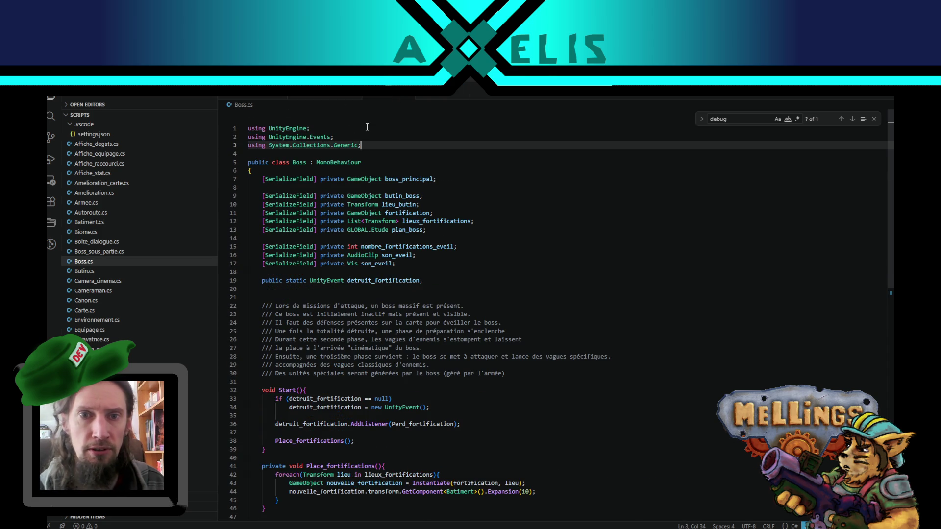
key(Return)
key(ctrl+v)
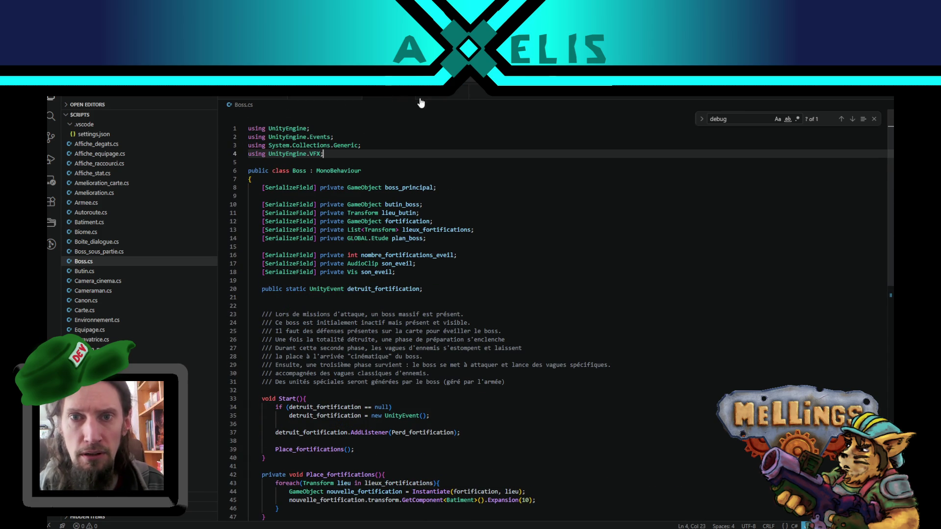
Step: Make line 18 a VisualEffect field named fx_eveil, copying the type from Griffe.cs
click(433, 98)
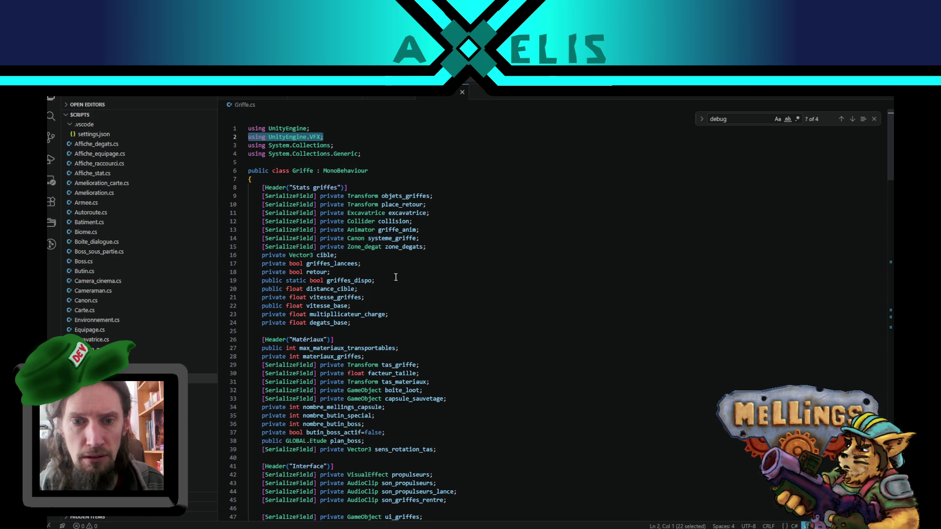
scroll(409, 335, down, 2)
scroll(409, 336, down, 4)
double_click(368, 319)
key(ctrl+c)
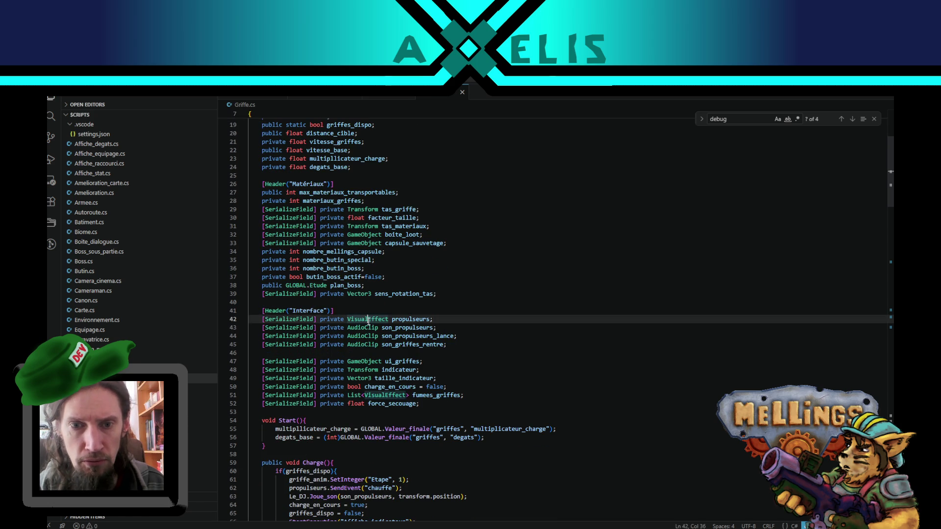
click(386, 98)
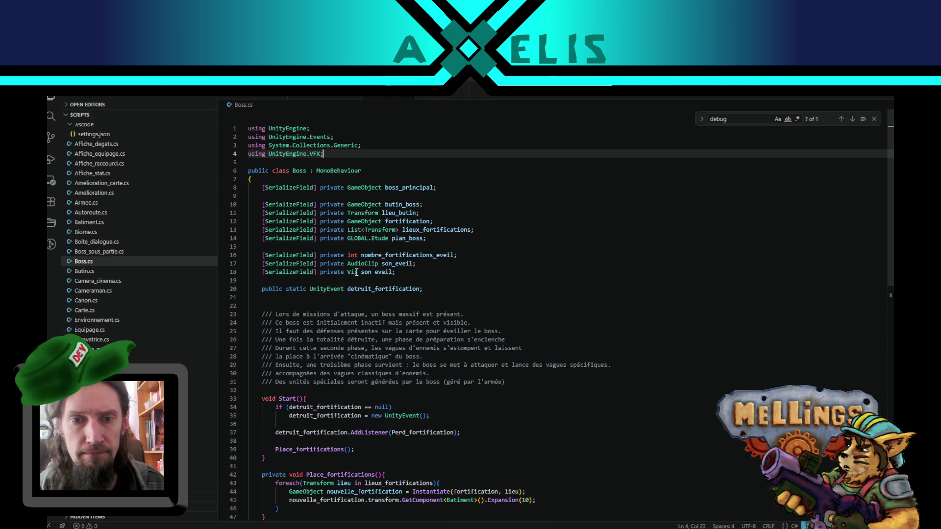
double_click(358, 272)
key(ctrl+v)
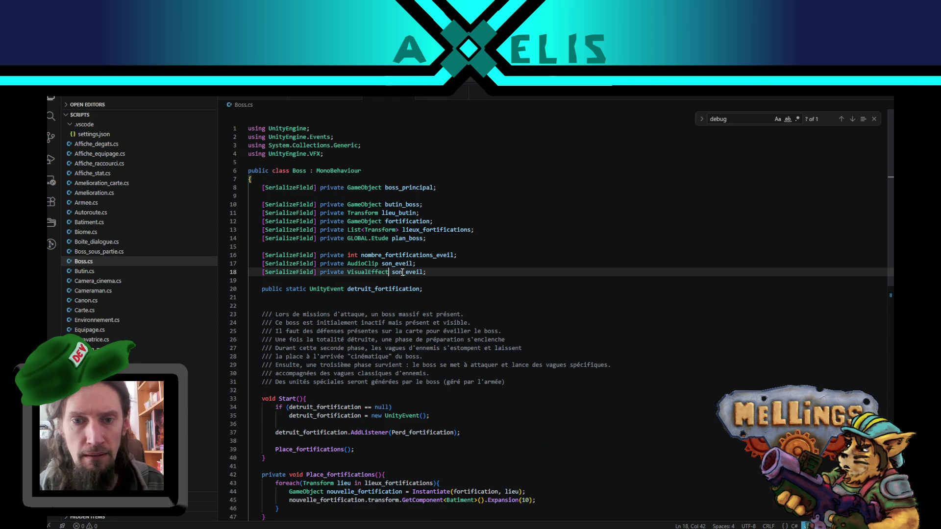
drag(402, 273, 391, 273)
text(fx)
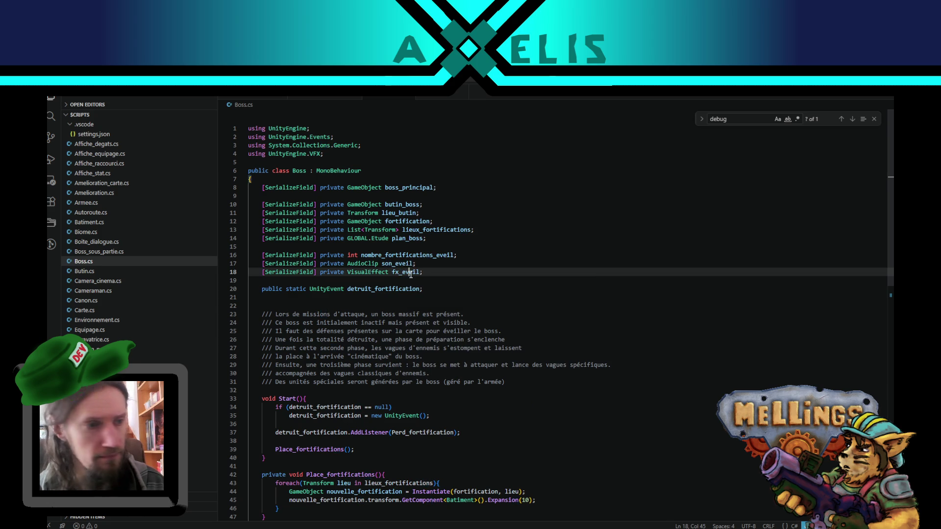
double_click(415, 270)
Step: Start an indented empty line 52 inside Perd_fortification
scroll(341, 362, down, 5)
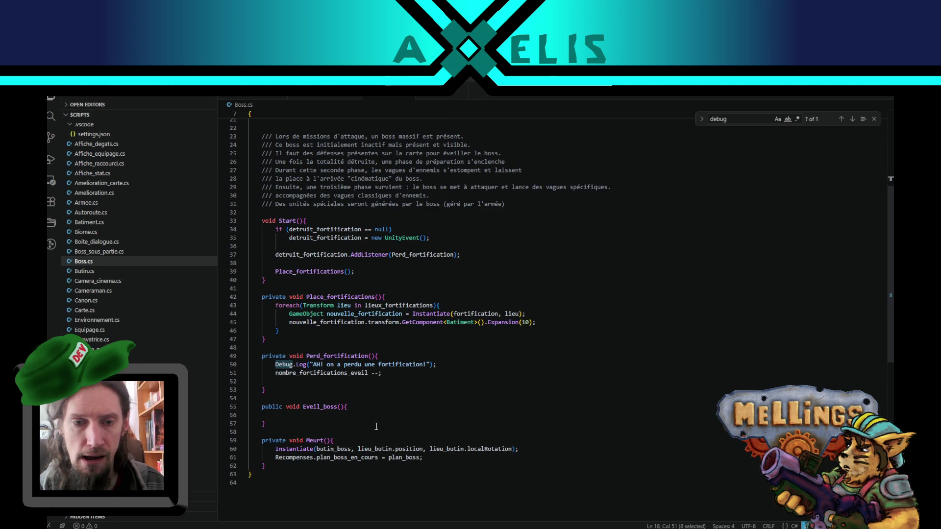
scroll(375, 426, up, 1)
click(329, 406)
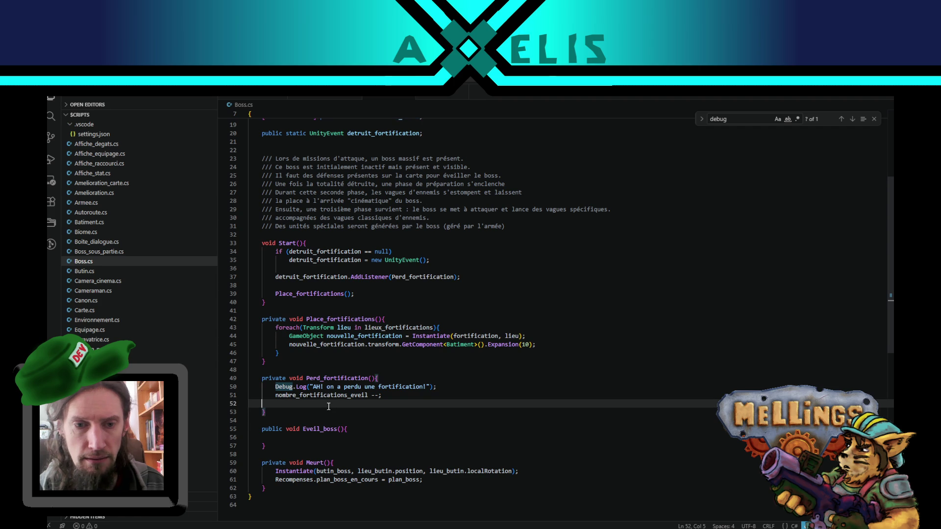
key(Tab)
Step: On line 52 of Perd_fortification, start an fx_eveil.SetInt call by completing SetInt from the suggestions
text(fx_eveil.)
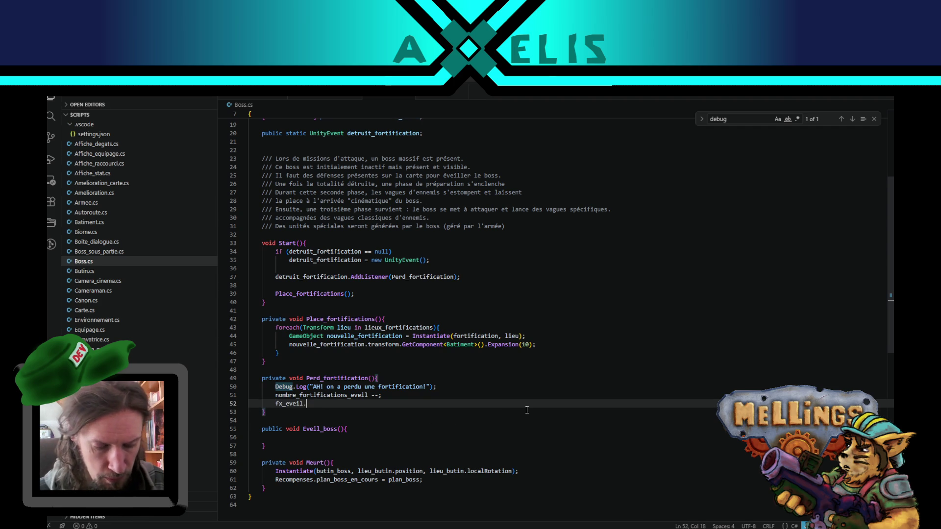
text(Set)
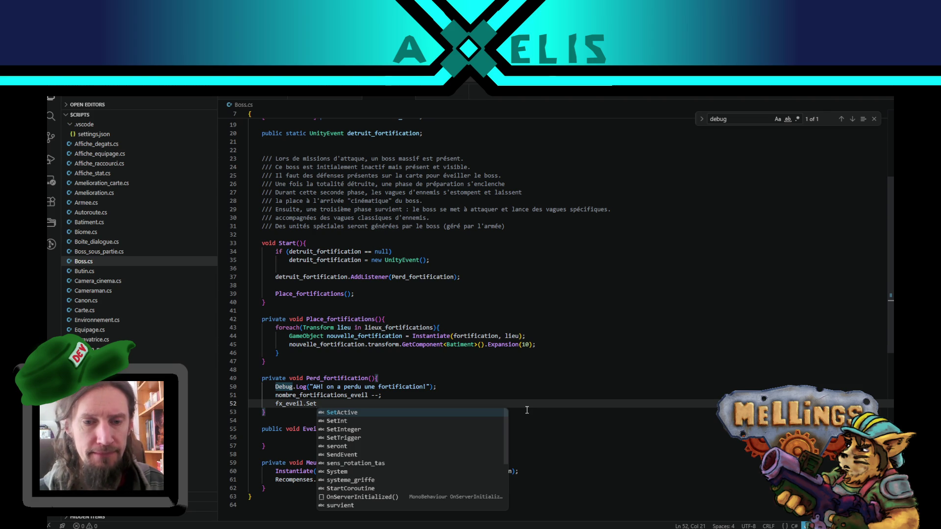
key(Down)
key(Return)
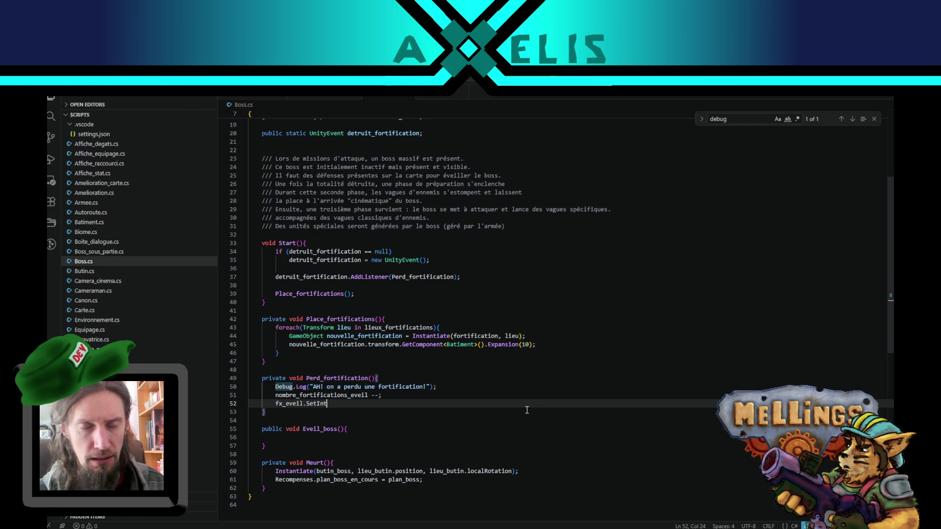
Step: Declare 'private int nombre_fortifications_detruites;' below nombre_fortifications_eveil and select the new field name
scroll(527, 410, up, 4)
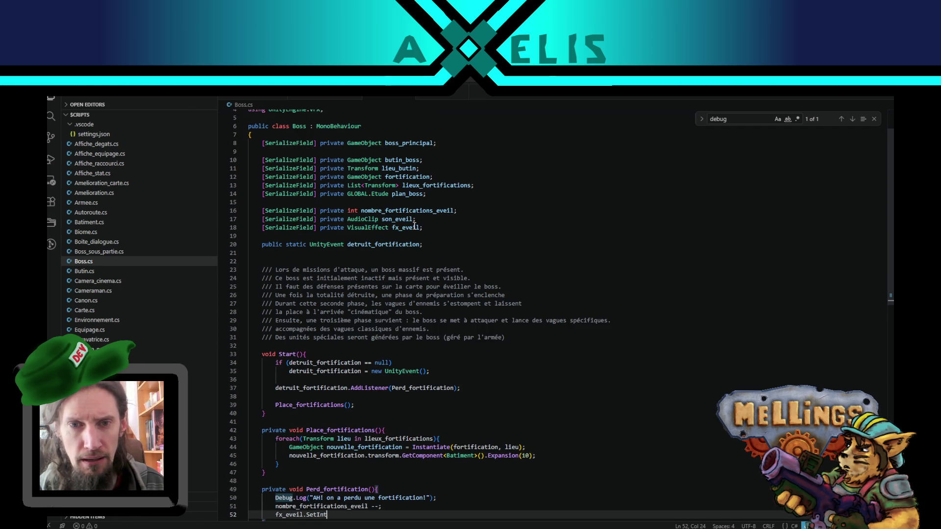
click(458, 210)
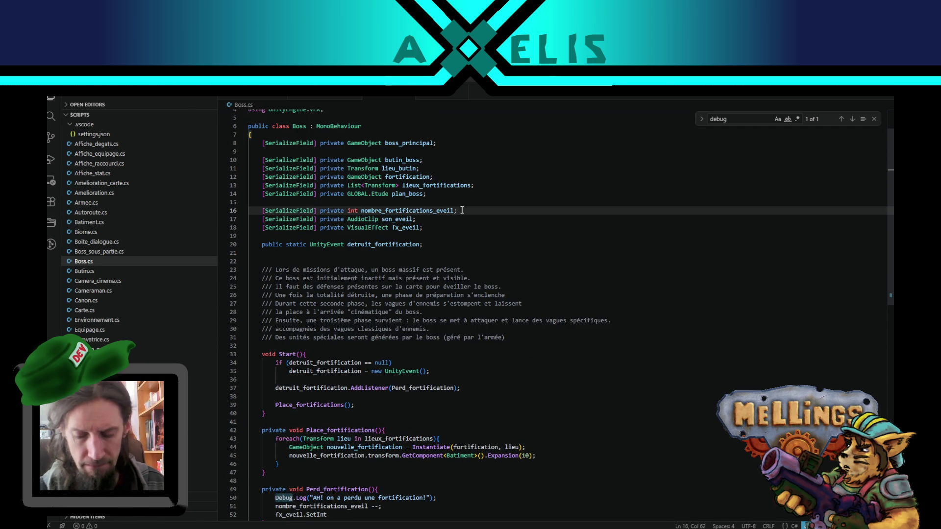
key(Return)
text(priva)
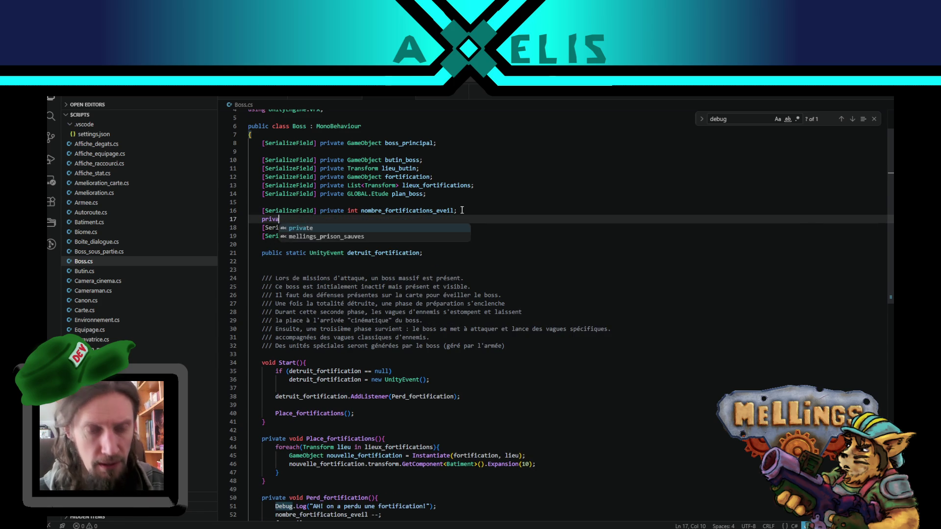
text(te int )
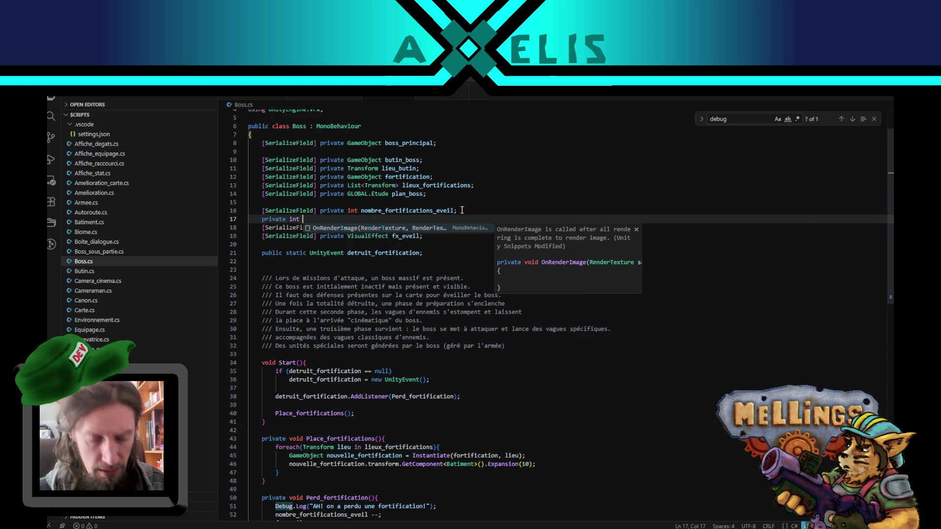
text(nomb)
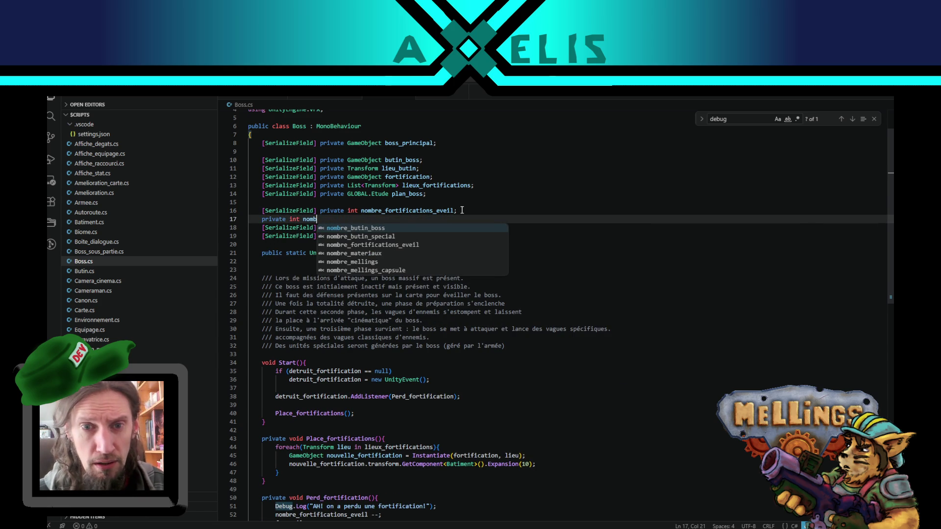
text(re_)
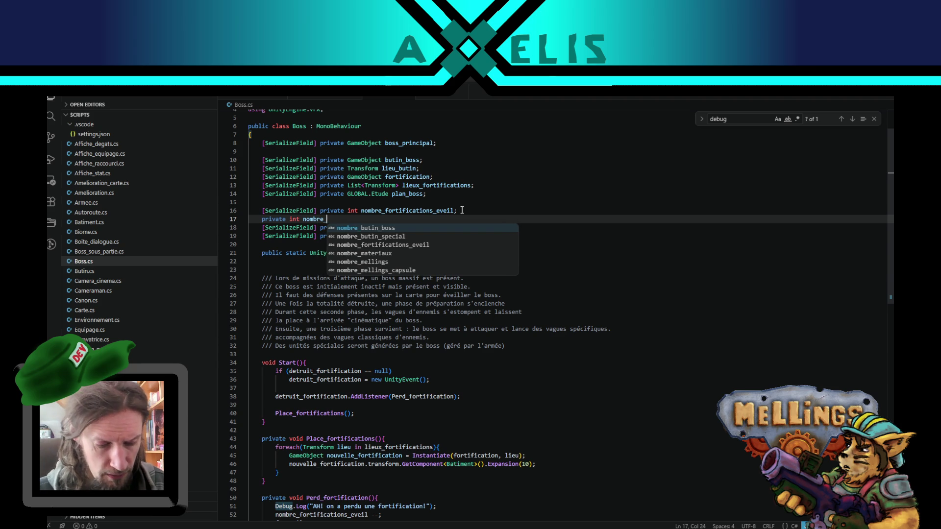
text(fortificat)
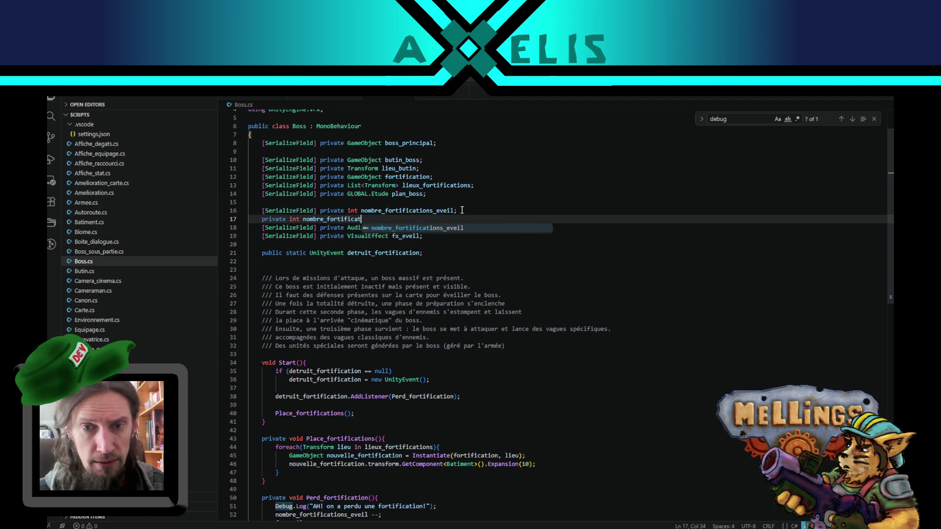
text(io)
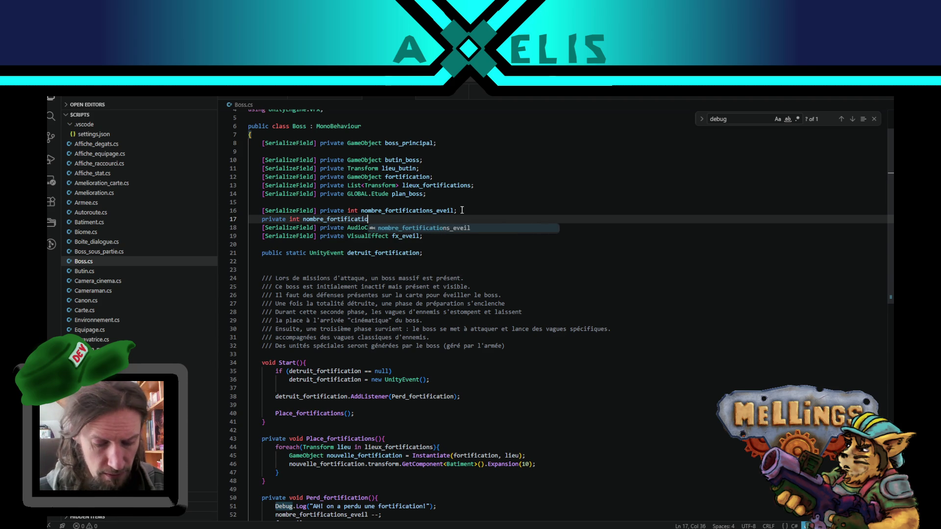
text(ns_detruites;)
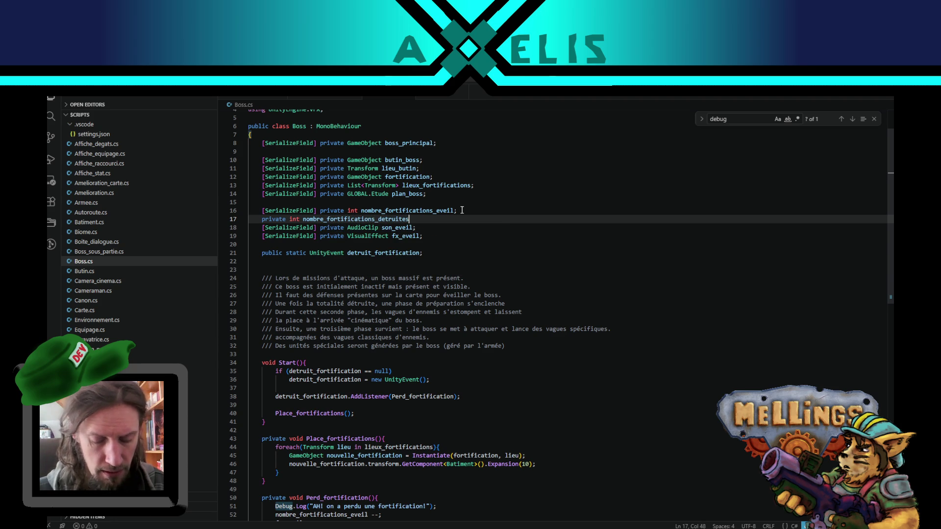
double_click(398, 219)
key(ctrl+c)
Step: Change line 52 to increment nombre_fortifications_detruites (++) instead of decrementing nombre_fortifications_eveil
scroll(405, 356, down, 6)
double_click(310, 359)
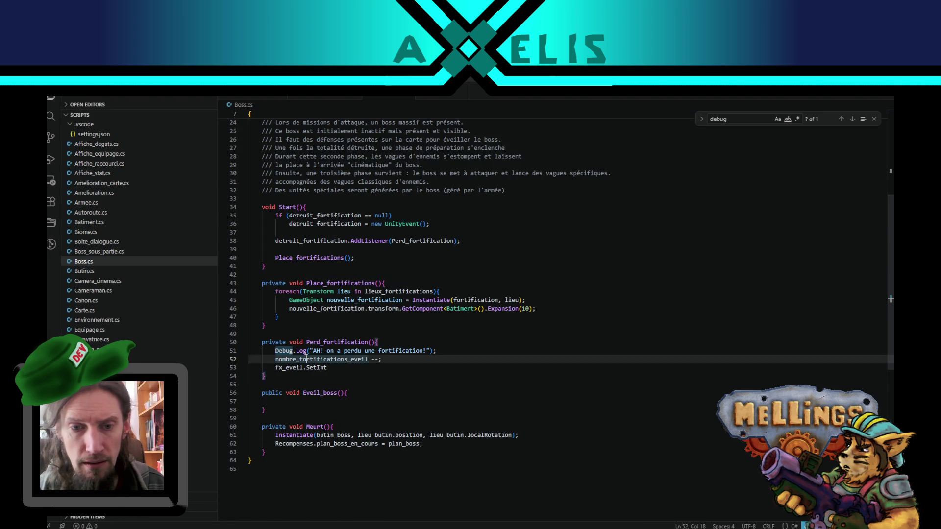
key(ctrl+v)
key(Right)
key(Right)
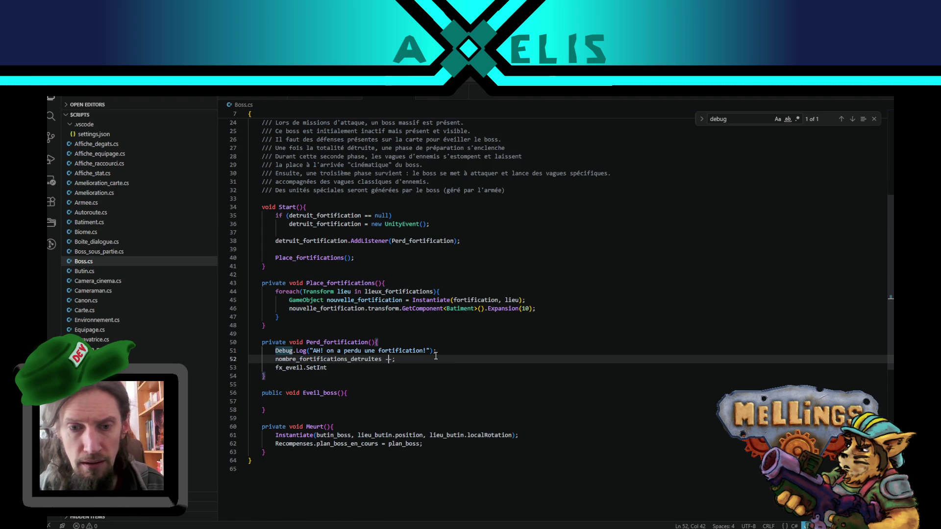
key(BackSpace)
key(Delete)
text(++)
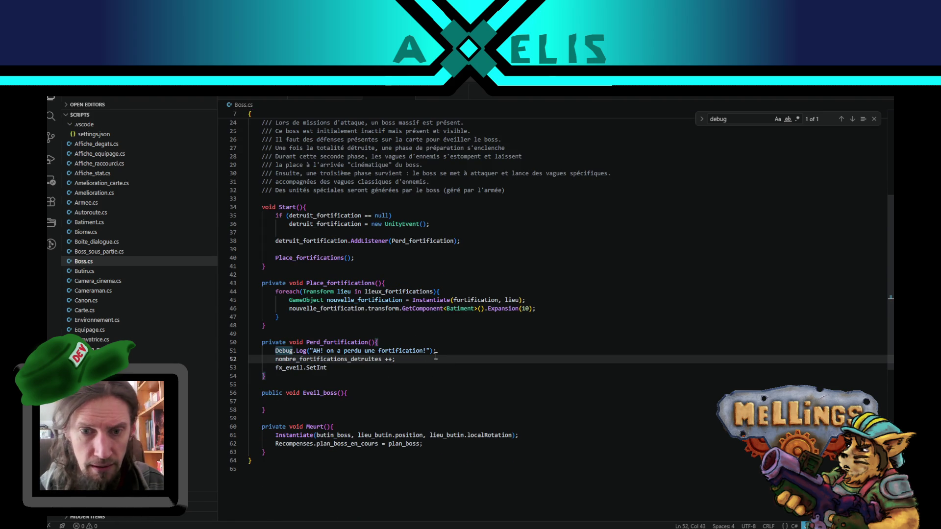
Step: Complete fx_eveil.SetInt("nombre_rayons", nombre_fortifications_detruites); and comment the line out with //
key(shift+Home)
click(353, 368)
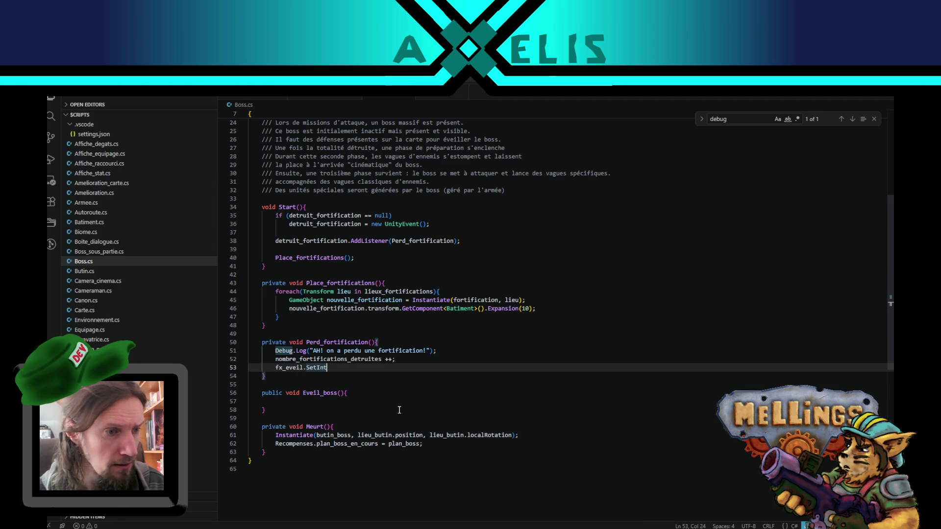
text((")
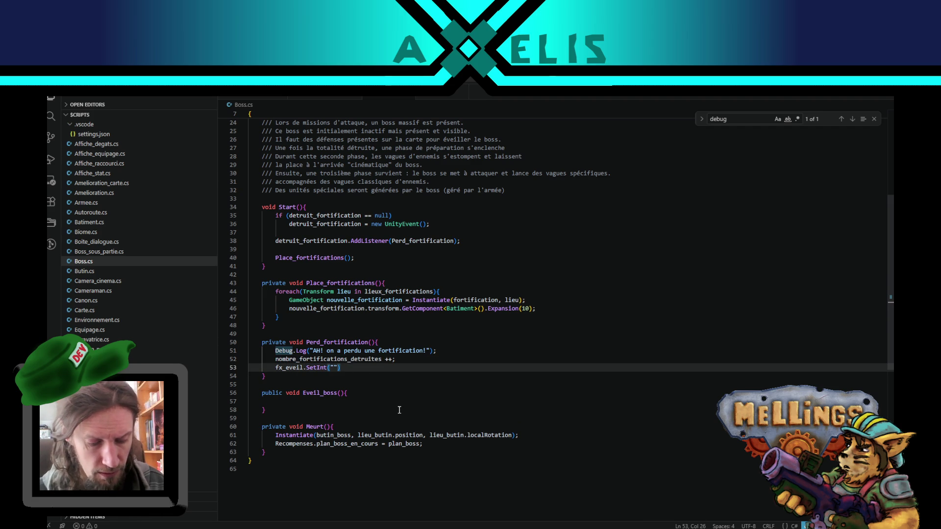
text(nombre_ra)
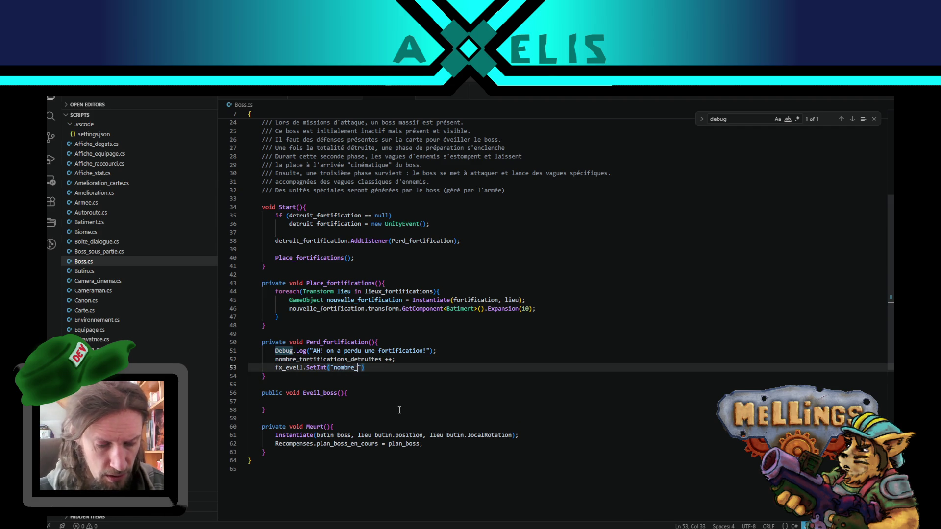
text(yons")
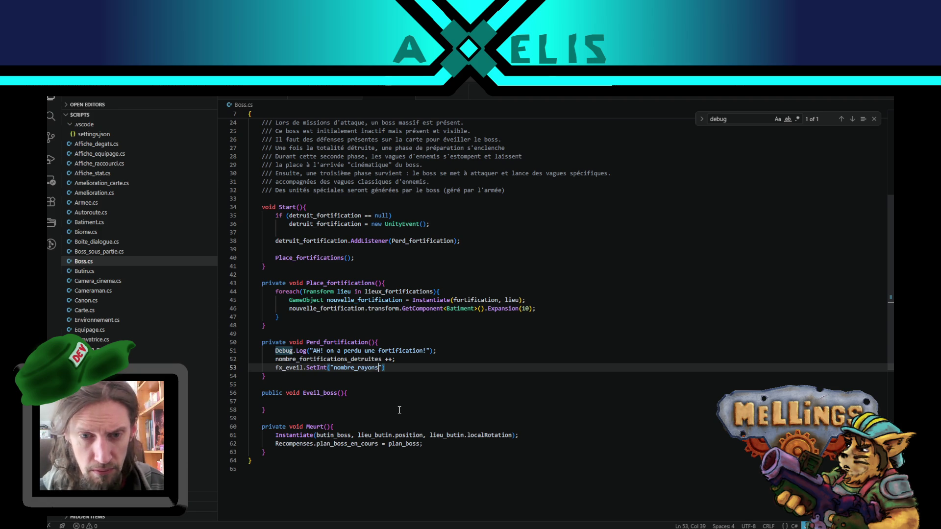
text(, nombre_fortifications_detruites))
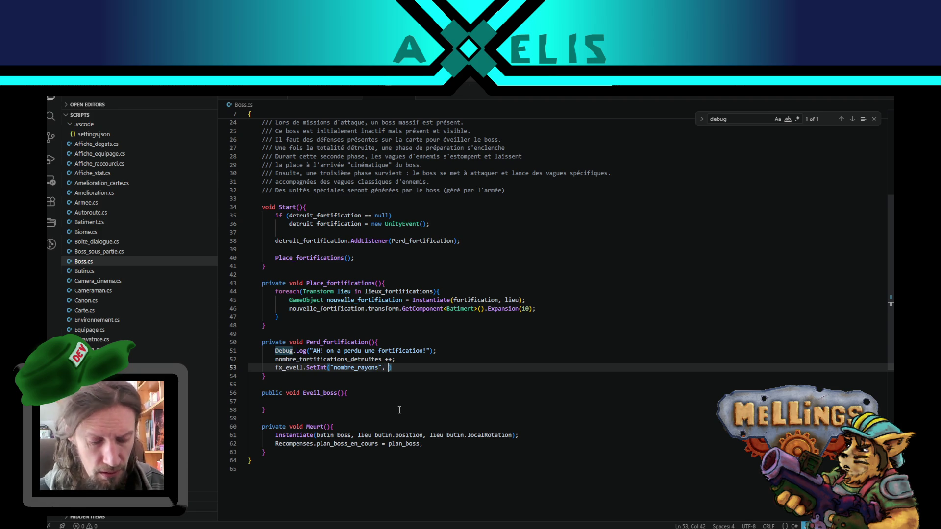
text(;)
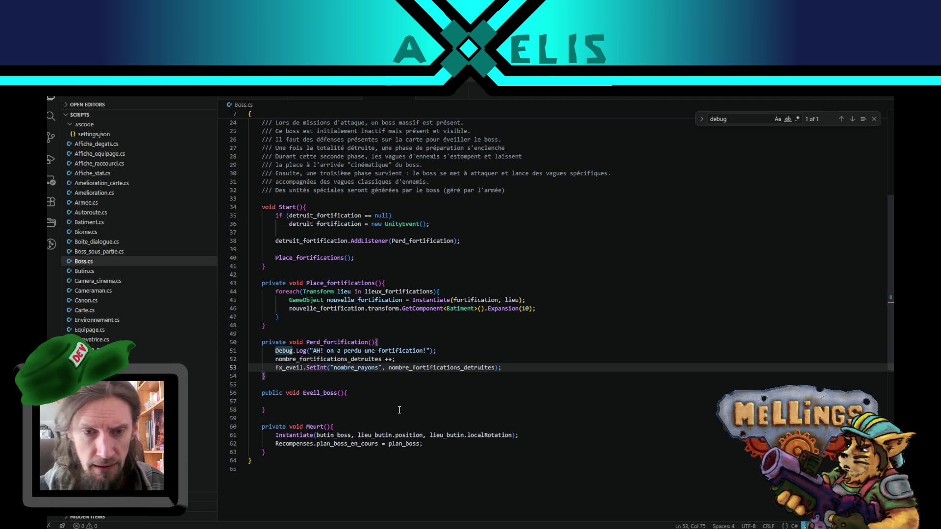
click(275, 367)
text(//)
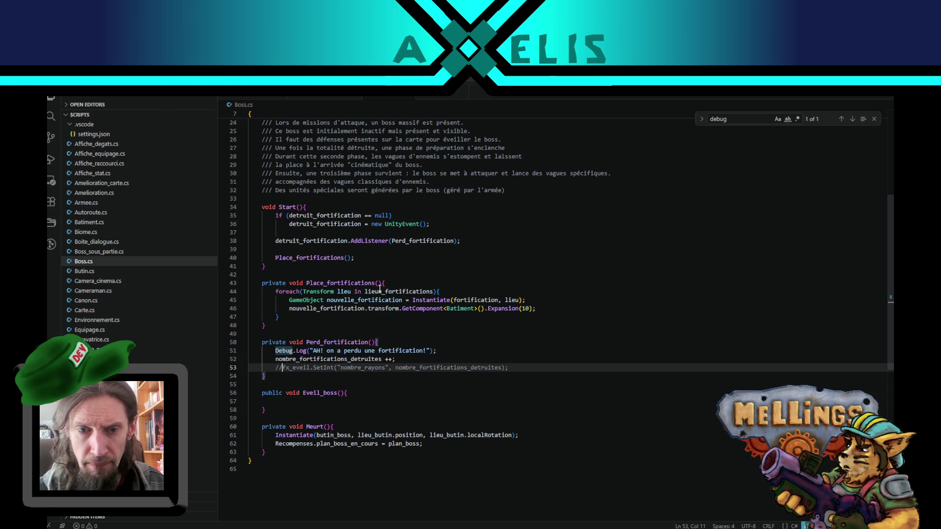
click(514, 368)
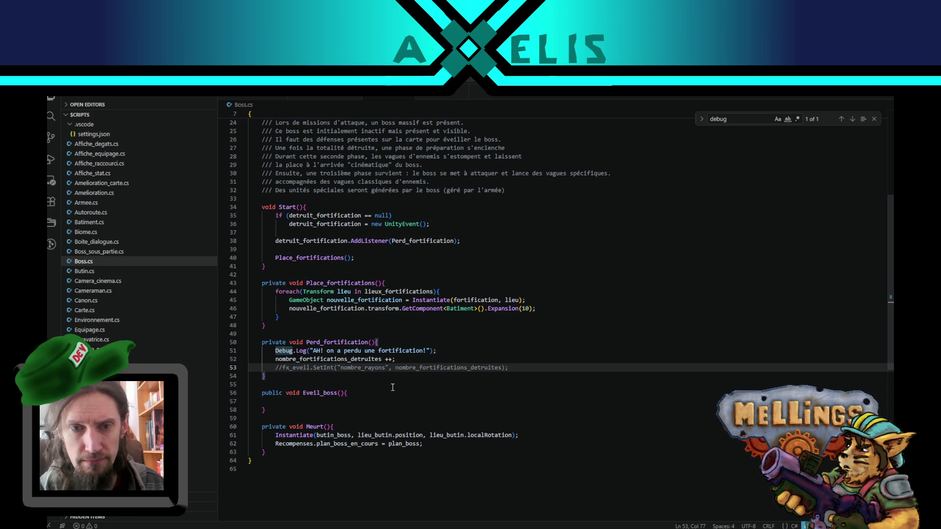
Step: On a new line below the commented call, start a Le_DJ.Joue_son( call
key(Return)
text(Le_)
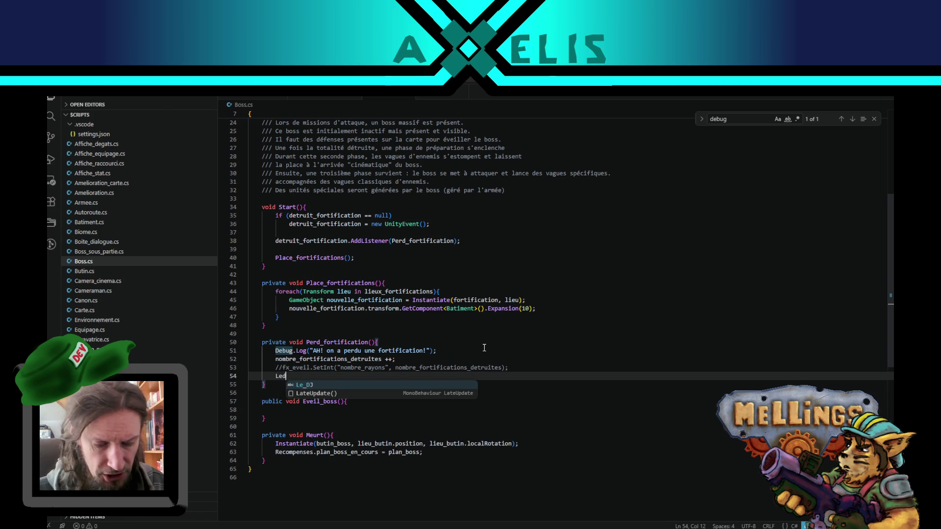
text(DJ)
key(Tab)
text(()
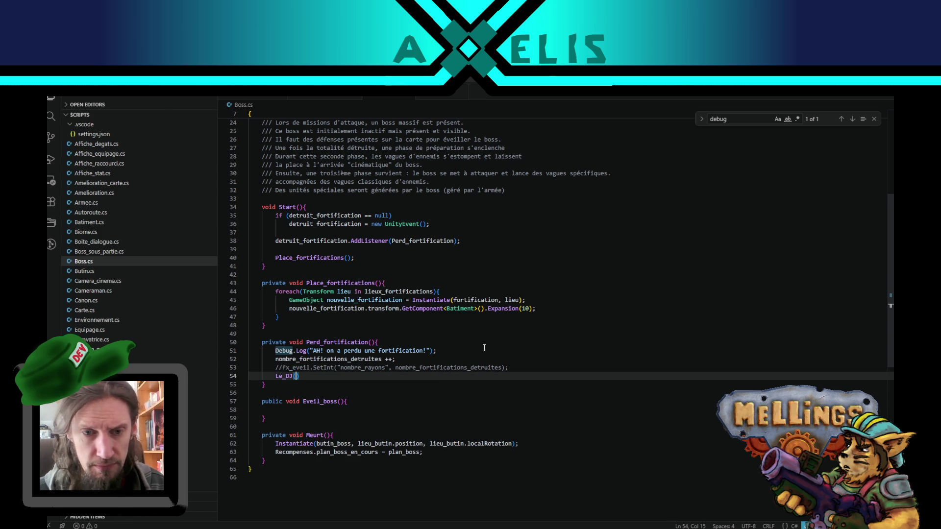
key(BackSpace)
text(.Joue)
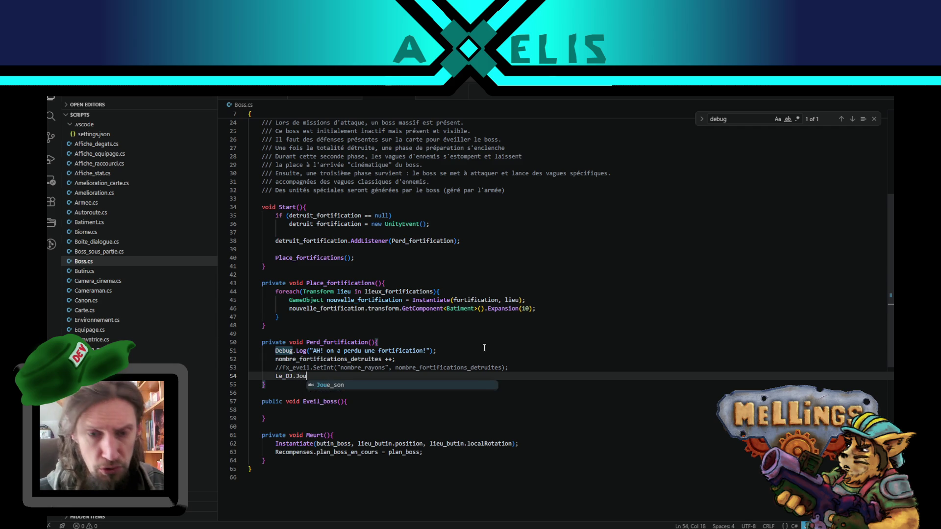
key(Tab)
text(()
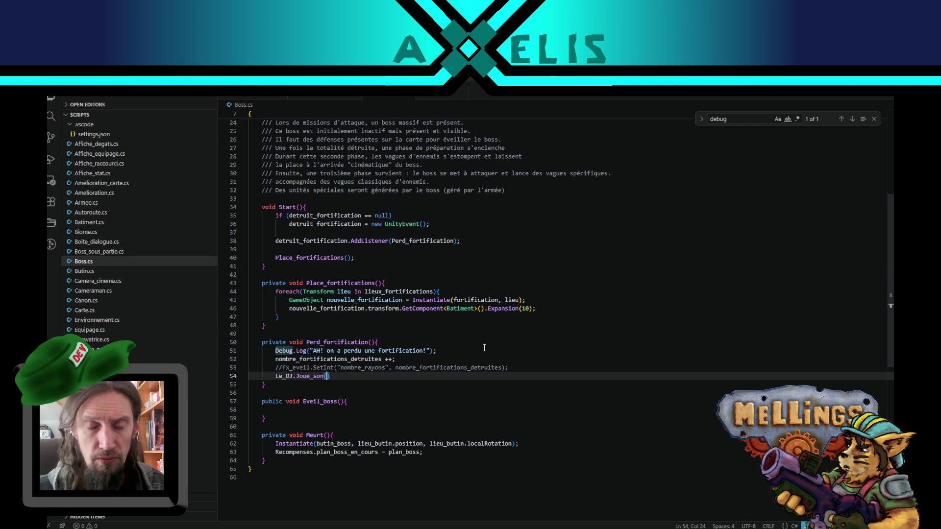
Step: Pass son_eveil, transform.position and 0.1f as the Joue_son arguments
scroll(484, 345, up, 7)
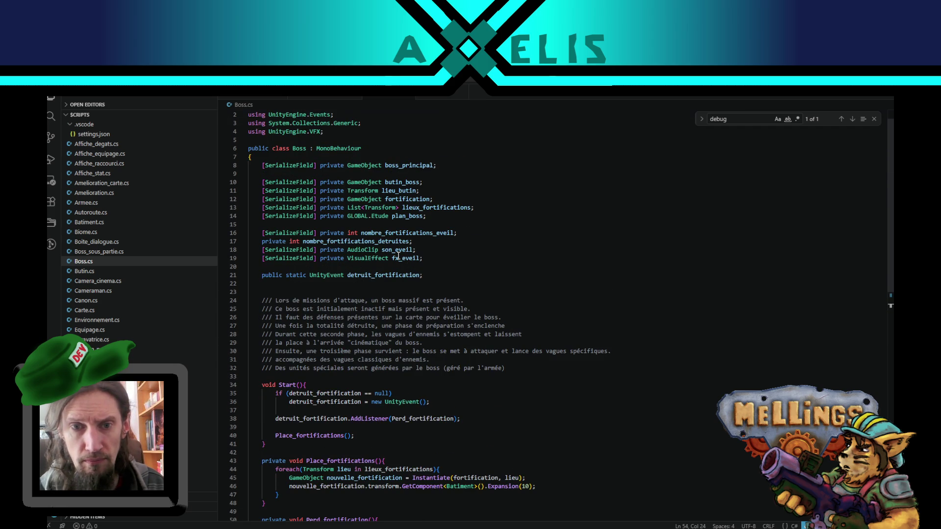
double_click(398, 250)
key(ctrl+c)
key(ctrl+alt+minus)
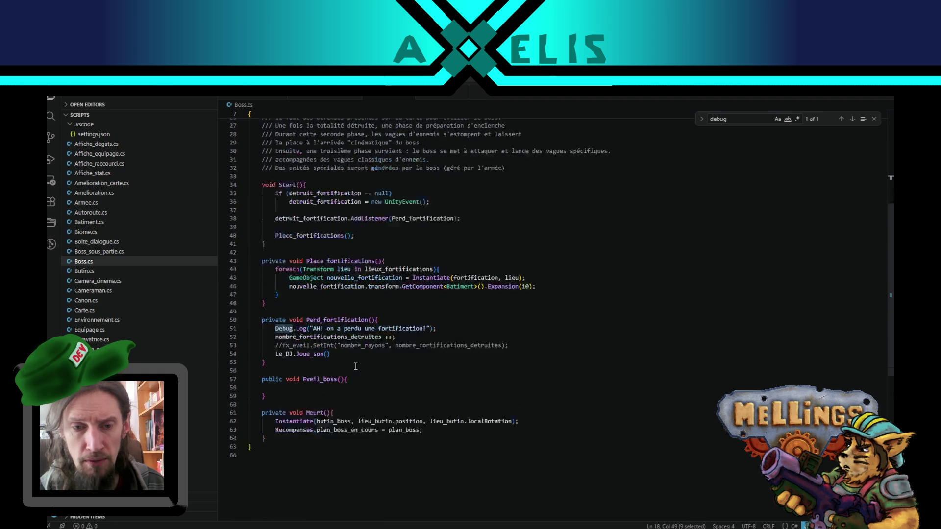
key(ctrl+v)
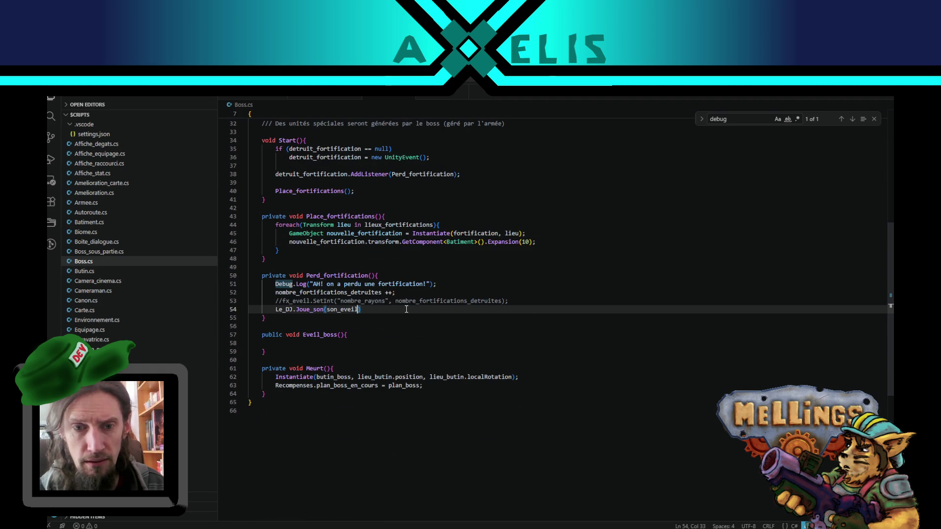
text(, )
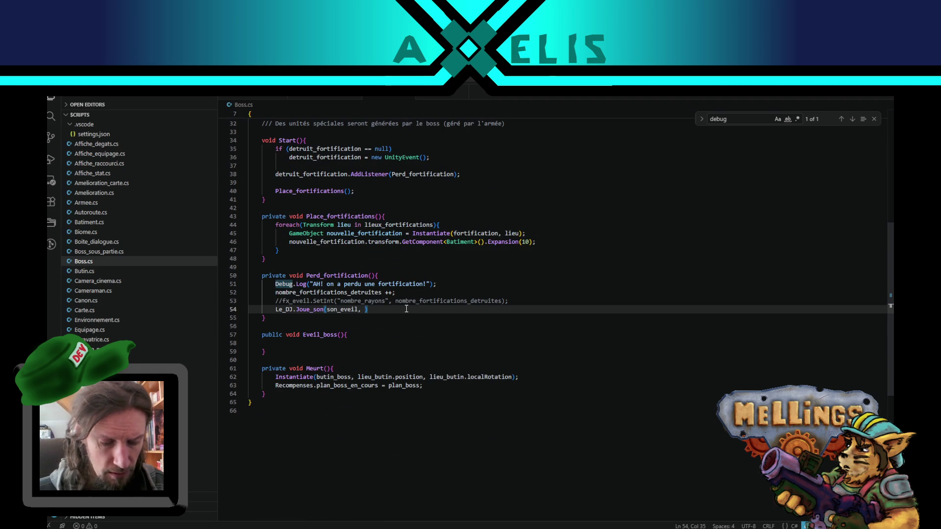
text(transfor)
text(m.posu)
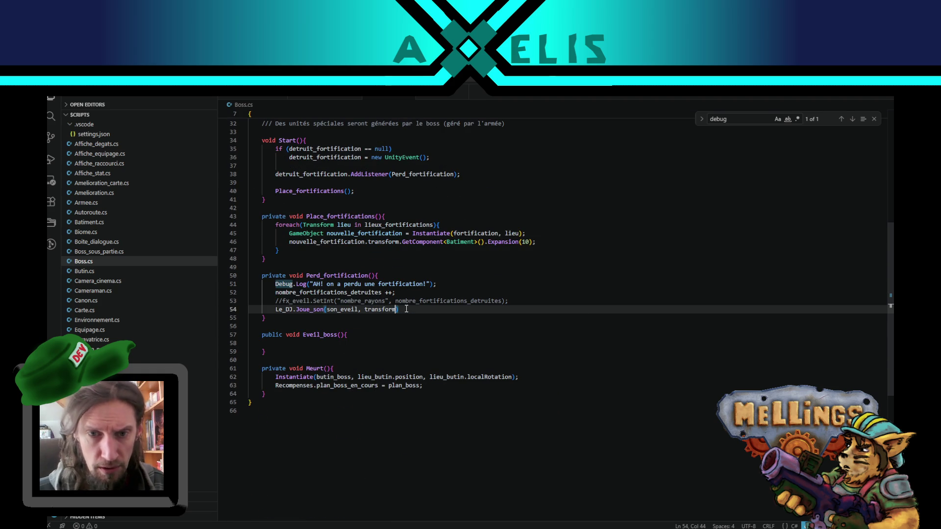
key(BackSpace)
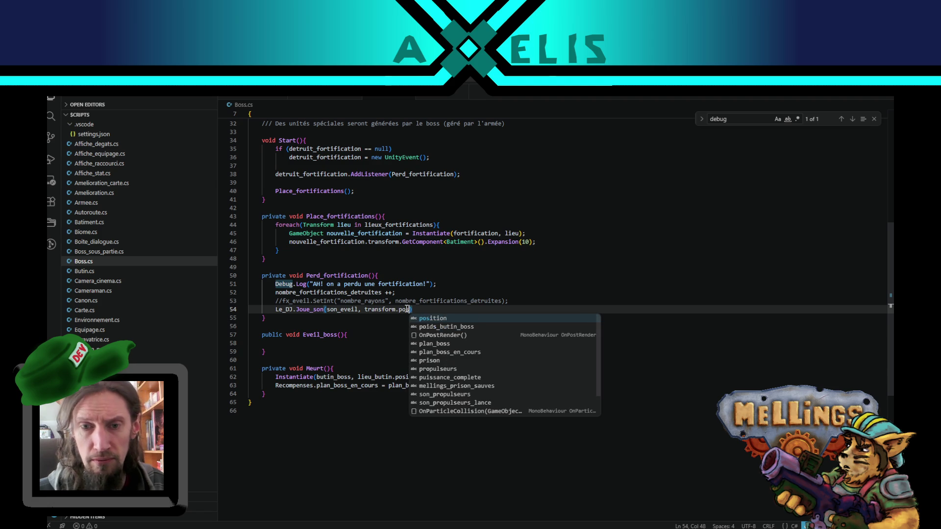
key(Tab)
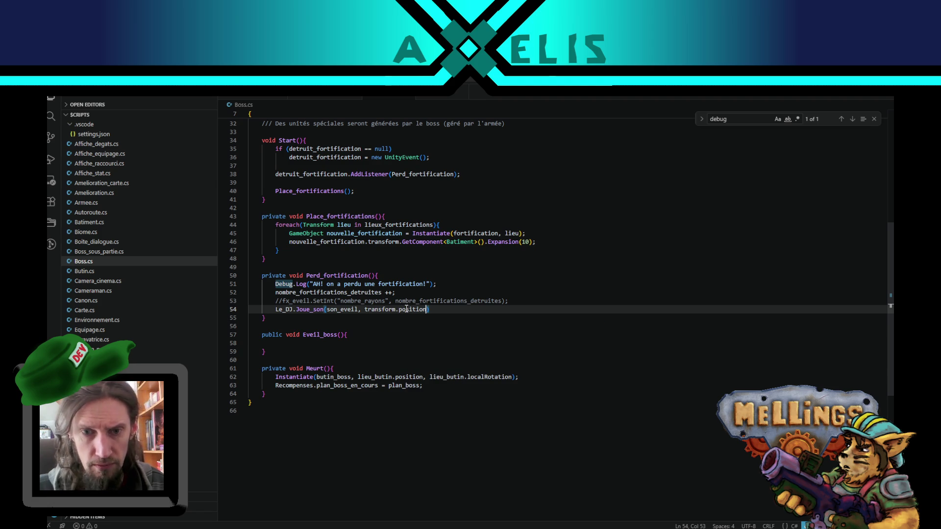
text(, )
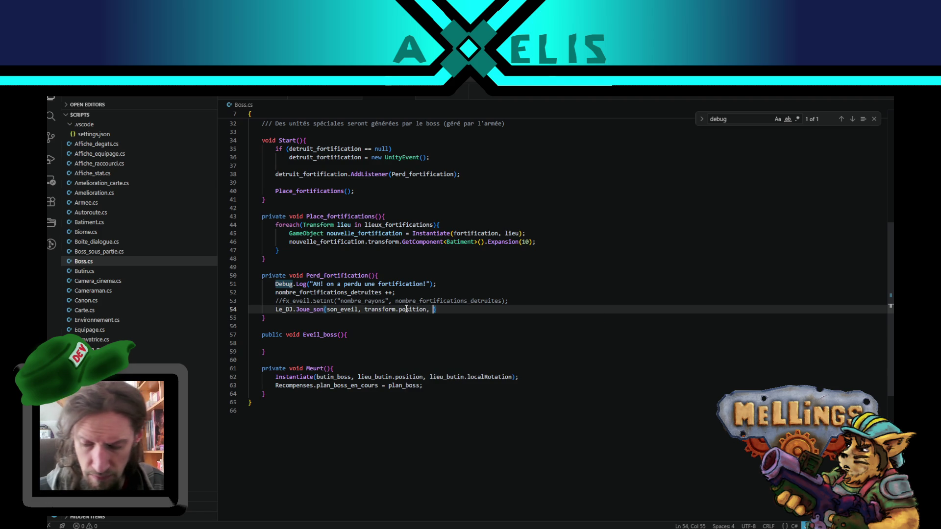
text(0.1f)
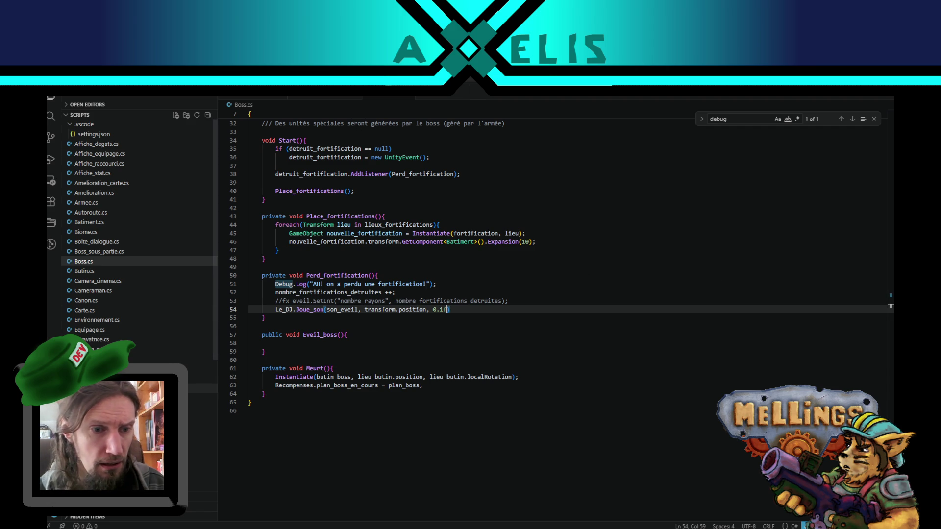
Step: Look up Joue_son's signature in Le_DJ.cs and find the variation_pitch parameter
click(201, 398)
scroll(501, 298, up, 3)
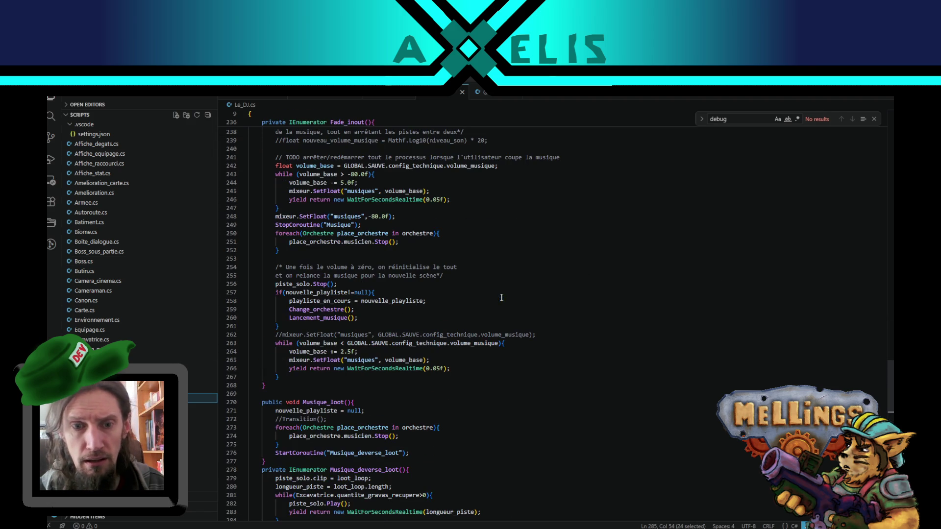
key(ctrl+f)
text(jo)
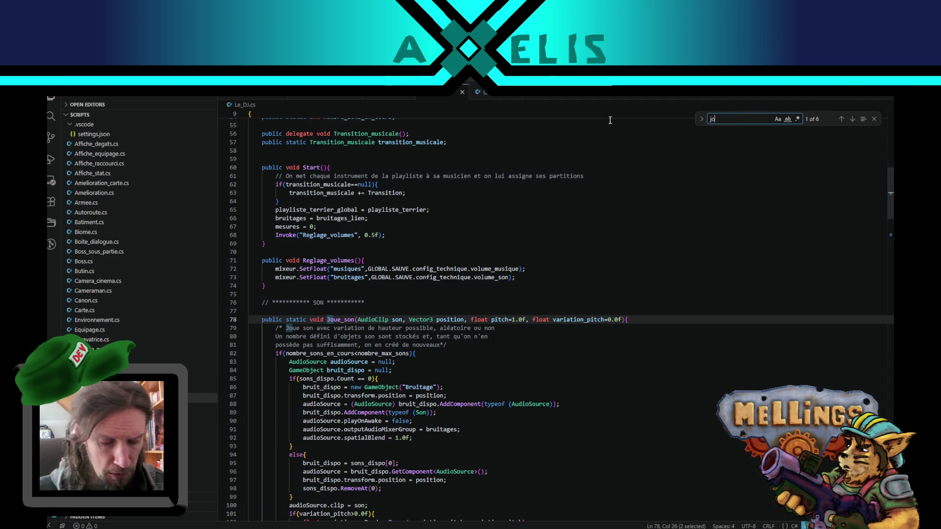
text(ue_)
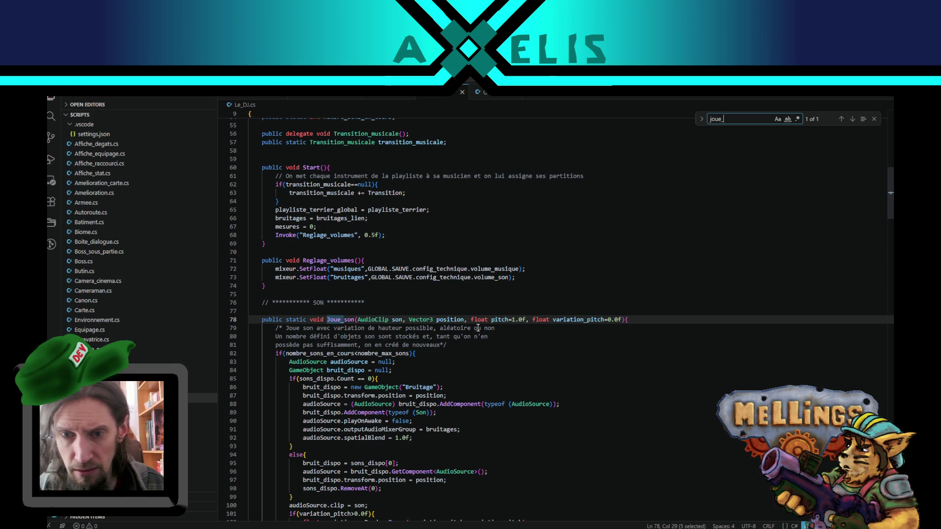
double_click(501, 321)
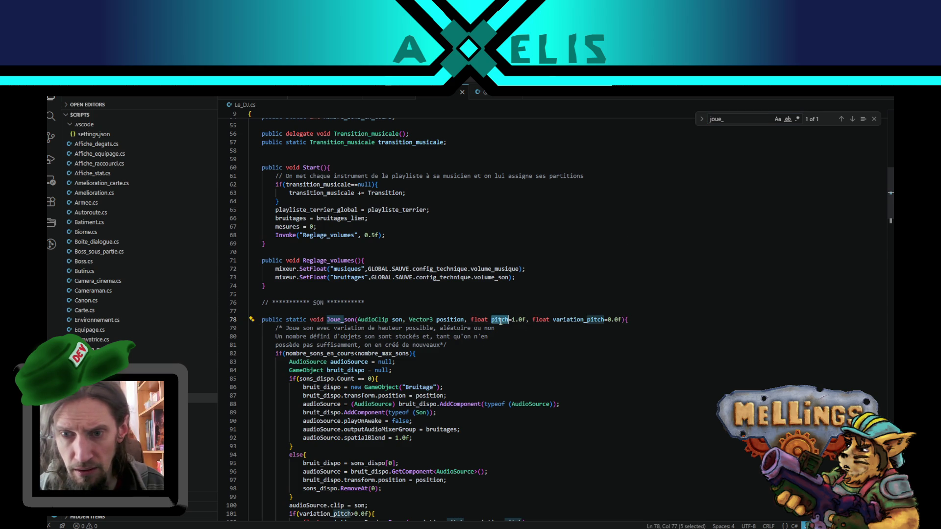
double_click(580, 320)
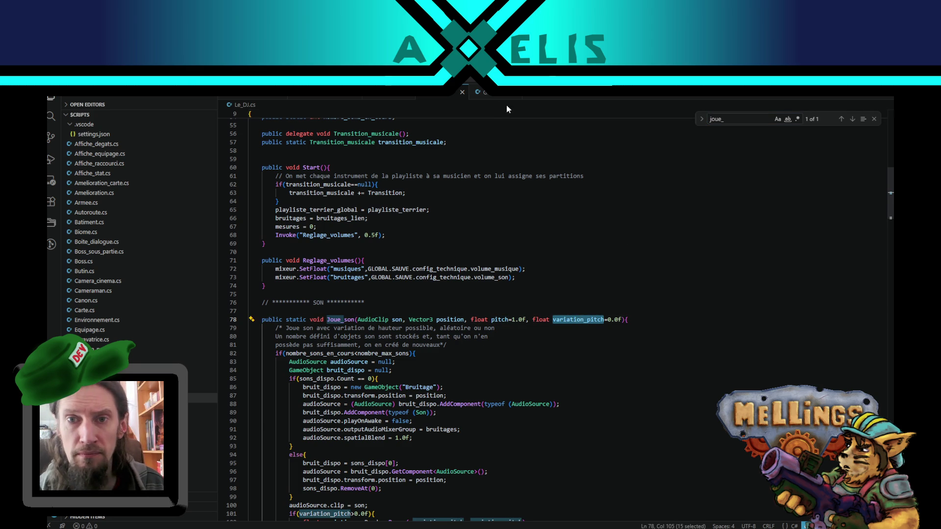
Step: In Boss.cs line 54, name the argument variation_pitch=, add the closing semicolon, and save
click(384, 99)
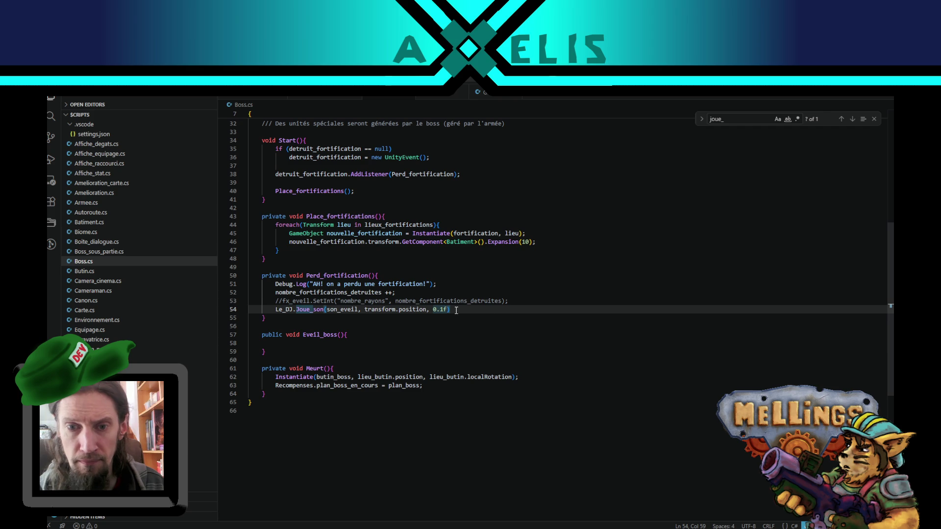
text(variation_pitch)
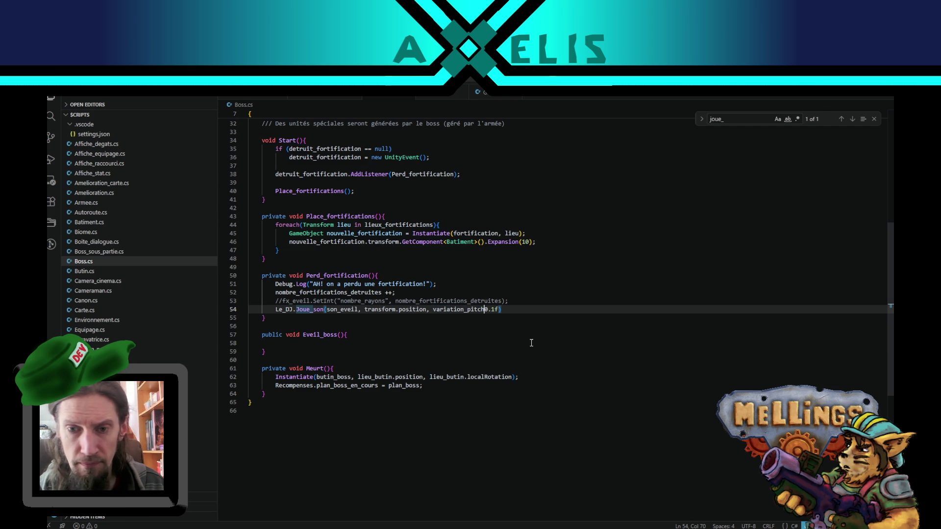
text(=)
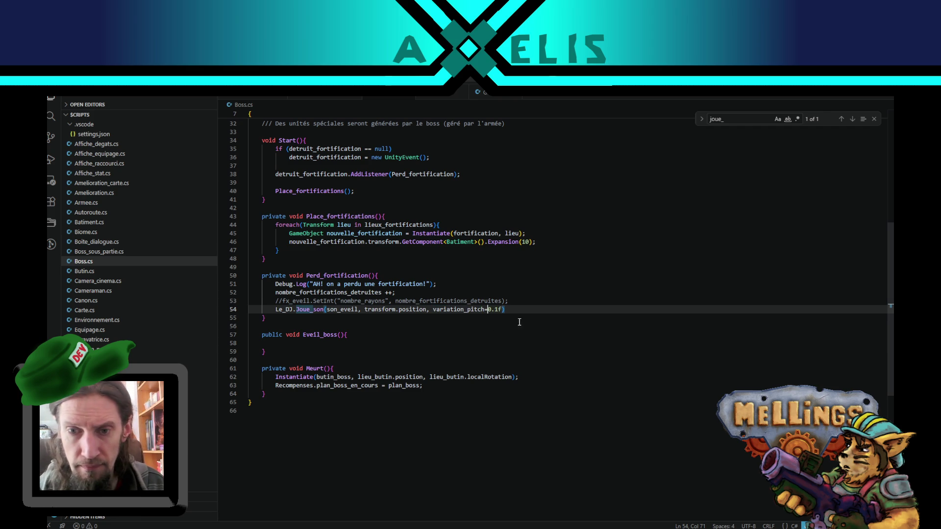
click(520, 310)
text(;)
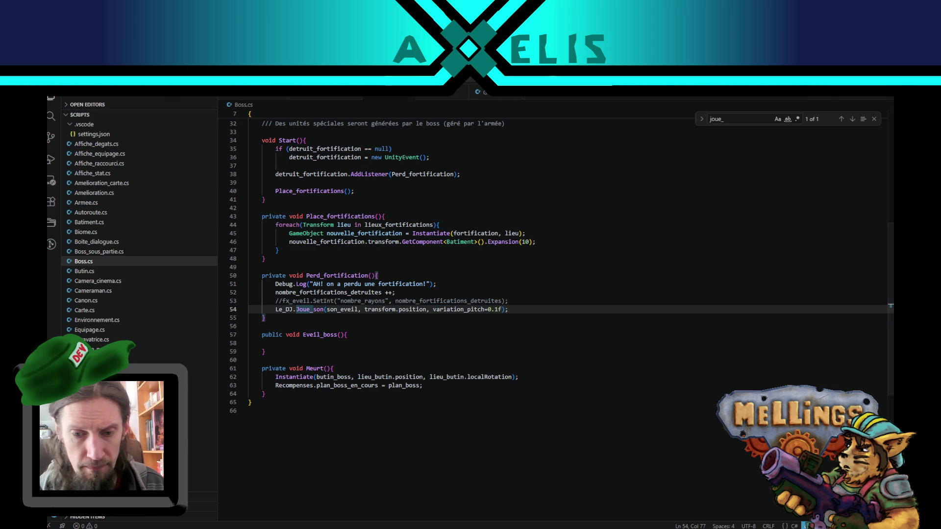
key(ctrl+s)
Step: Fix Unity's compile error by changing variation_pitch= to variation_pitch: in Boss.cs
key(alt+Tab)
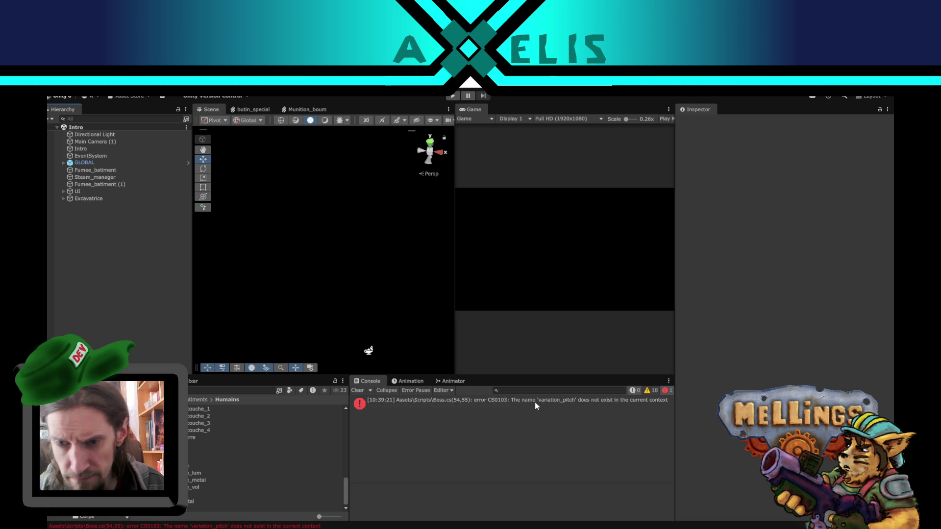
click(535, 404)
double_click(535, 403)
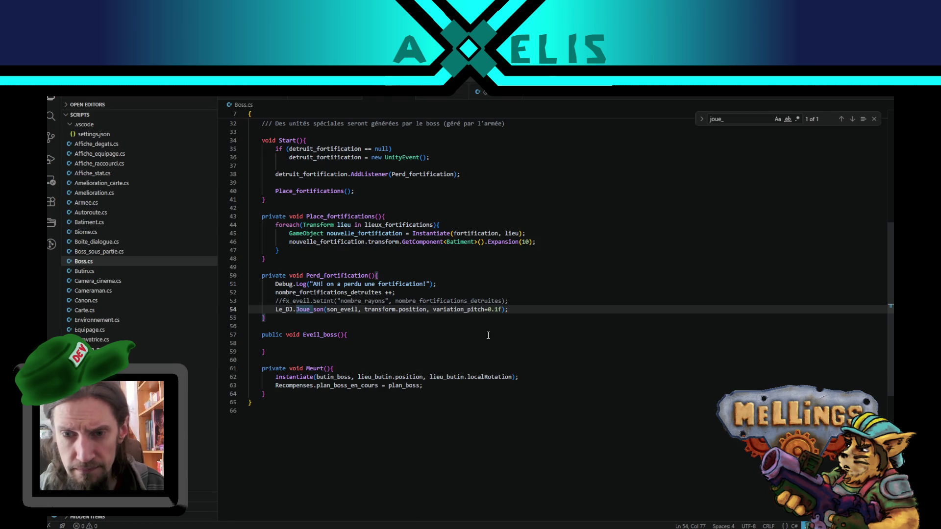
click(488, 309)
key(BackSpace)
text(:)
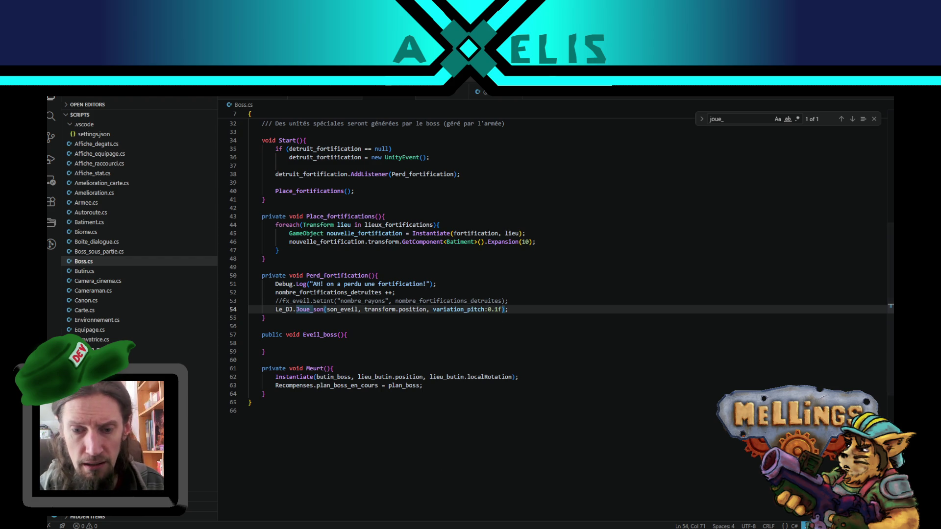
key(alt+Tab)
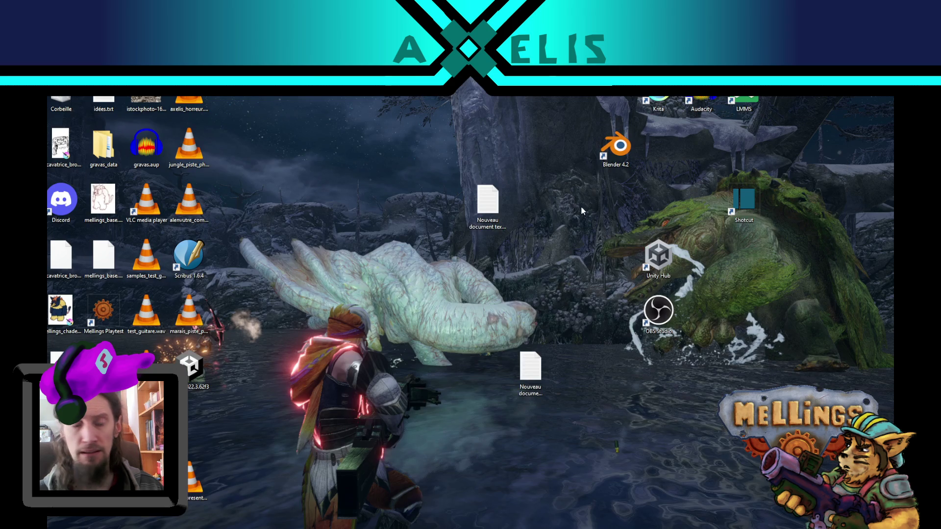
Step: Launch Audacity from its desktop shortcut to get an empty project
double_click(697, 100)
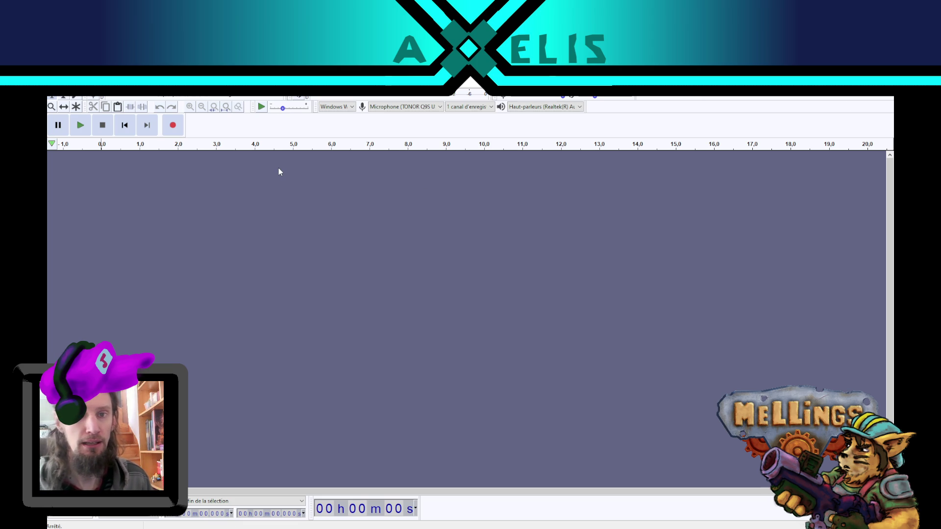
Step: Record about 12 s of impact hits, audition three of them, and cut the 4.05–4.90 s hit
click(174, 126)
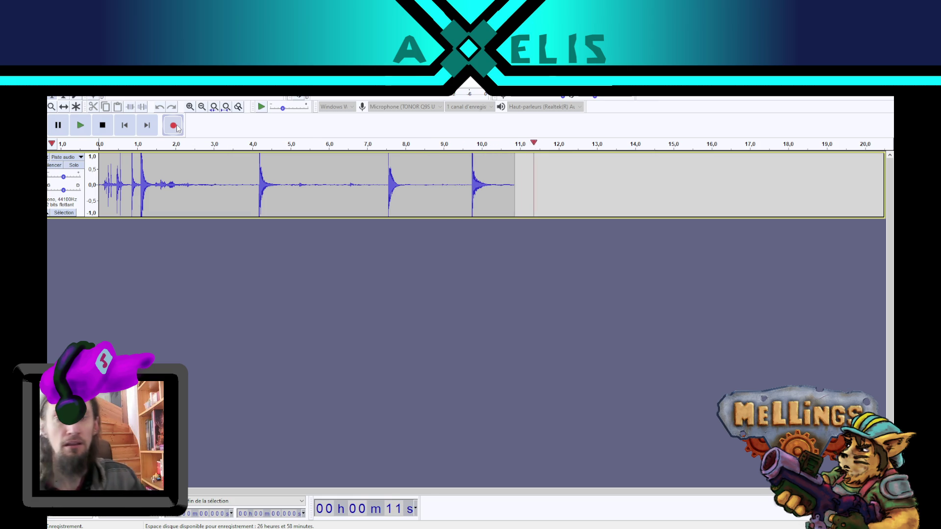
click(102, 125)
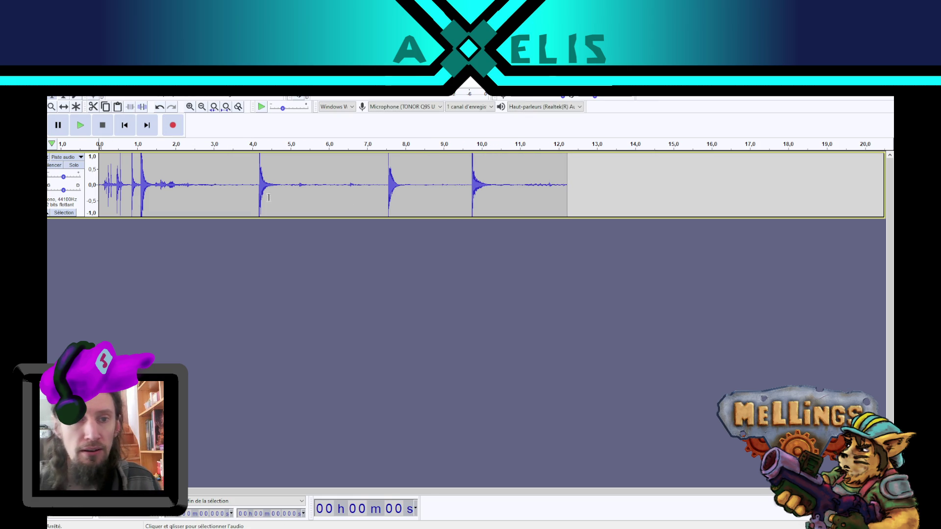
drag(253, 196, 286, 191)
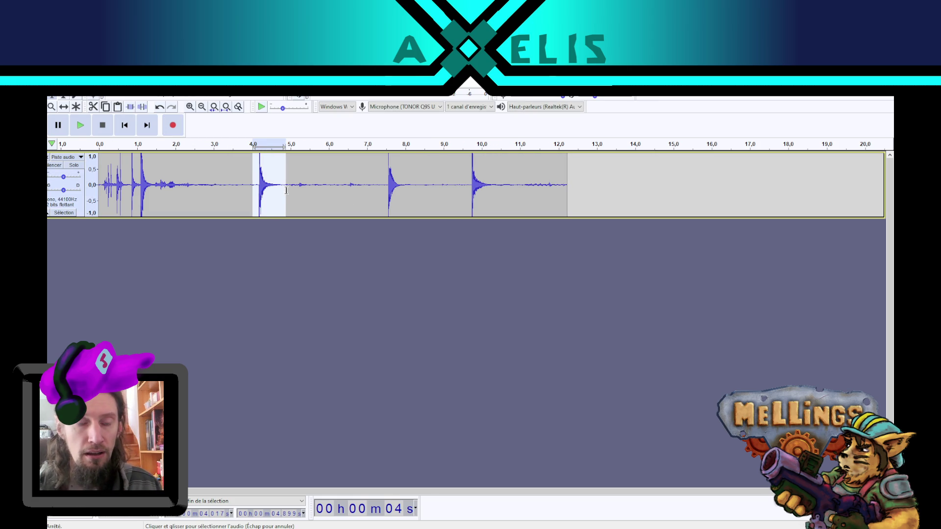
click(81, 126)
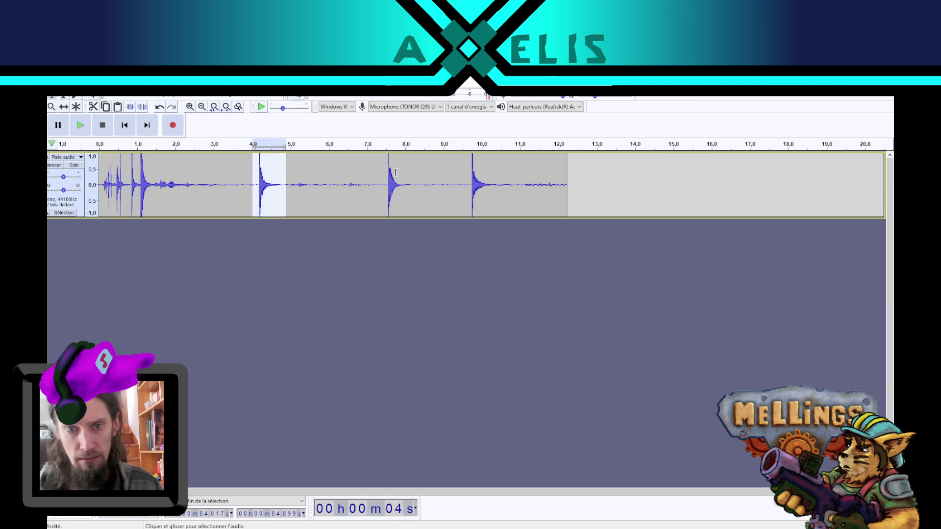
drag(388, 174, 418, 174)
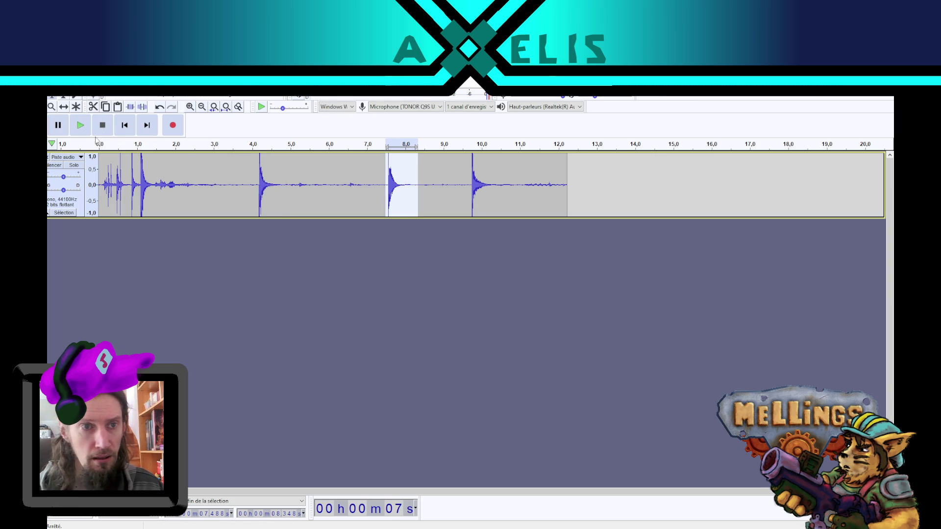
click(80, 125)
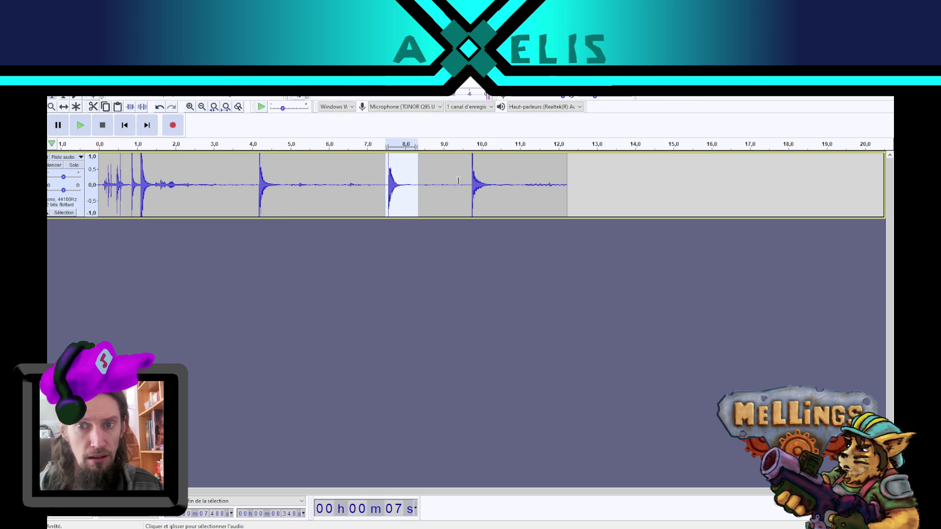
drag(464, 180, 507, 181)
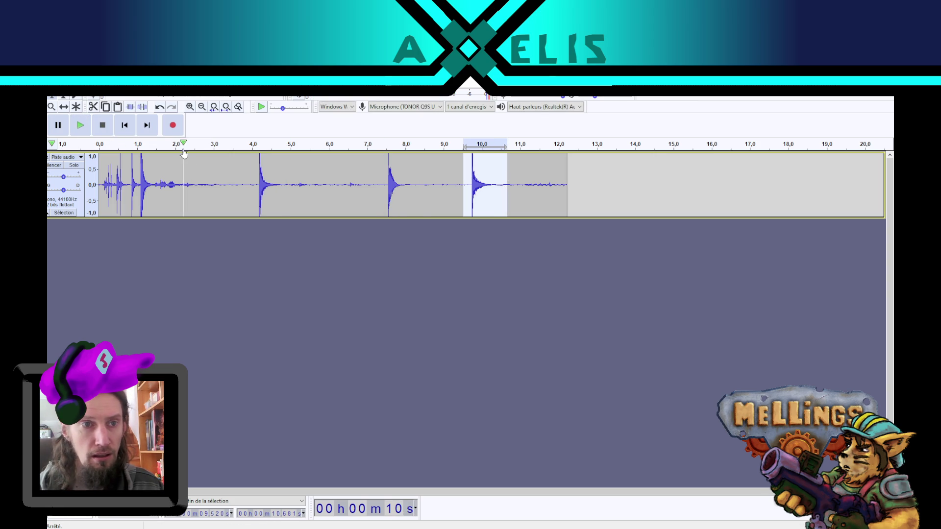
click(87, 128)
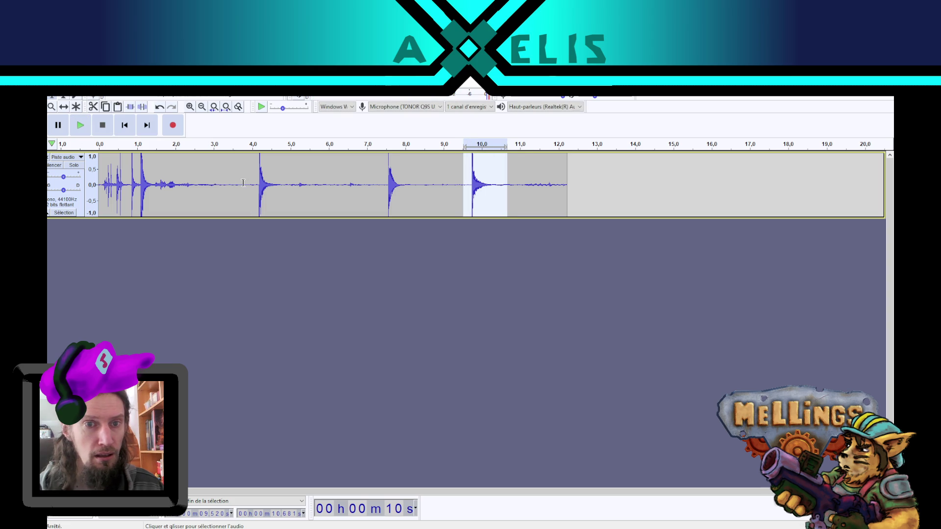
drag(255, 185, 287, 187)
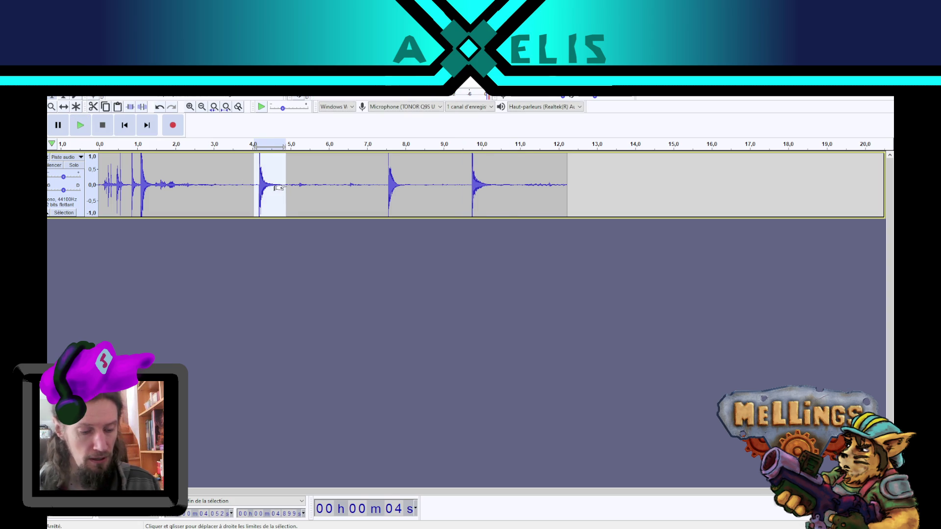
key(Delete)
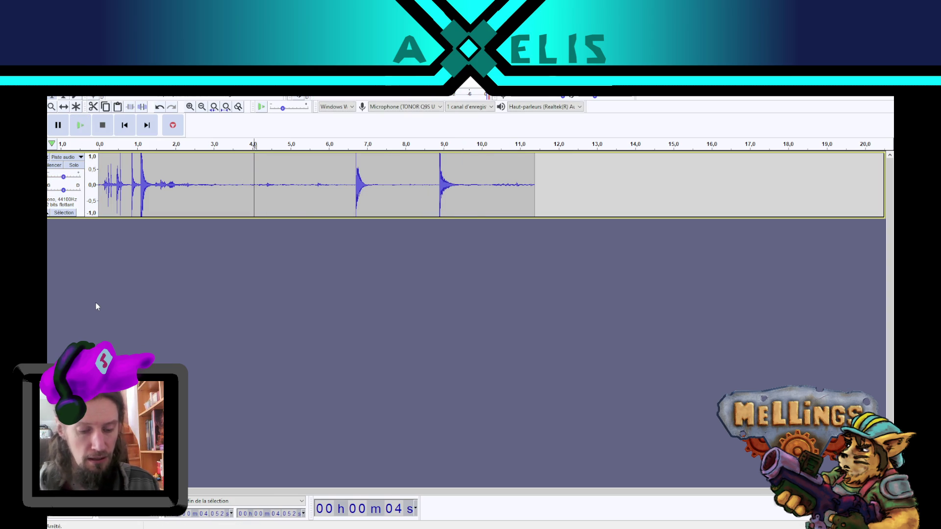
Step: Paste the cut hit into a new mono track and slide it to time 0
key(ctrl+shift+n)
click(101, 248)
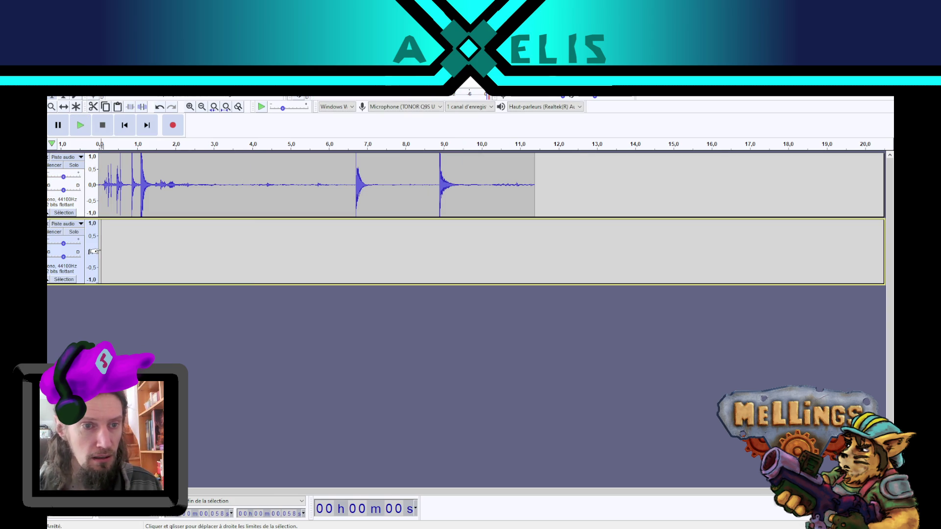
key(ctrl+v)
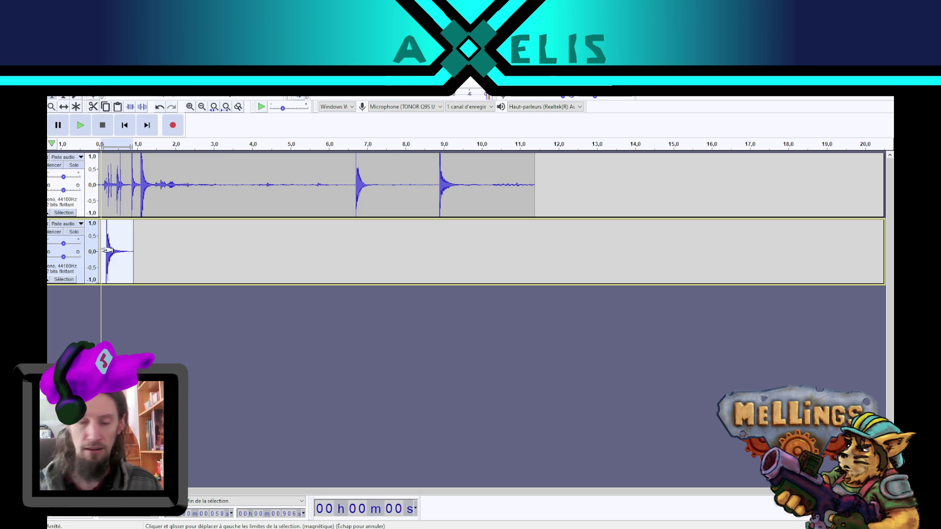
click(112, 250)
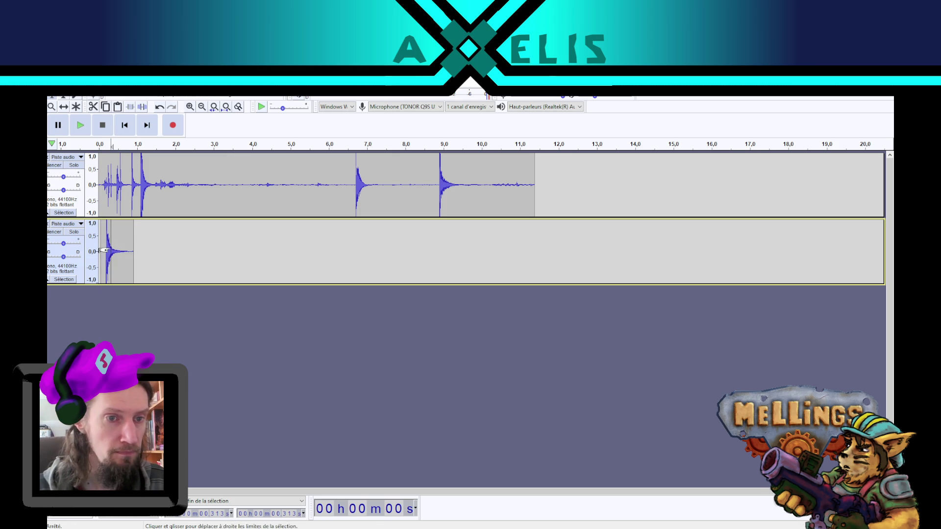
click(63, 106)
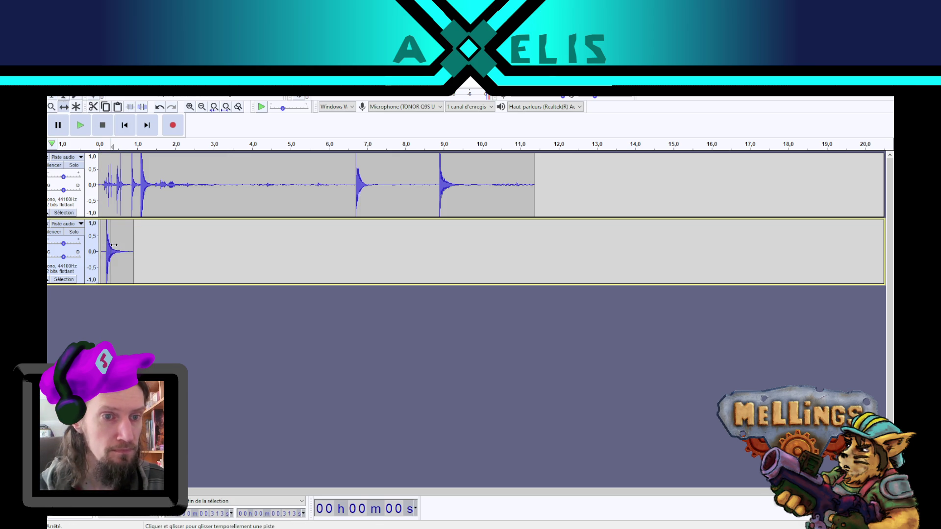
drag(114, 245, 111, 246)
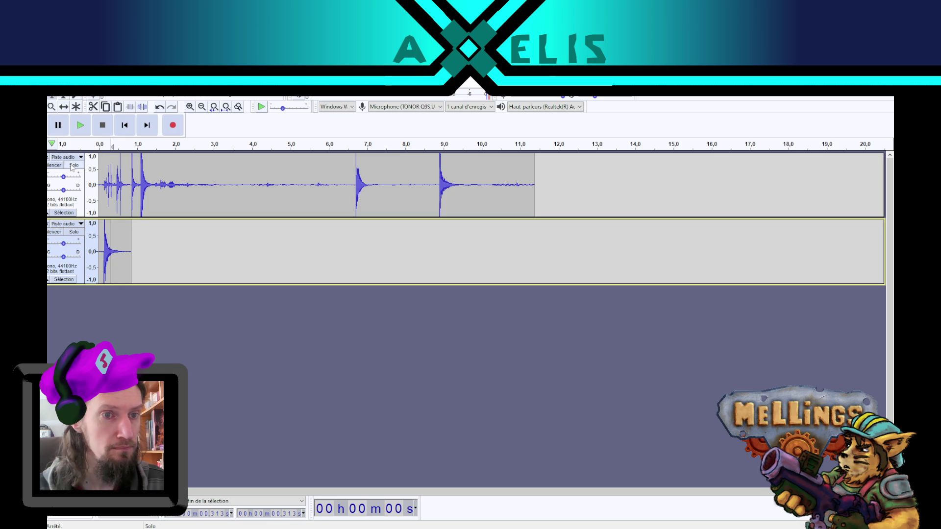
Step: Solo the second track and select its whole clip (0.000–0.848 s)
click(74, 232)
click(64, 280)
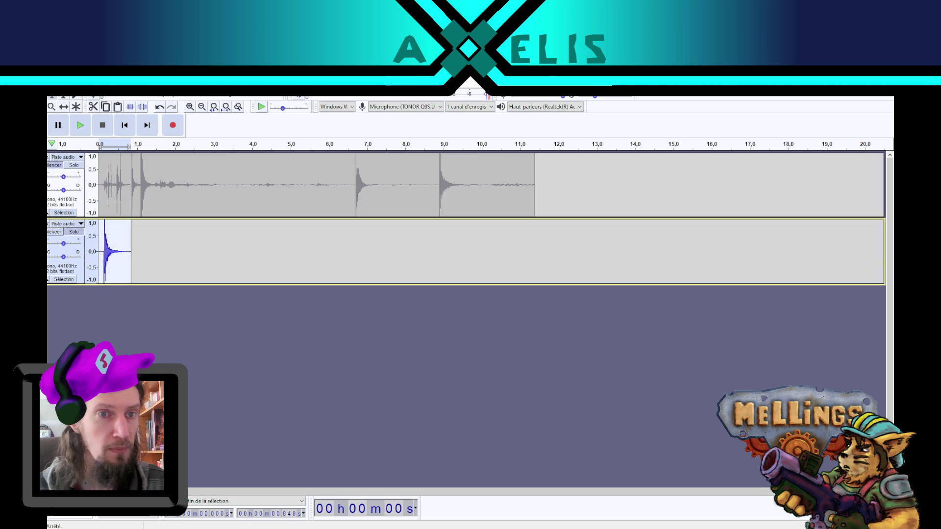
click(189, 89)
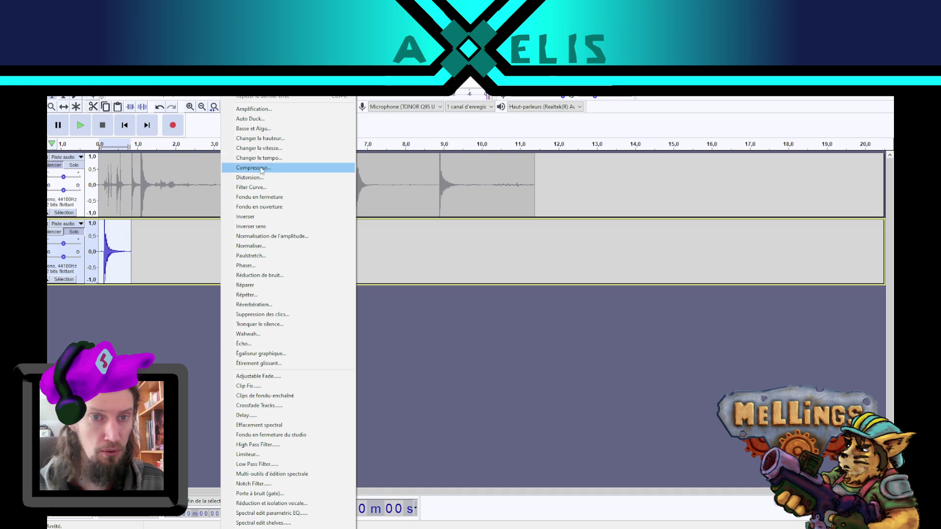
Step: Slow the second track's hit to 0.19× speed with Change Speed, previewing several multipliers first
click(290, 147)
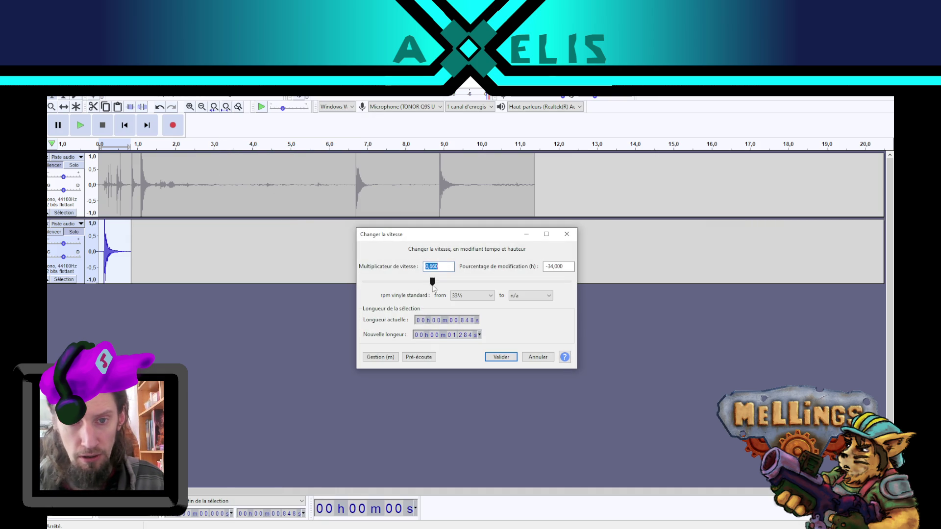
drag(433, 288, 403, 287)
click(425, 358)
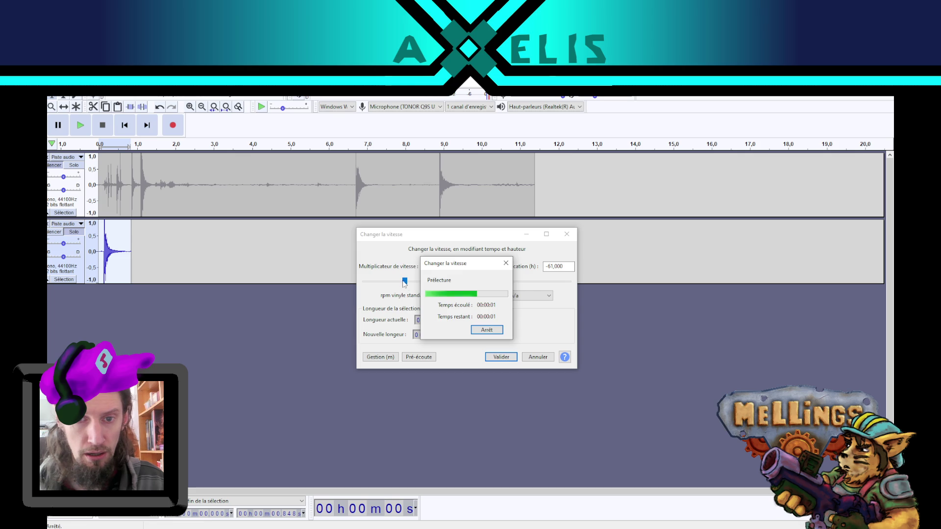
drag(404, 282, 382, 281)
click(417, 358)
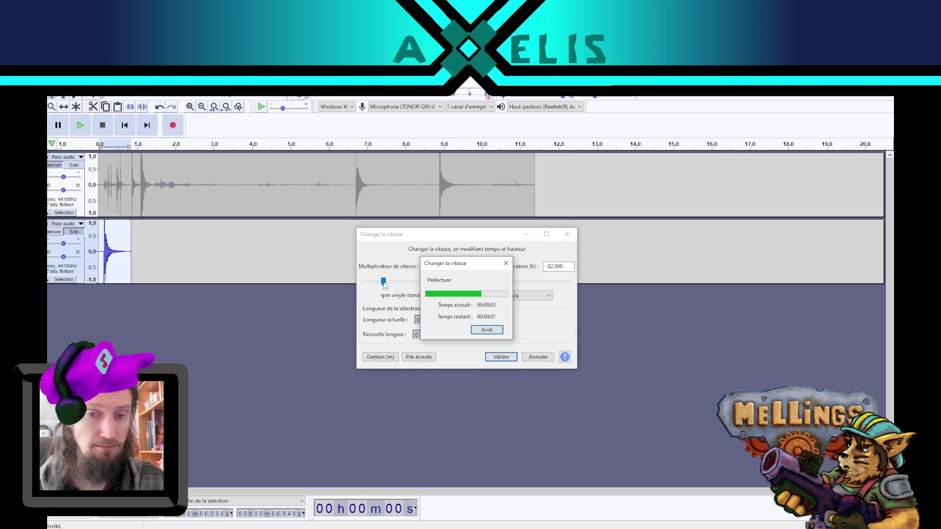
drag(384, 284, 385, 286)
click(419, 358)
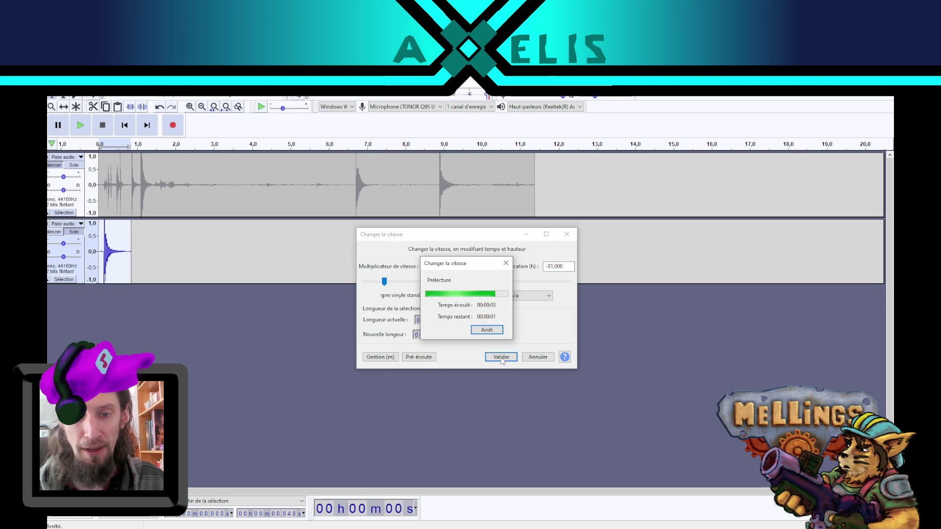
click(501, 359)
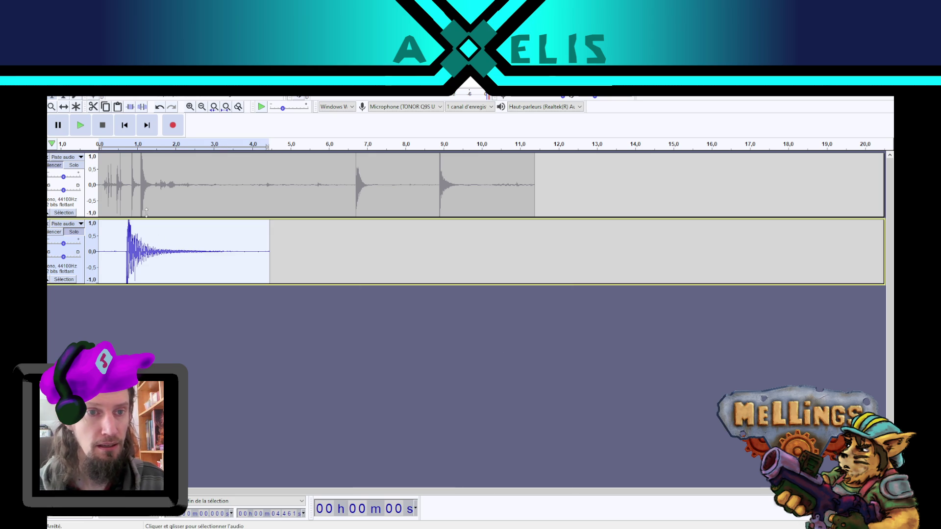
click(252, 88)
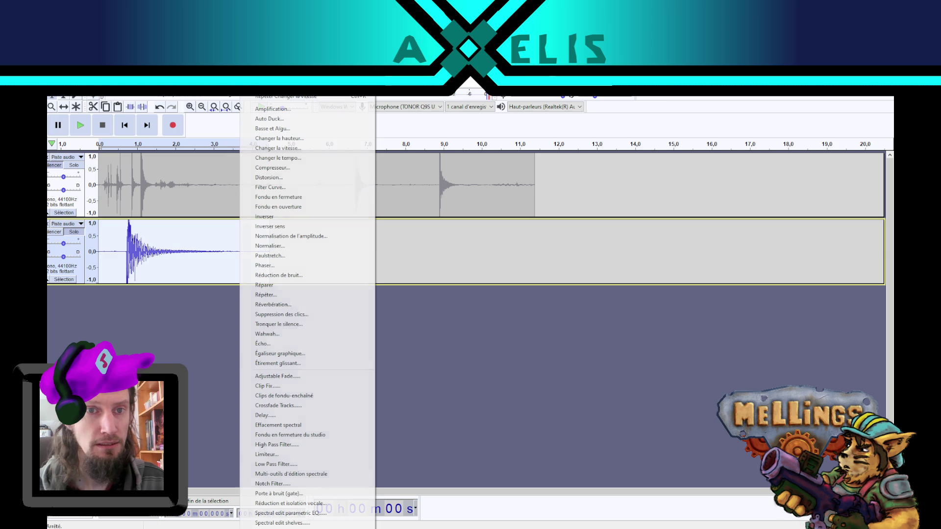
Step: Normalize the slowed hit, then add reverb (room size 69%, reverberance 68%) after previewing it
click(296, 252)
click(483, 332)
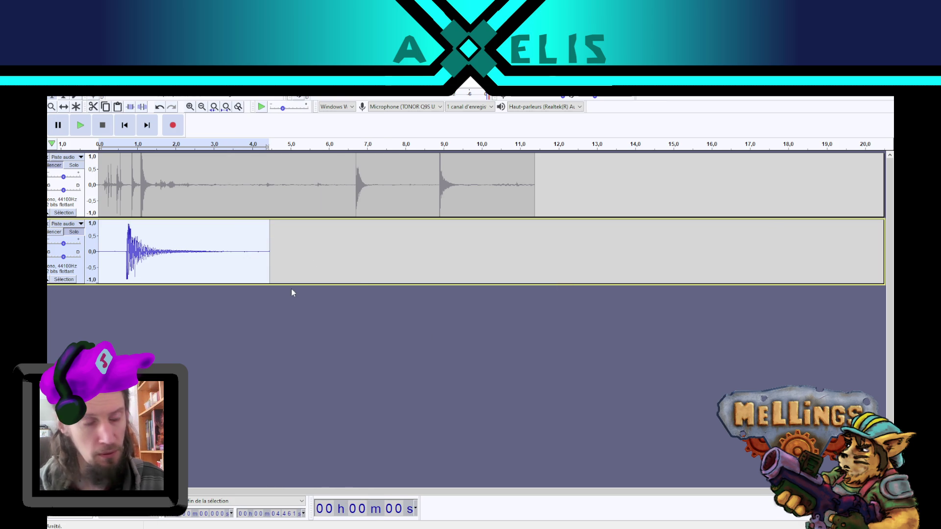
click(248, 89)
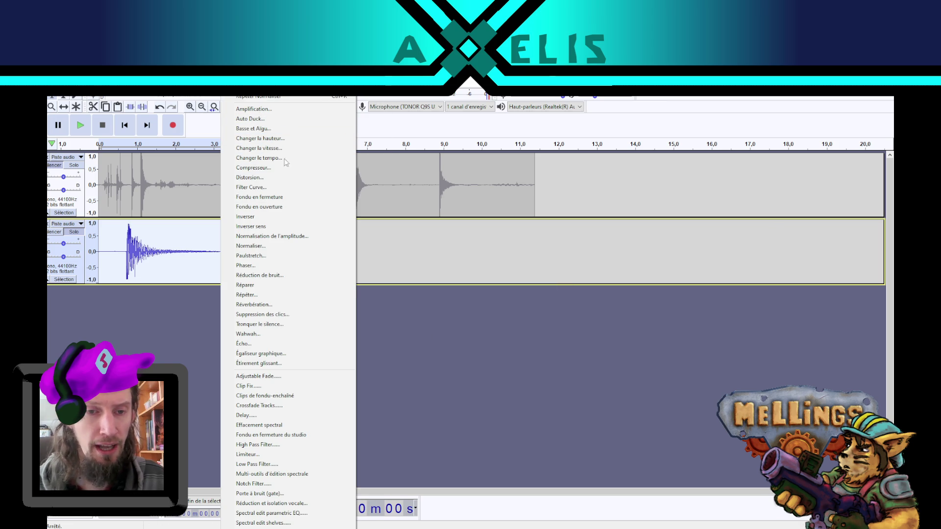
click(290, 303)
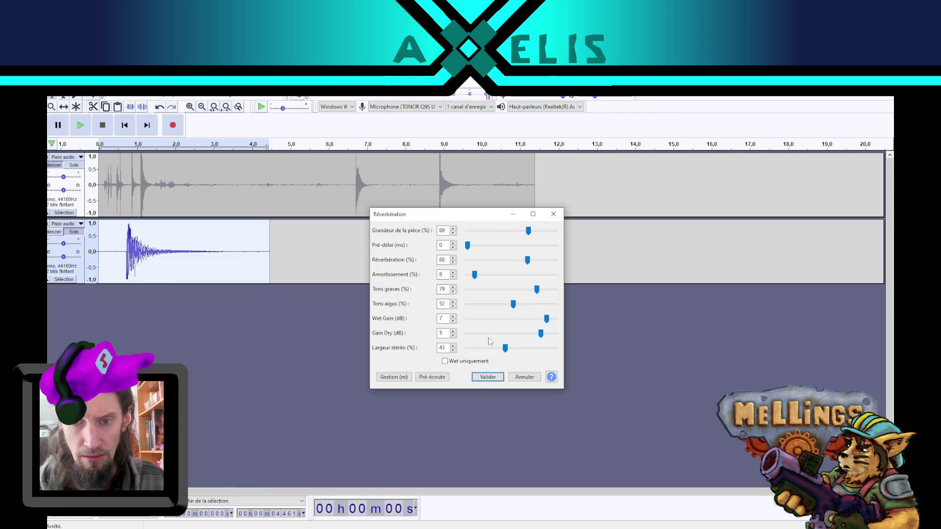
click(440, 380)
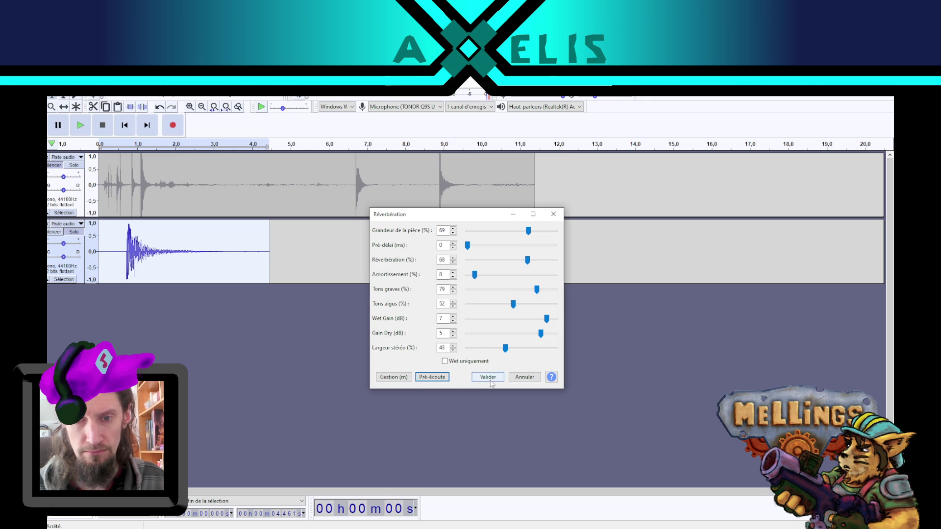
click(489, 377)
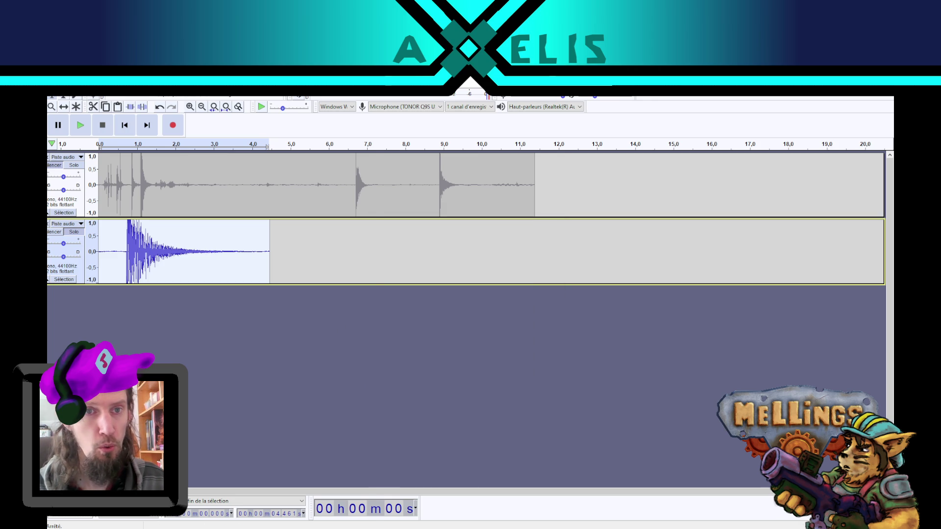
Step: Normalize the reverberated hit to a −1.0 dB peak
click(230, 90)
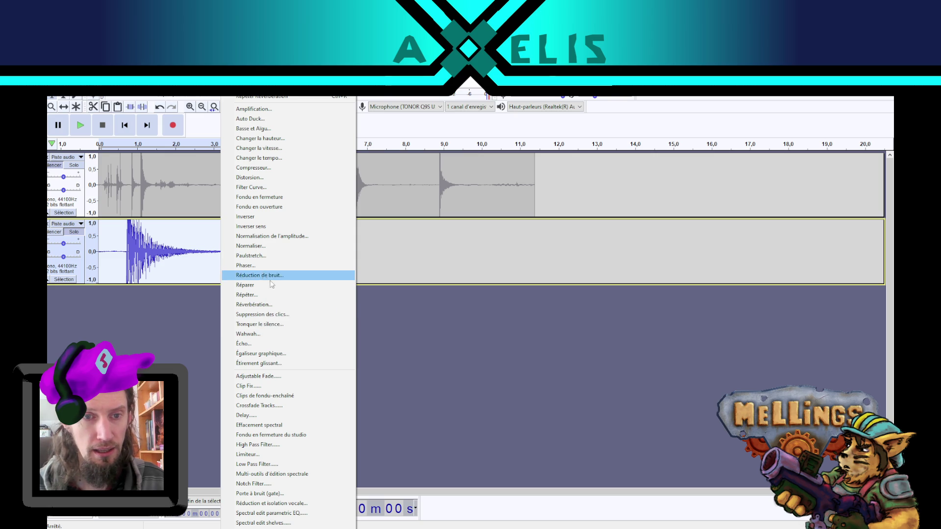
click(260, 246)
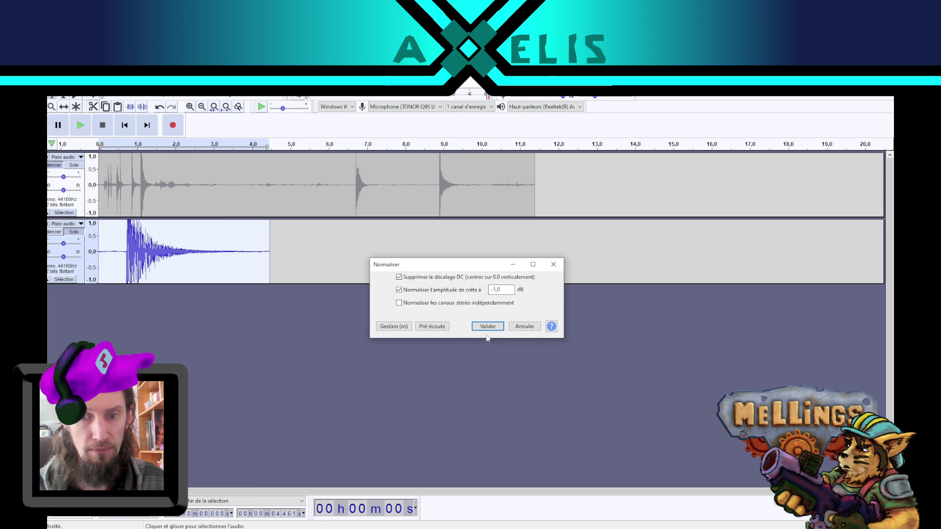
click(489, 328)
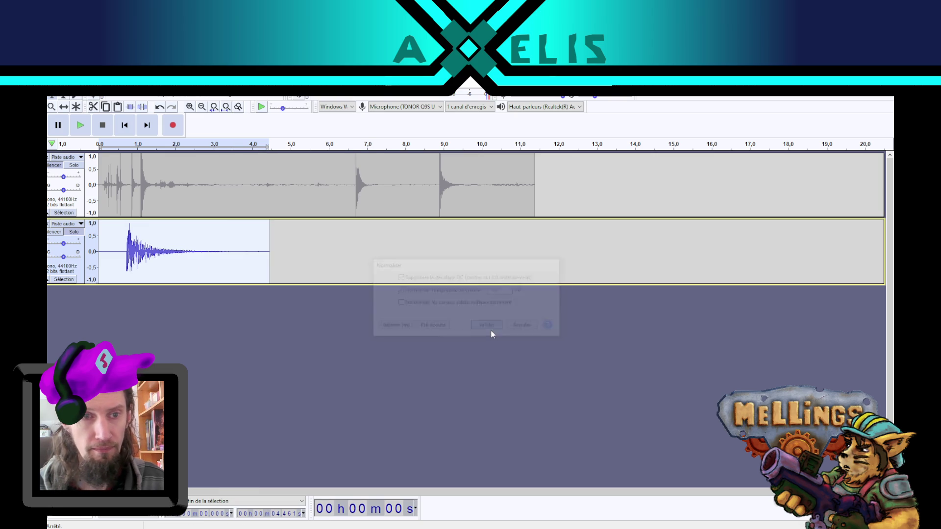
Step: Play back the mix and delete the silence before track 2's impact so it starts at 0 s
click(79, 126)
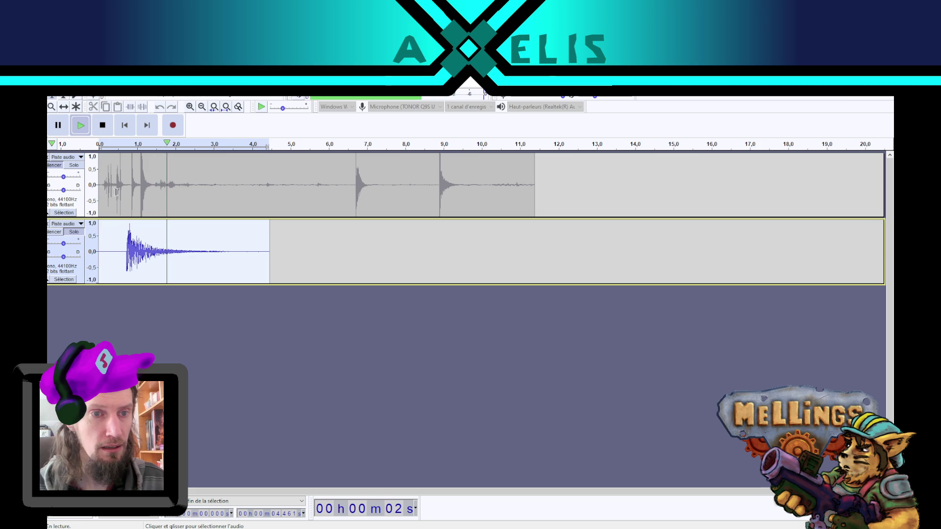
click(102, 125)
drag(99, 263, 124, 263)
key(Delete)
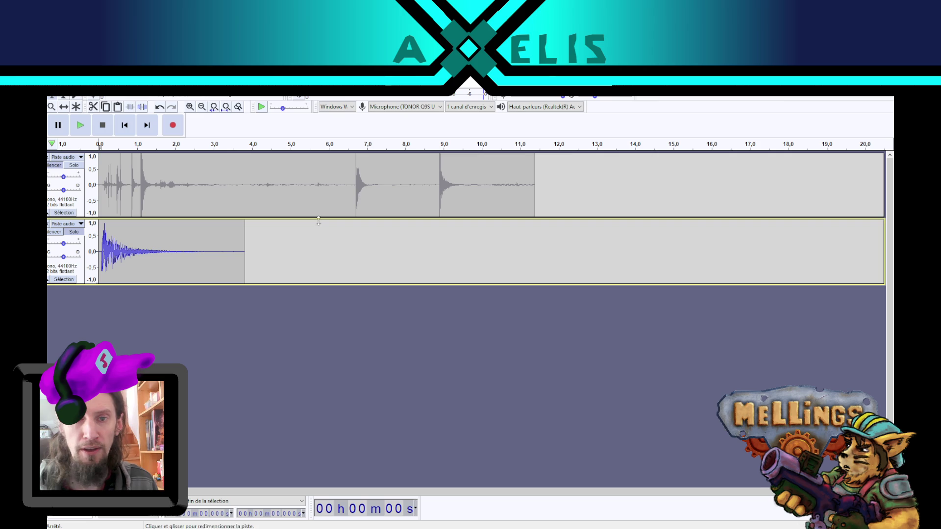
click(616, 202)
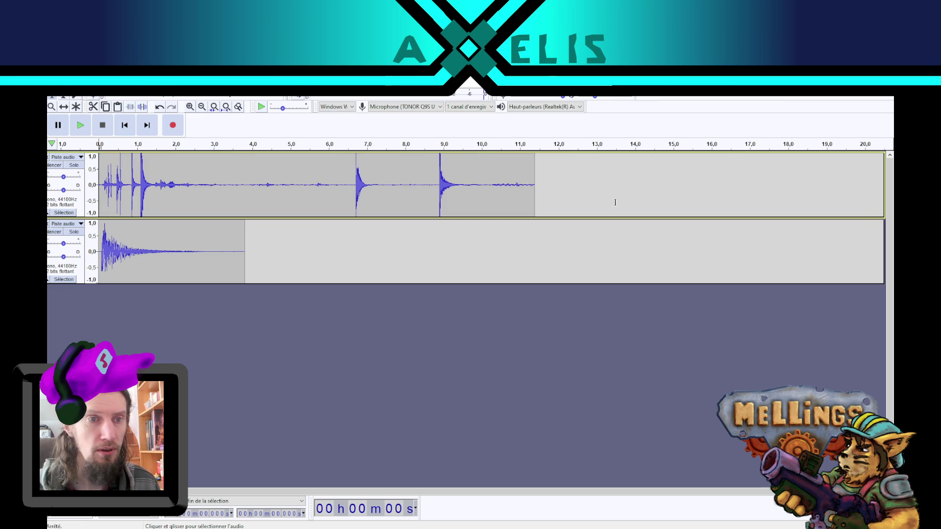
Step: Record a new take of hits on the first track after 11.8 s and play it back from 12.7 s
click(564, 191)
click(550, 180)
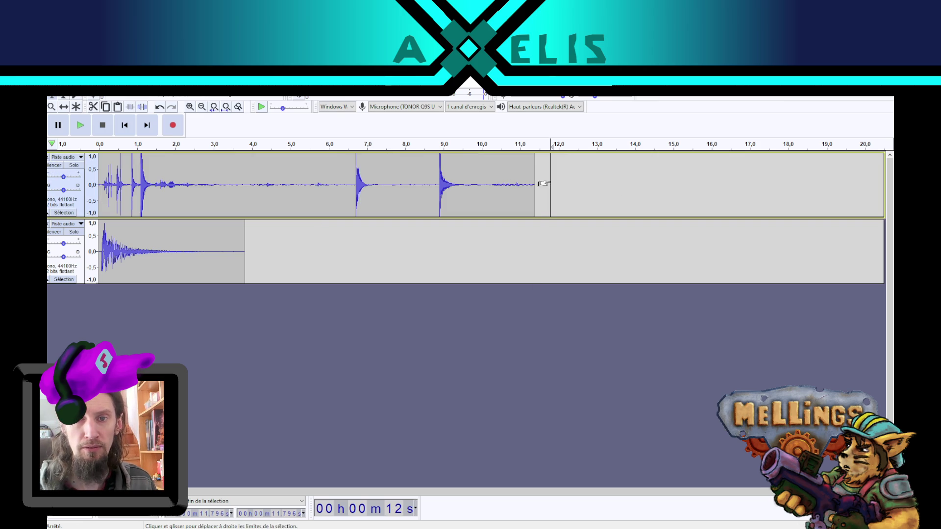
click(172, 131)
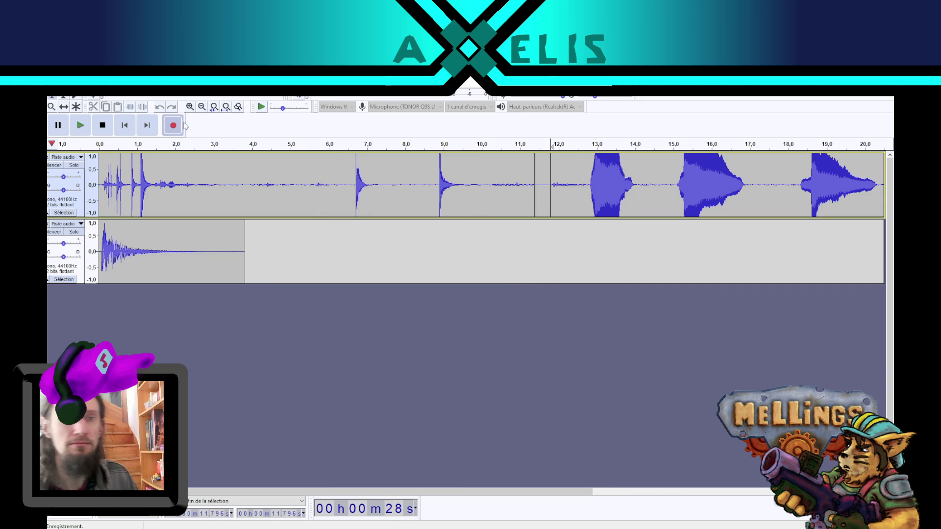
click(102, 125)
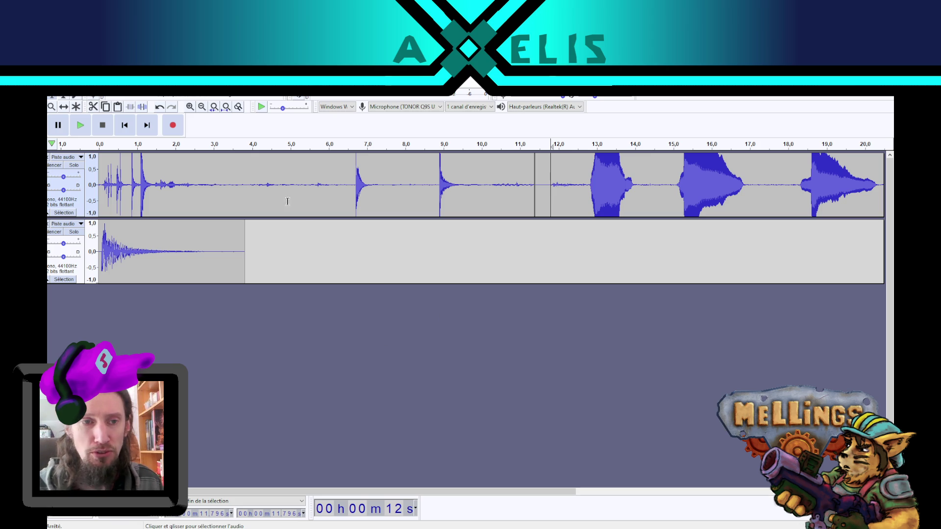
mouse_move(254, 492)
mouse_down()
mouse_move(474, 478)
mouse_move(438, 474)
mouse_move(442, 466)
mouse_up()
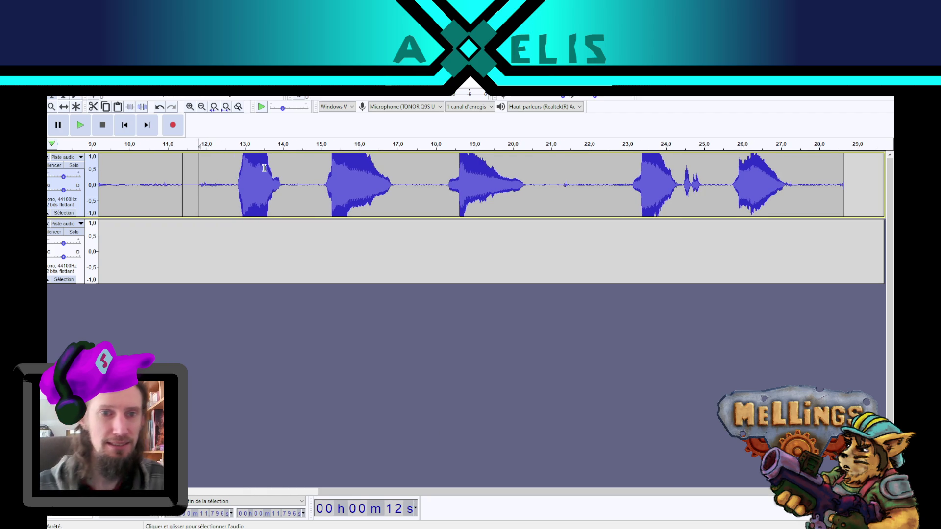
click(233, 175)
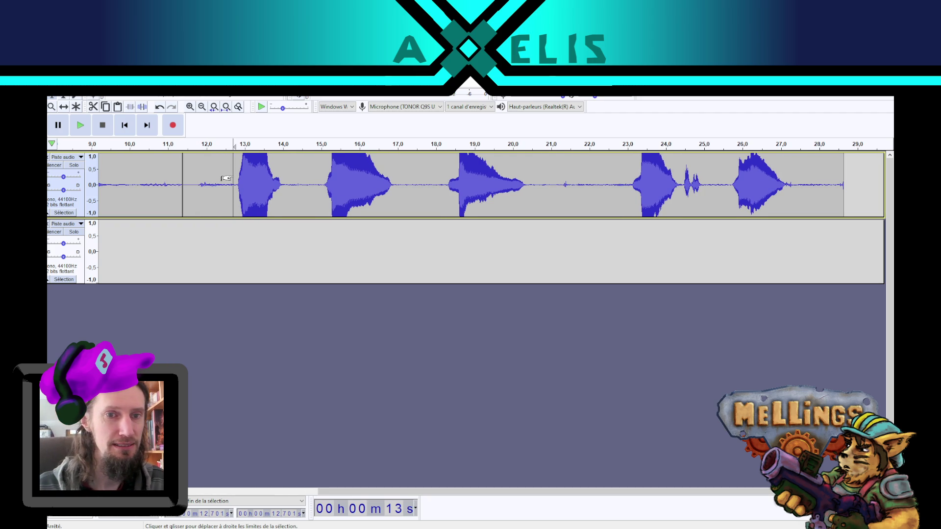
key(space)
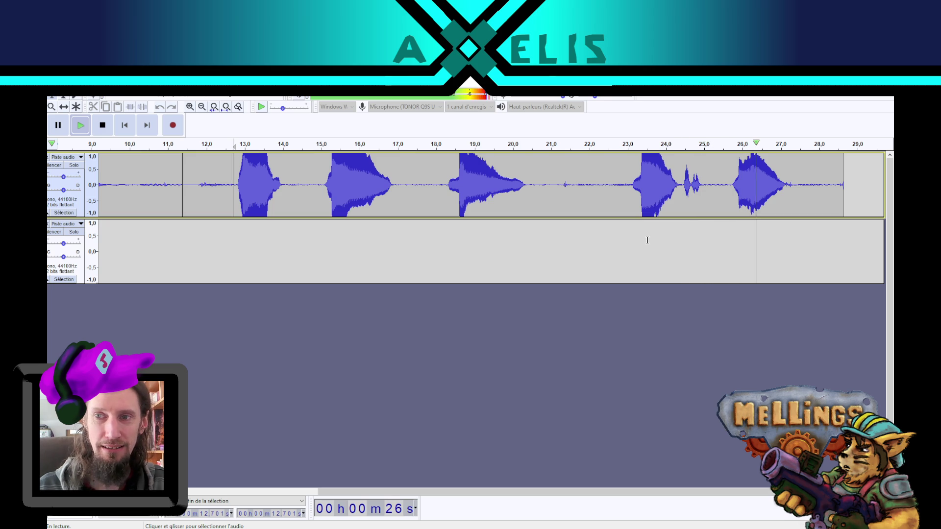
key(space)
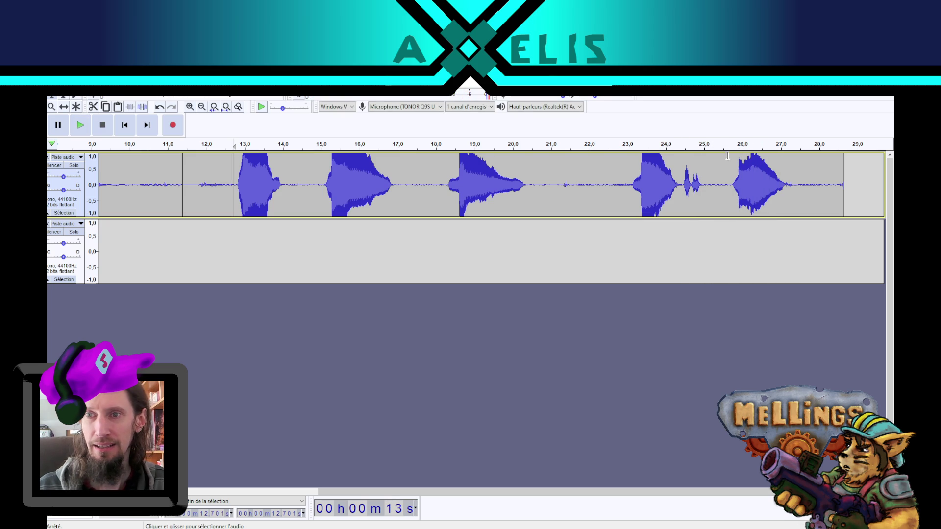
Step: Delete the final burst from about 25.6 s to 27.8 s on the first track
drag(733, 171, 789, 174)
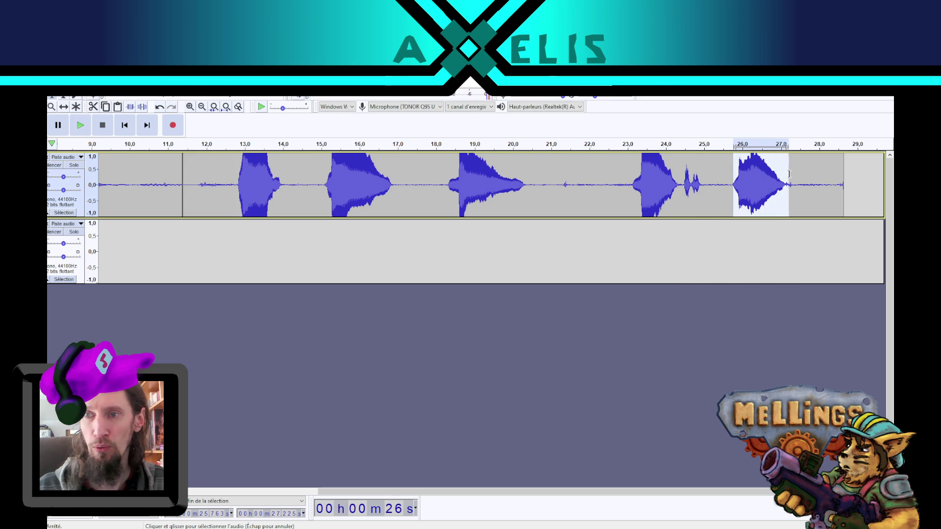
click(728, 173)
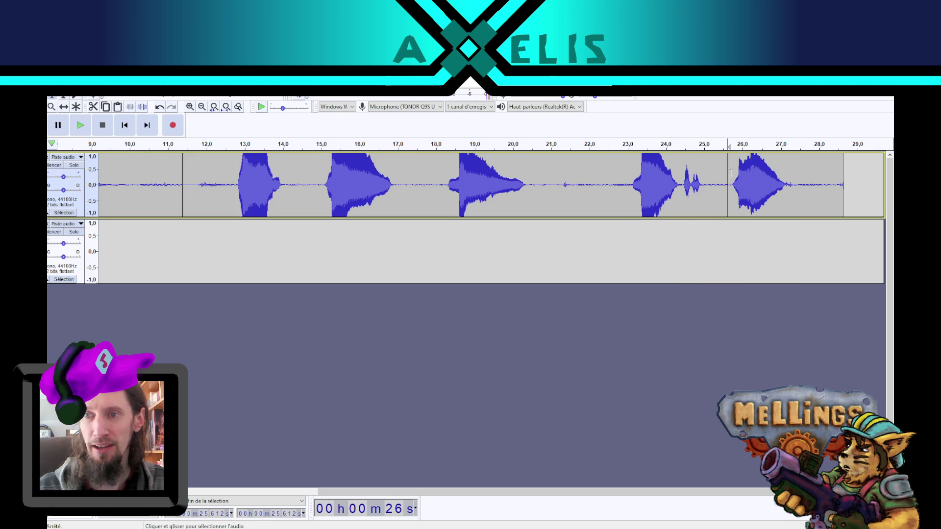
click(719, 169)
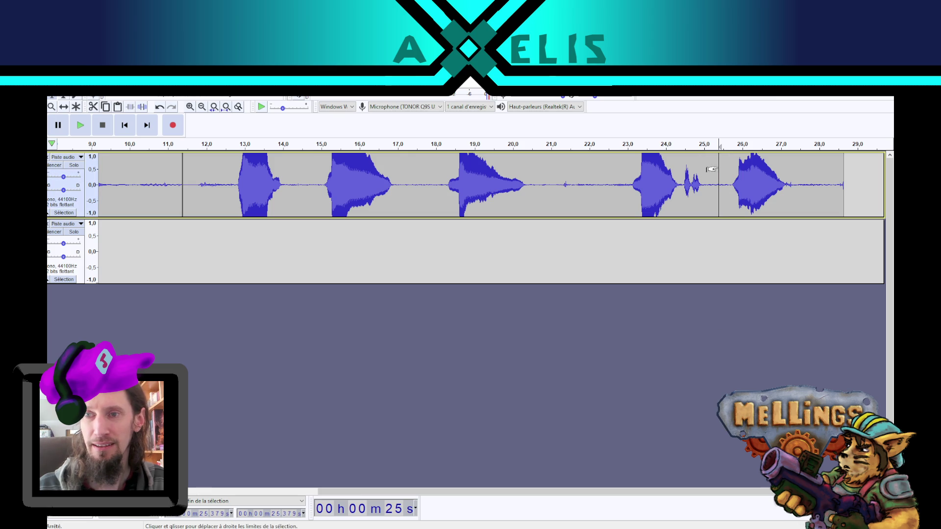
drag(728, 170, 817, 170)
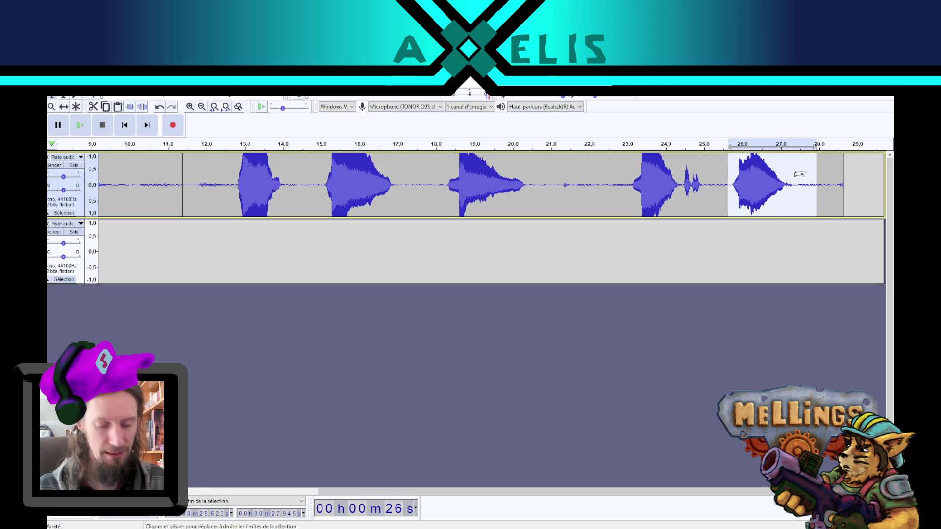
key(Delete)
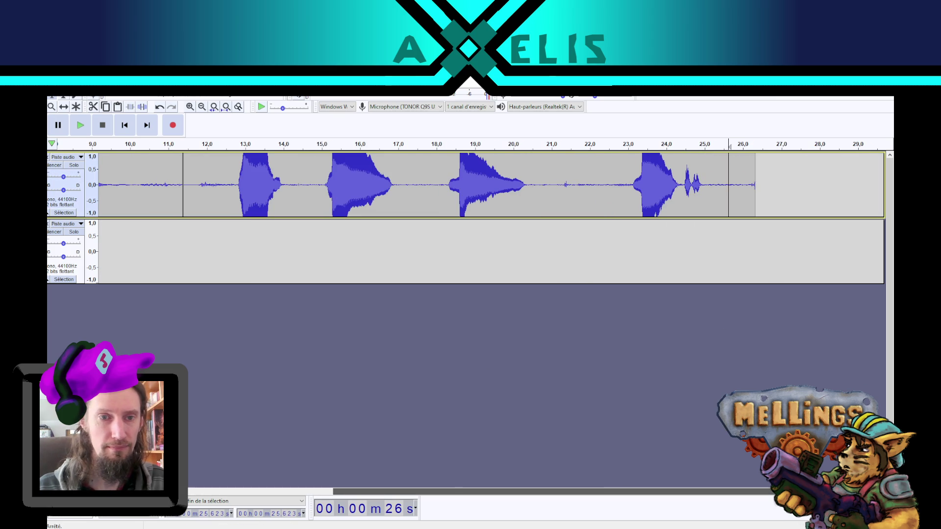
scroll(490, 218, left, 5)
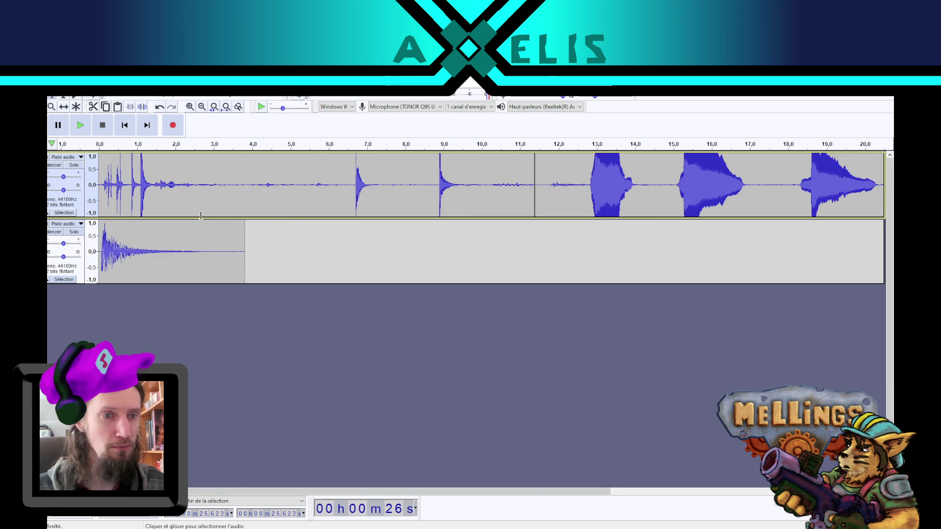
Step: Mute the first track and audition the second track's clip on its own
click(60, 169)
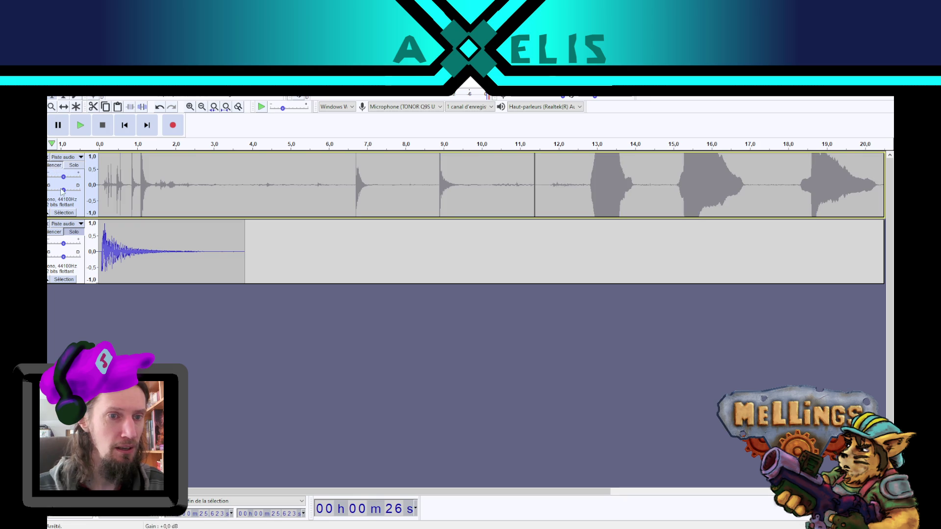
double_click(114, 240)
click(80, 125)
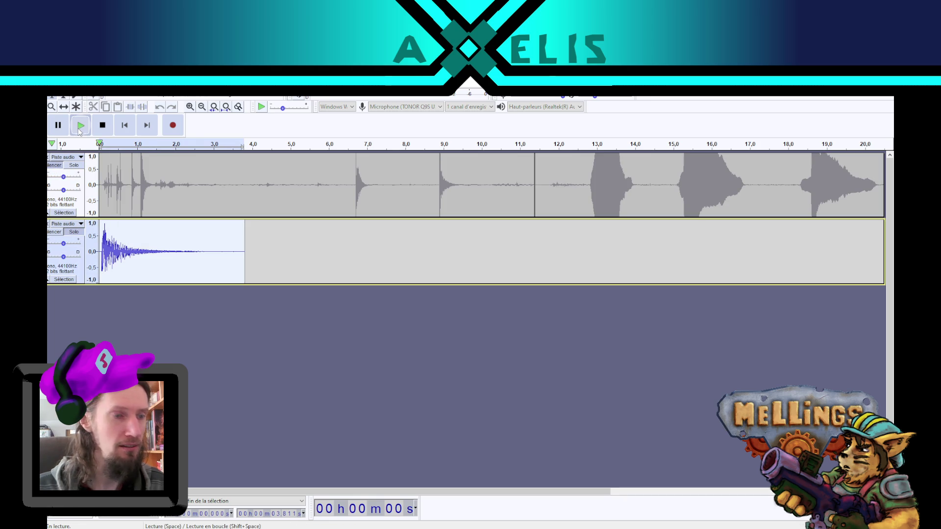
click(94, 128)
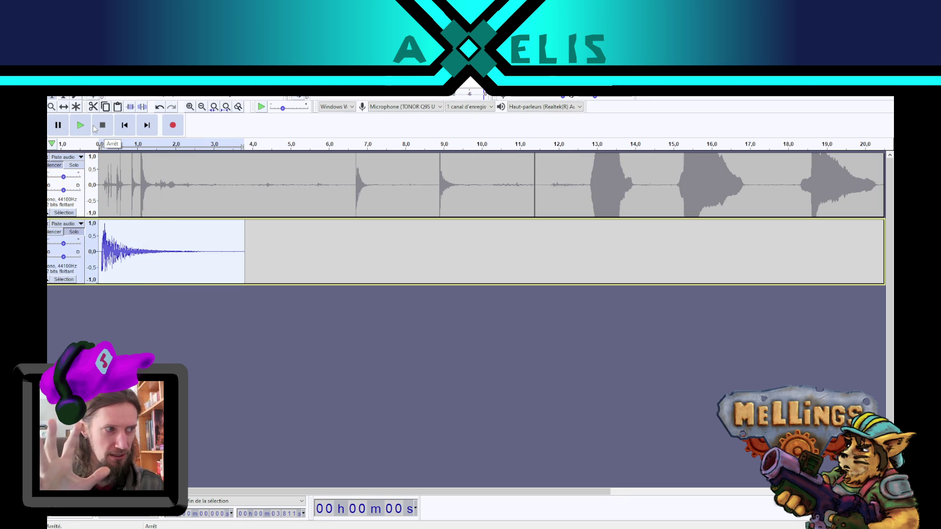
click(144, 313)
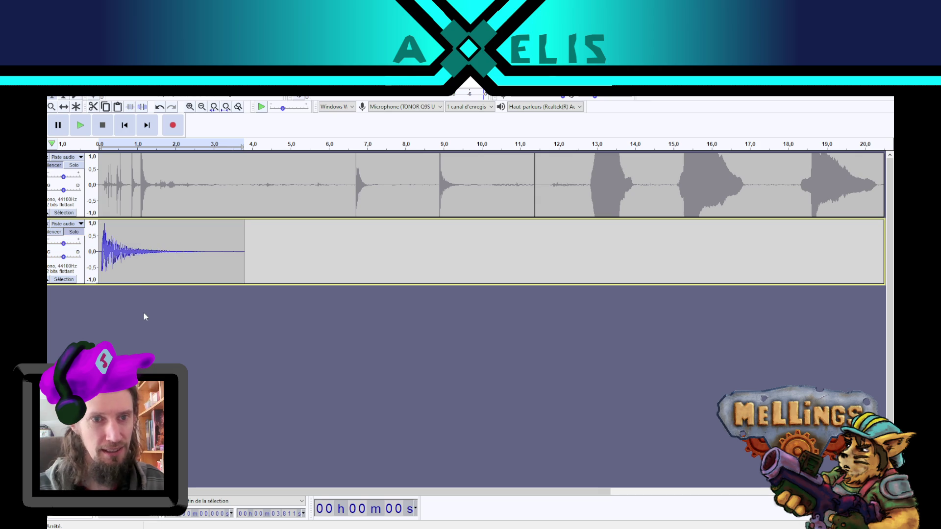
Step: Add a new third audio track and paste the copied burst at its start
key(ctrl+shift+n)
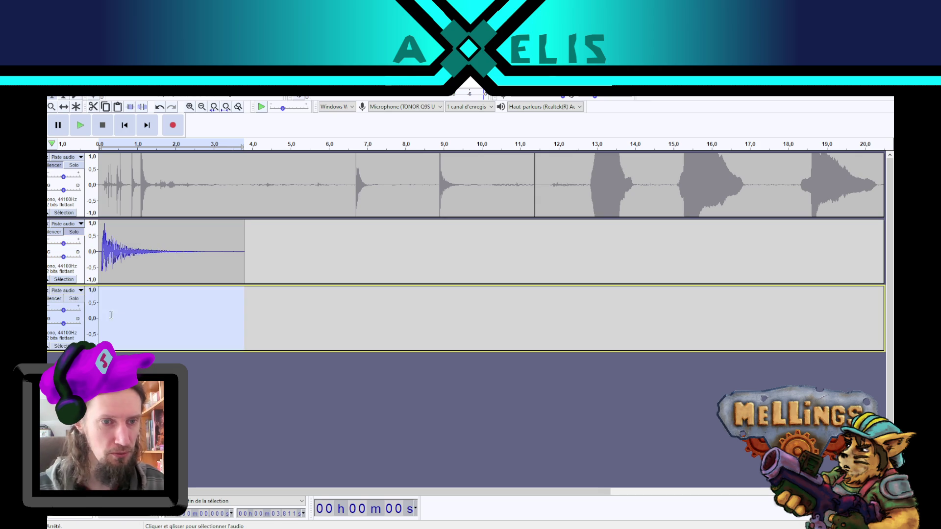
click(102, 309)
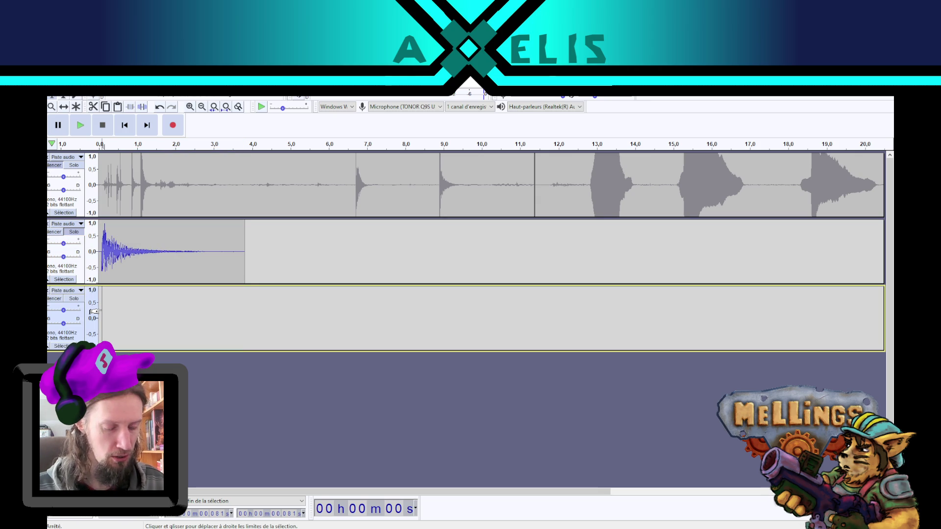
key(ctrl+v)
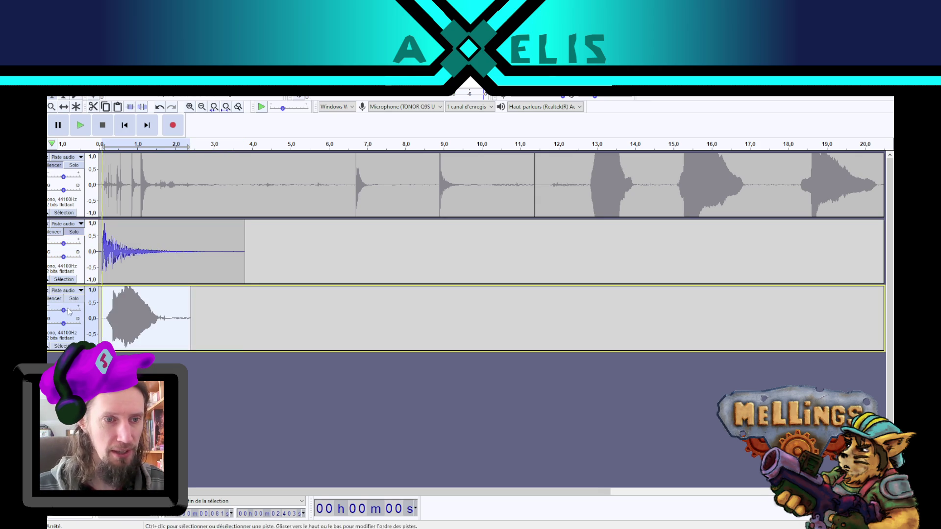
click(139, 312)
double_click(139, 312)
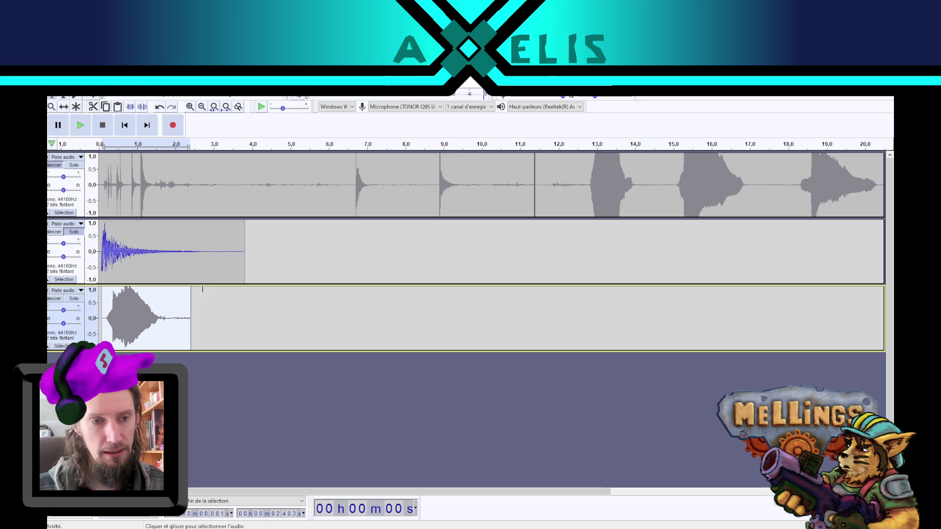
Step: Unmute track 3, mute track 2, and play the pasted burst alone
click(52, 300)
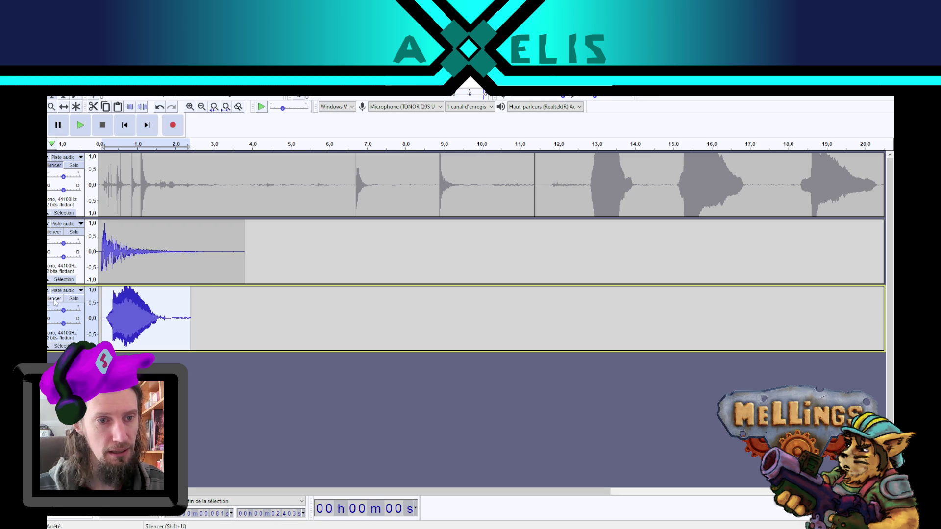
click(61, 233)
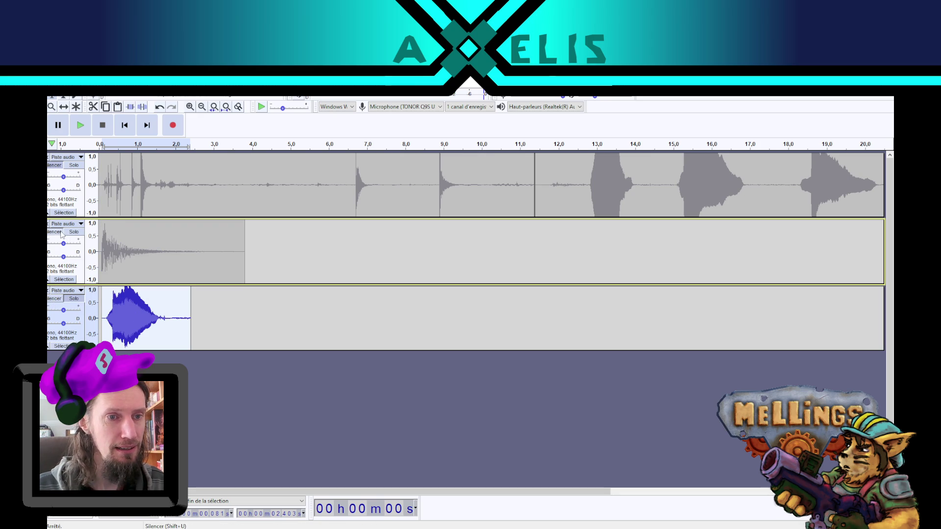
click(80, 125)
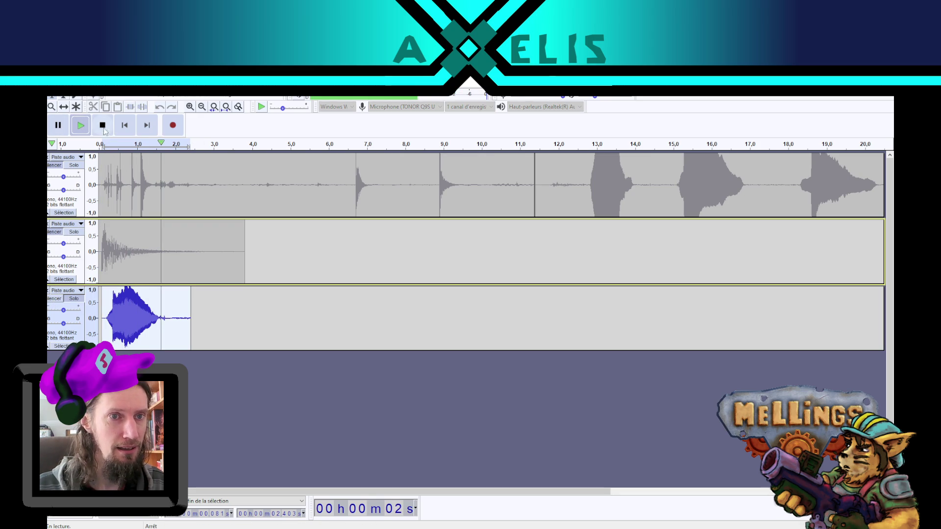
click(231, 91)
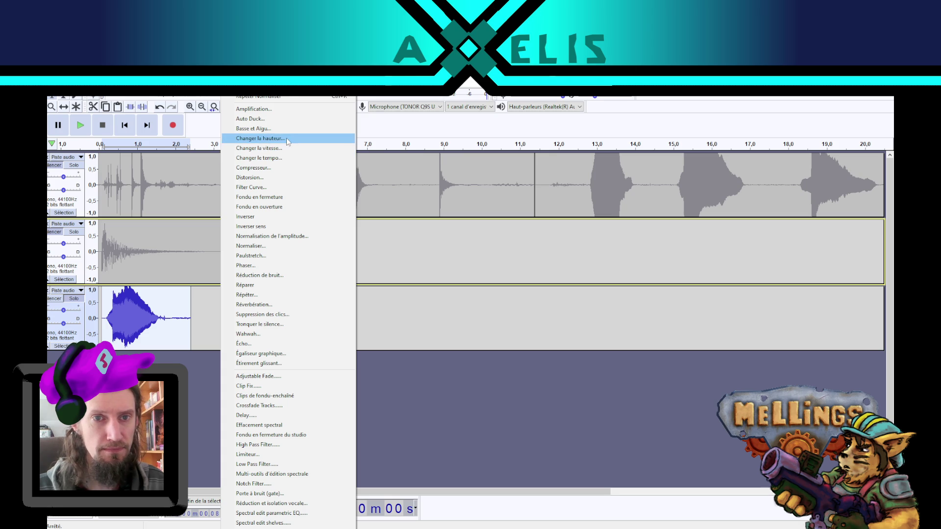
Step: Preview Change Speed on the pasted burst at roughly 0.45 and 0.59 multipliers, then cancel
click(288, 149)
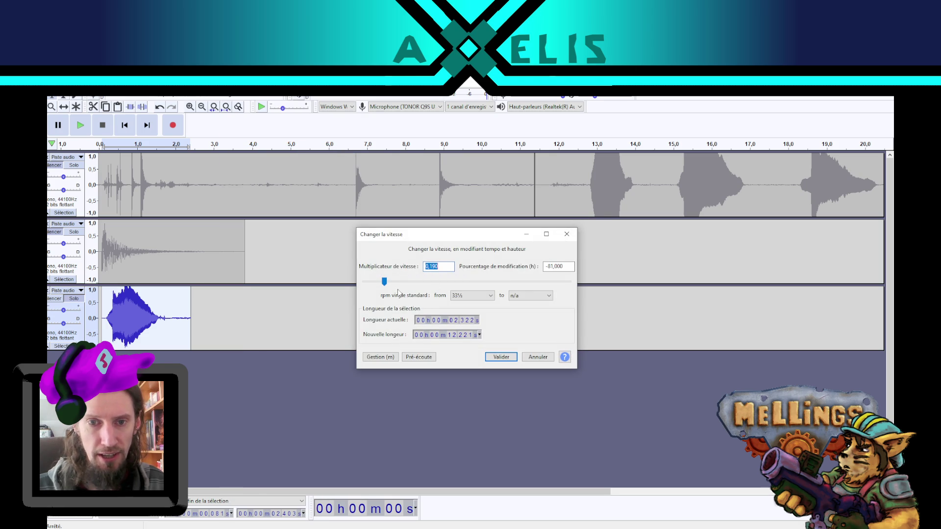
text(0,390)
click(425, 358)
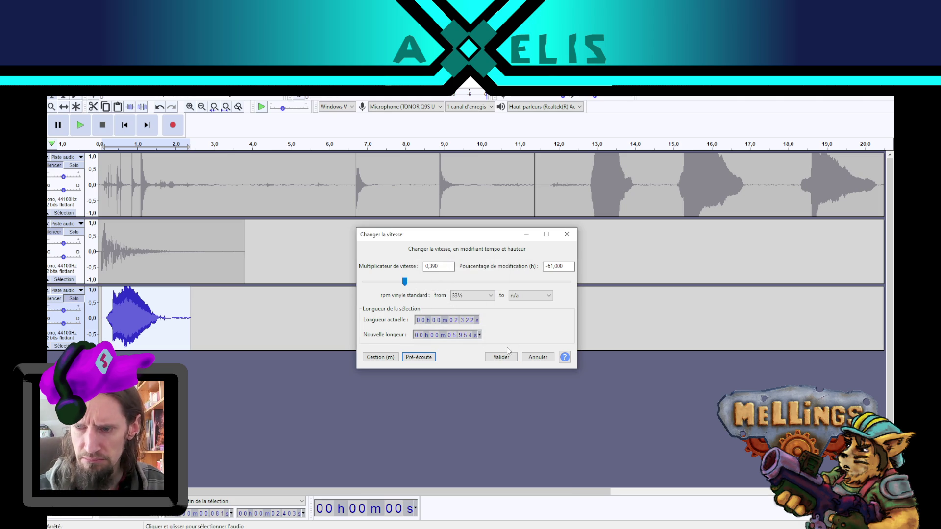
drag(403, 283, 411, 283)
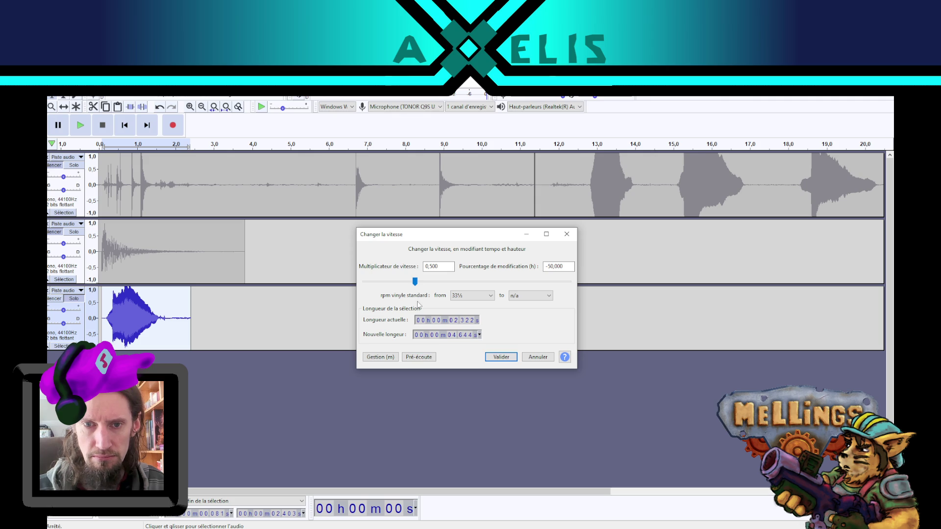
click(420, 357)
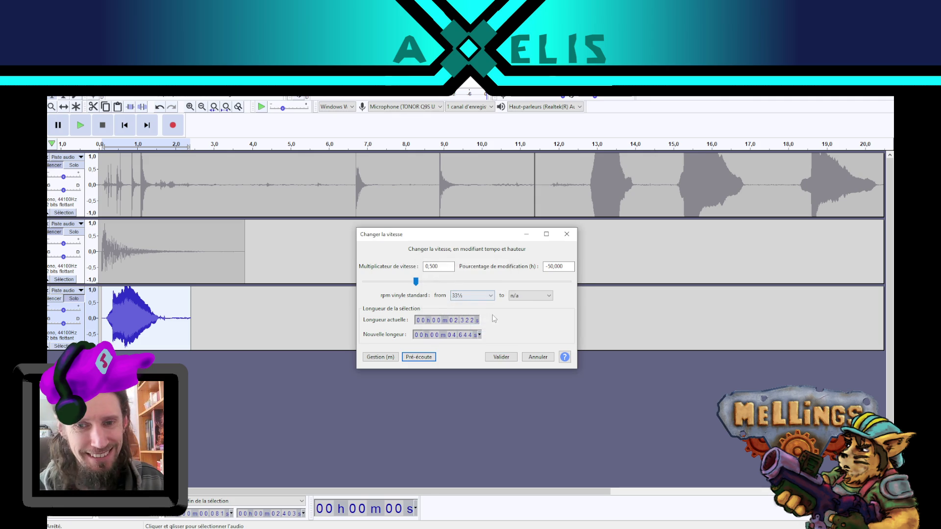
drag(416, 282, 426, 283)
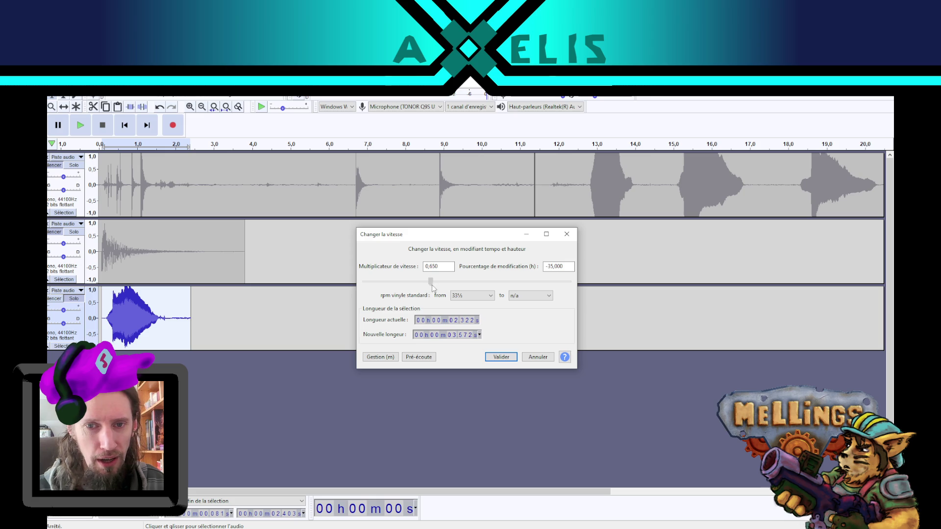
click(418, 358)
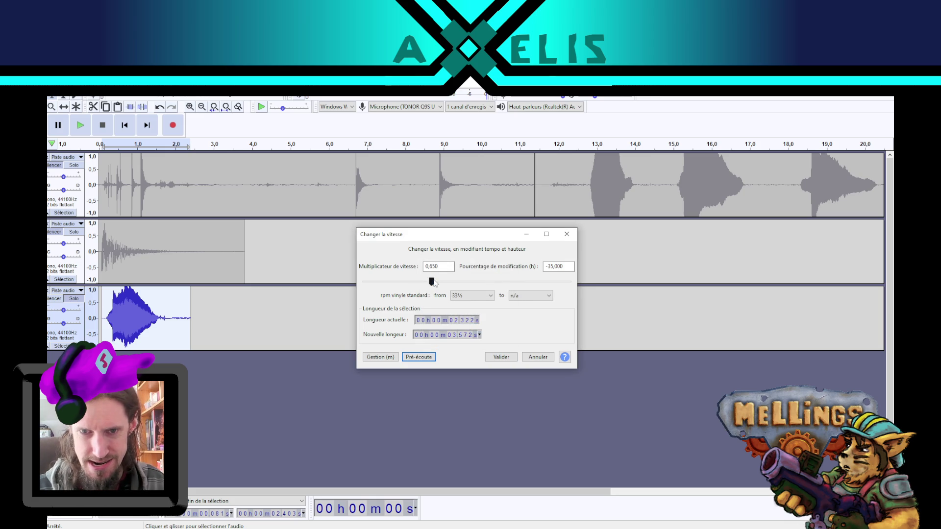
drag(433, 282, 424, 283)
click(419, 357)
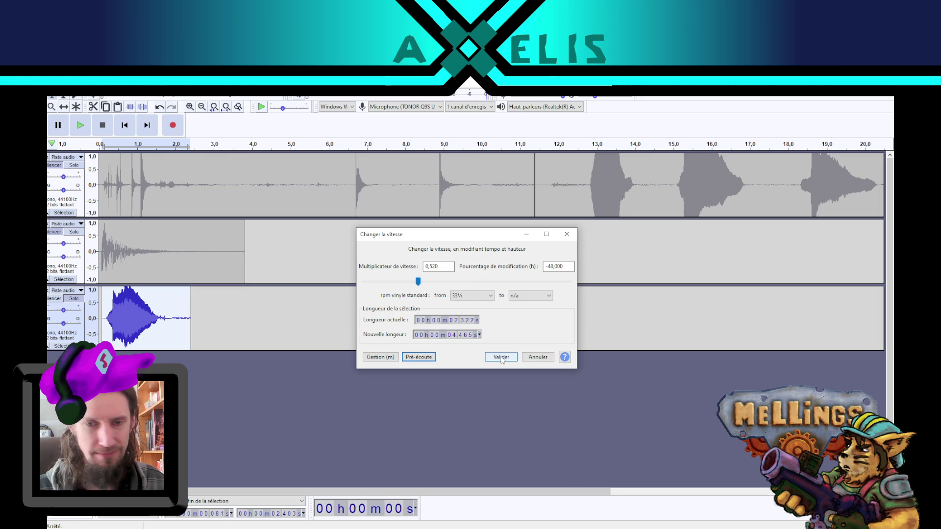
click(543, 357)
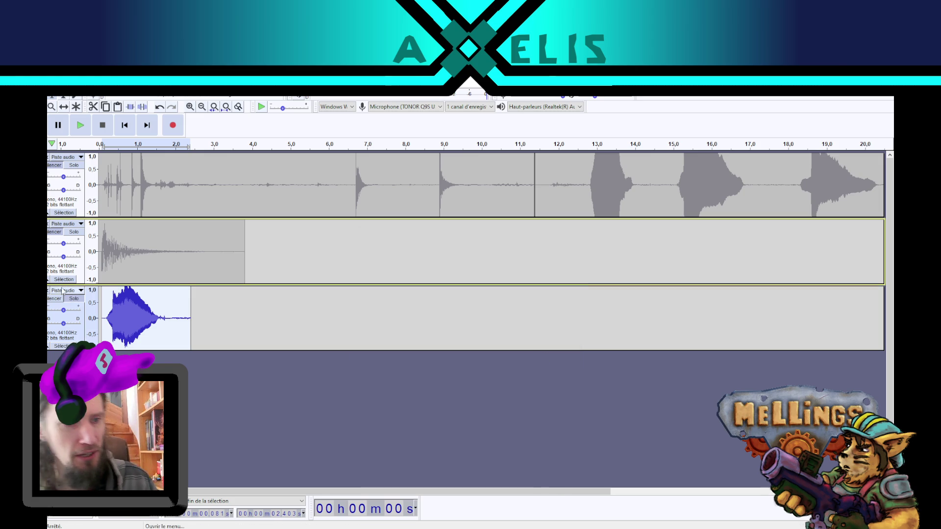
Step: Record a take on track 3 from about 3.16 s, then delete it
click(219, 321)
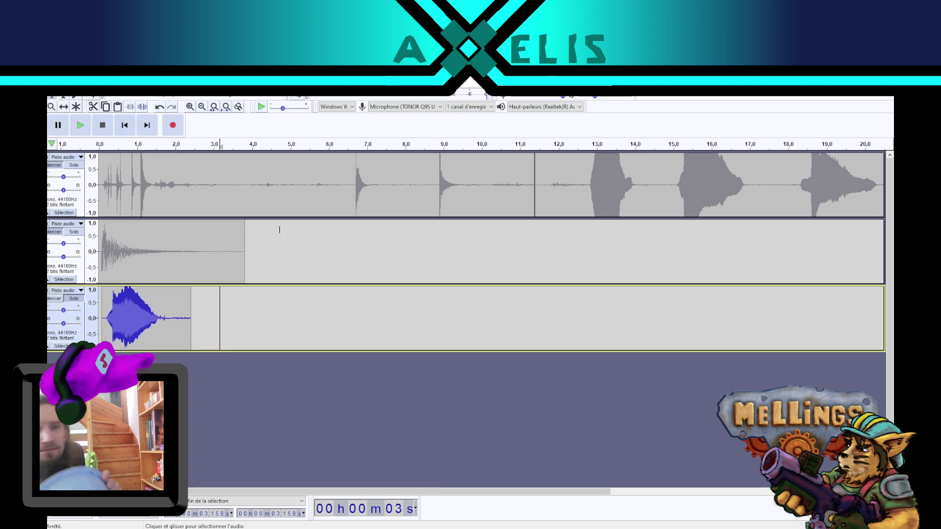
click(163, 126)
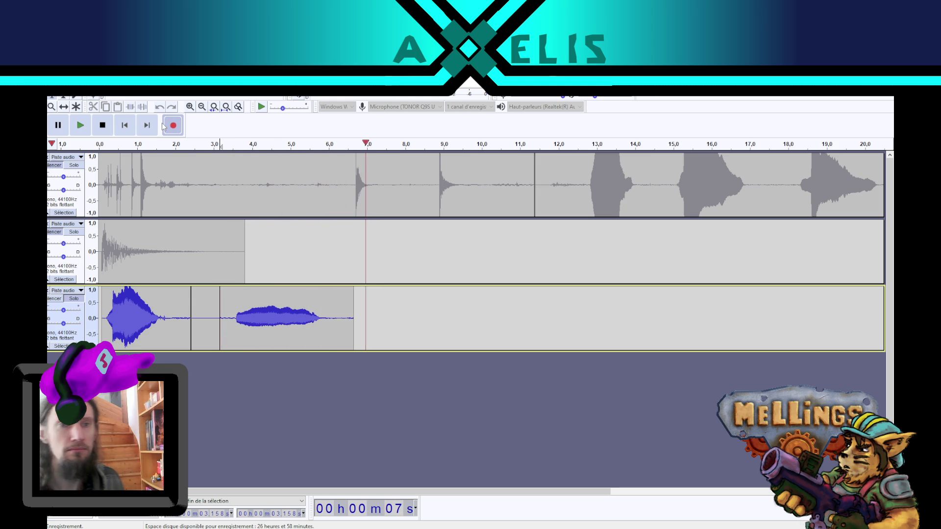
click(104, 125)
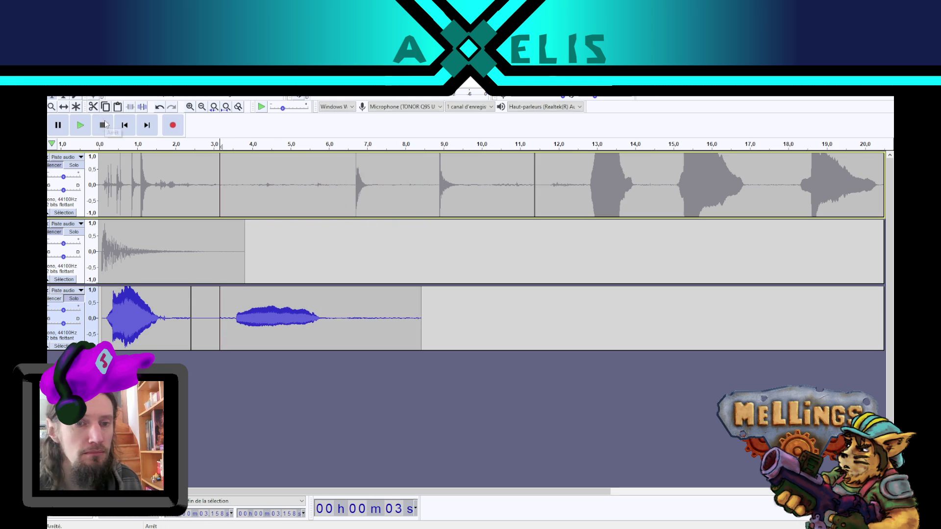
double_click(311, 296)
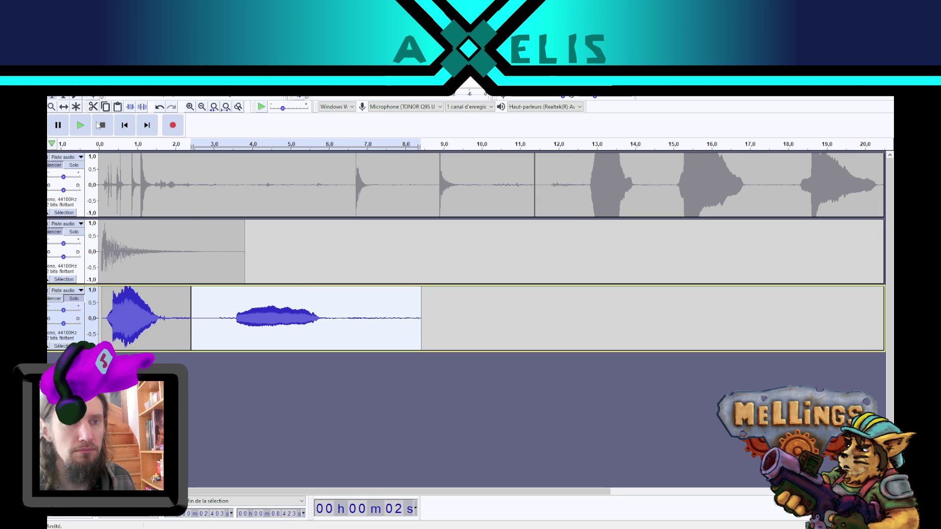
key(Delete)
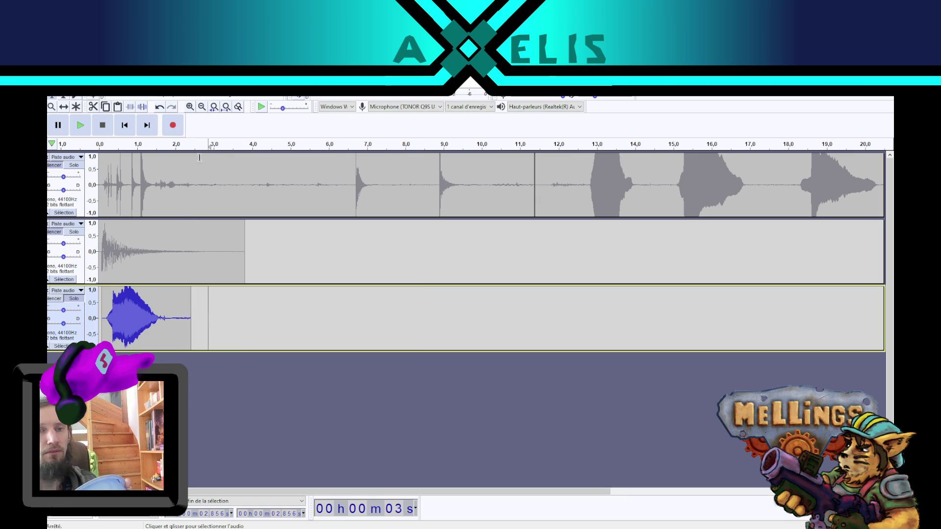
Step: Record a new sharp hit on track 3 after the burst and delete the original burst
click(174, 125)
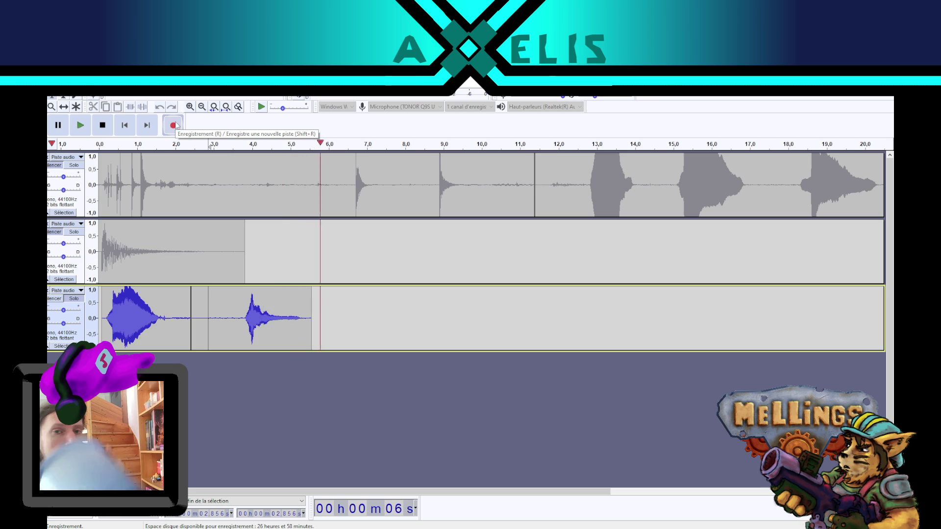
click(102, 125)
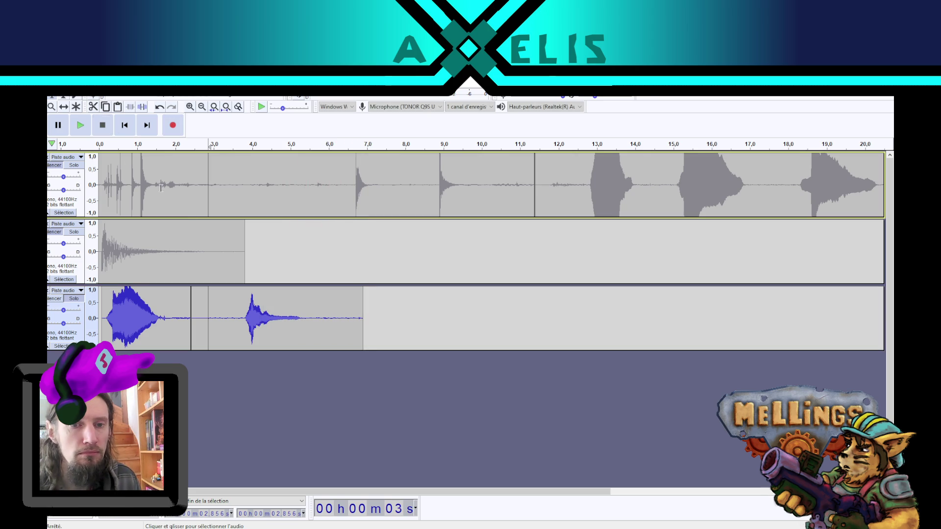
double_click(144, 306)
key(Delete)
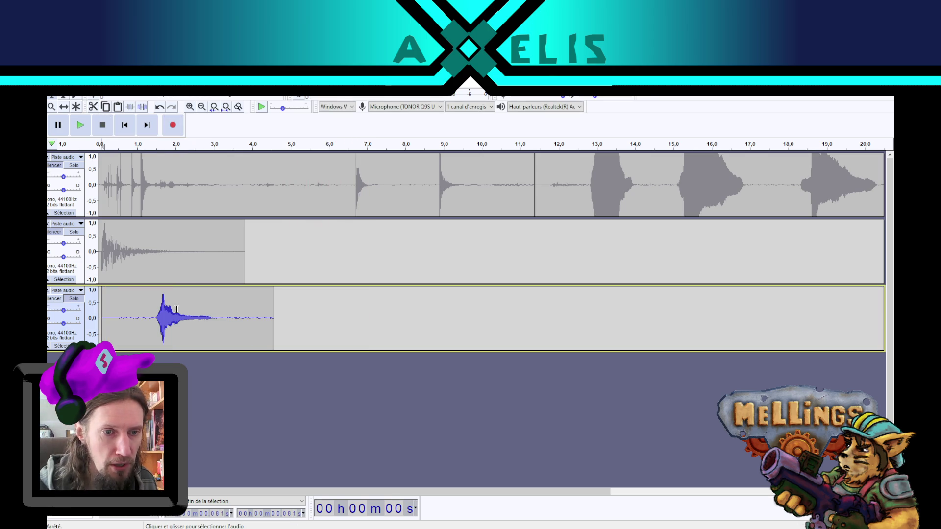
Step: Delete track 3's leading silence so the hit starts at 0 s, then play it back
drag(153, 315, 99, 317)
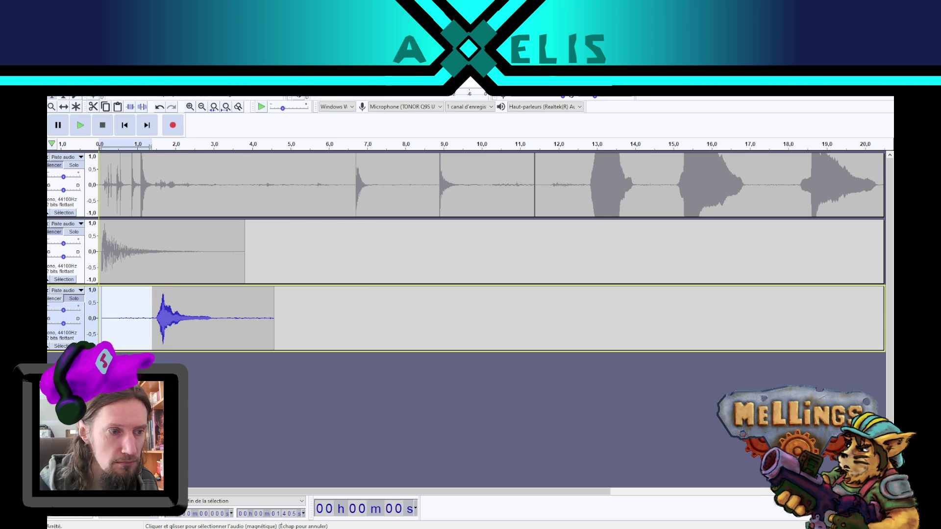
key(Delete)
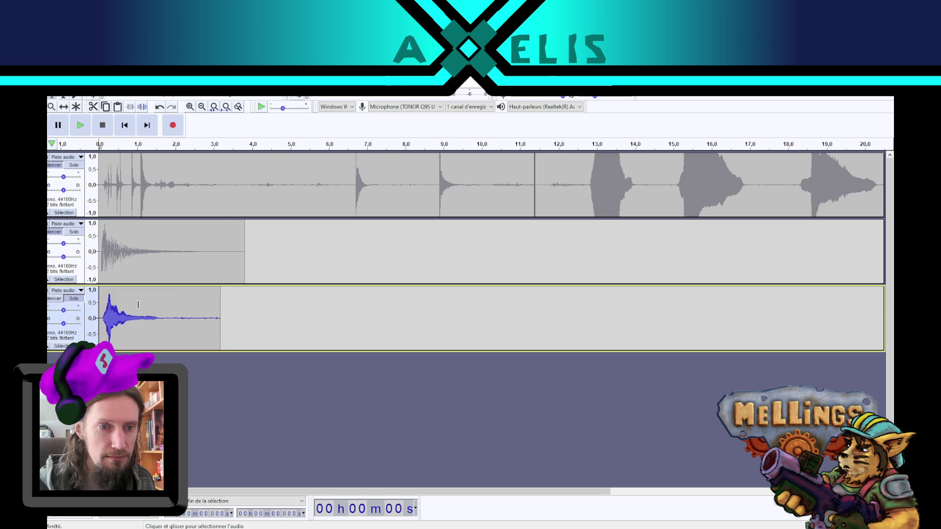
click(50, 337)
click(82, 126)
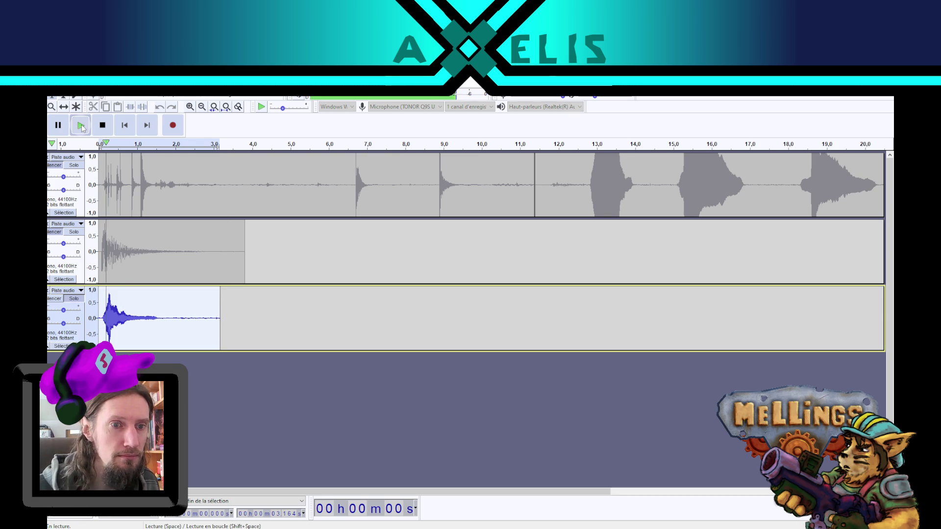
click(102, 126)
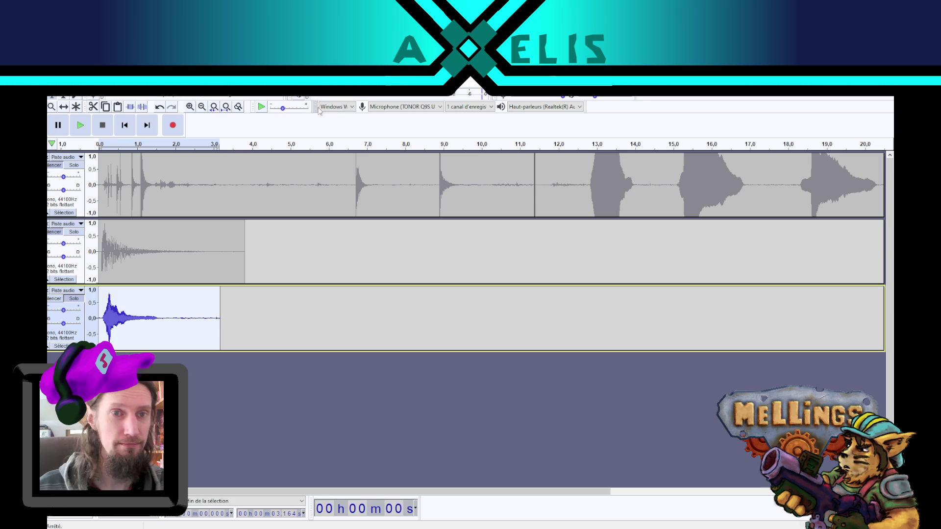
click(249, 91)
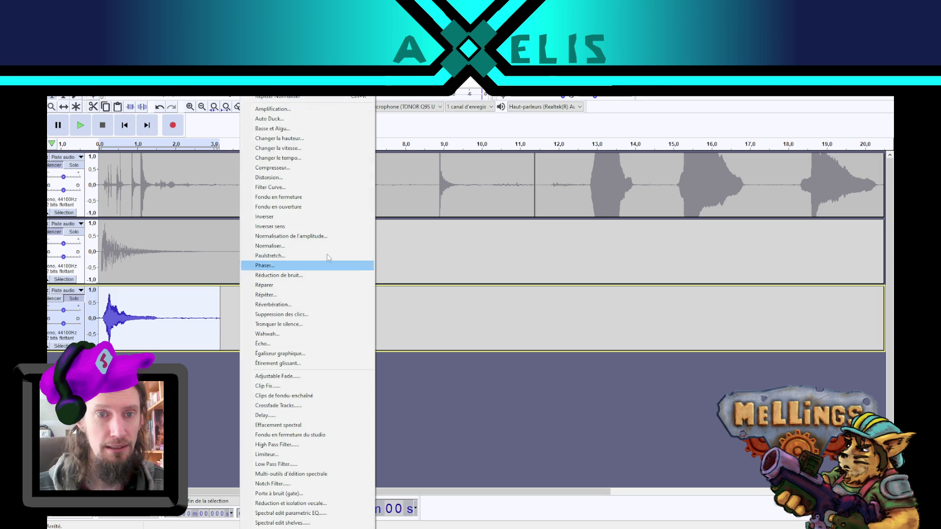
Step: Slow track 3's hit to a 0.400 speed multiplier (−60%), stretching it to about 7.9 s
click(308, 147)
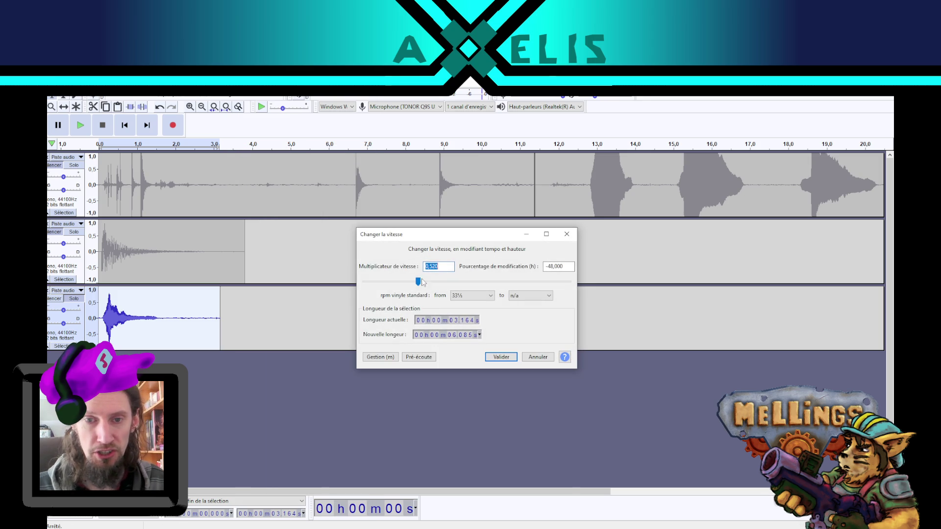
drag(417, 282, 399, 282)
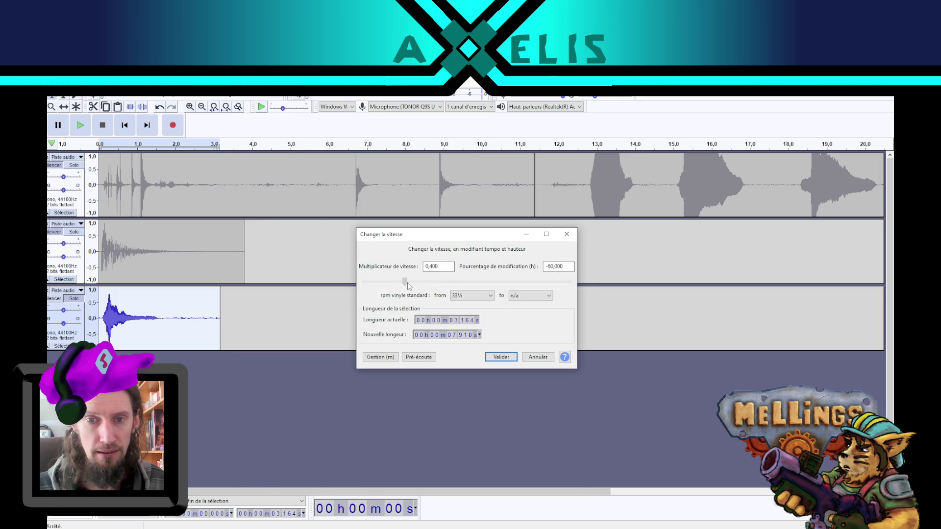
click(424, 358)
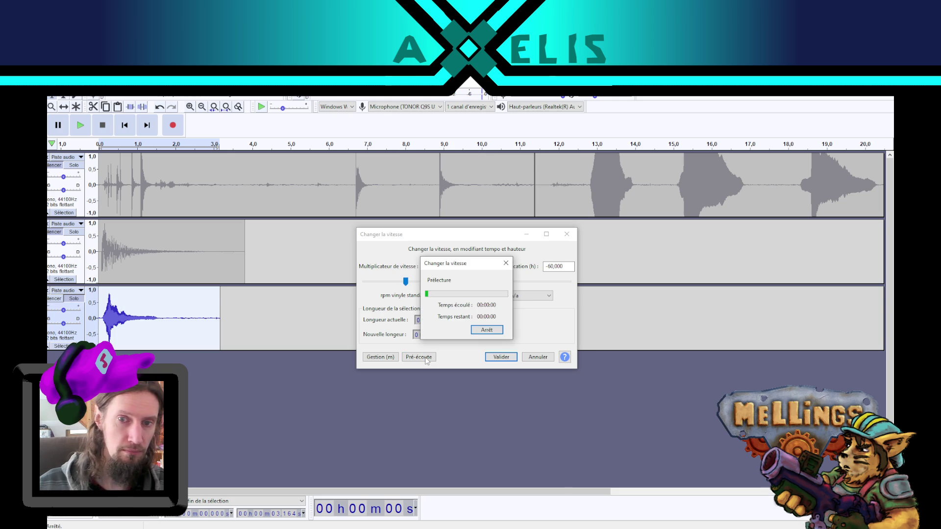
click(501, 357)
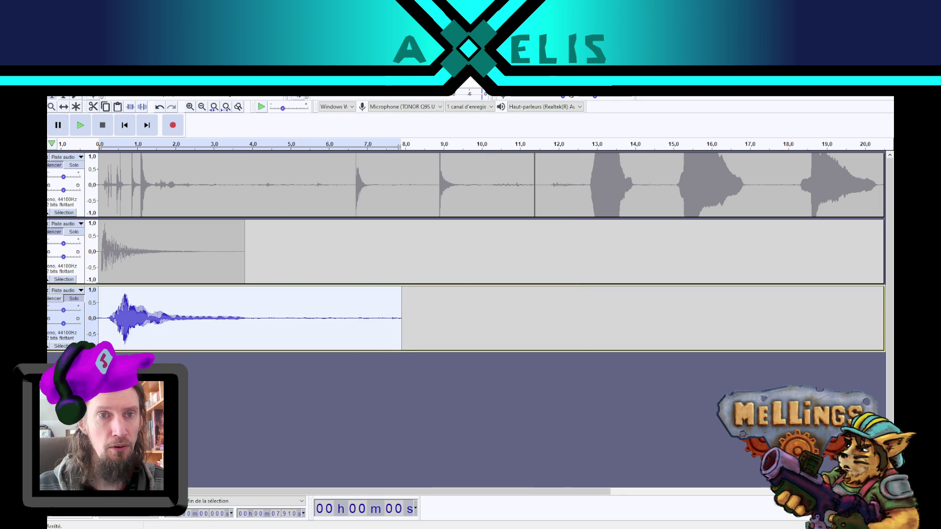
click(233, 86)
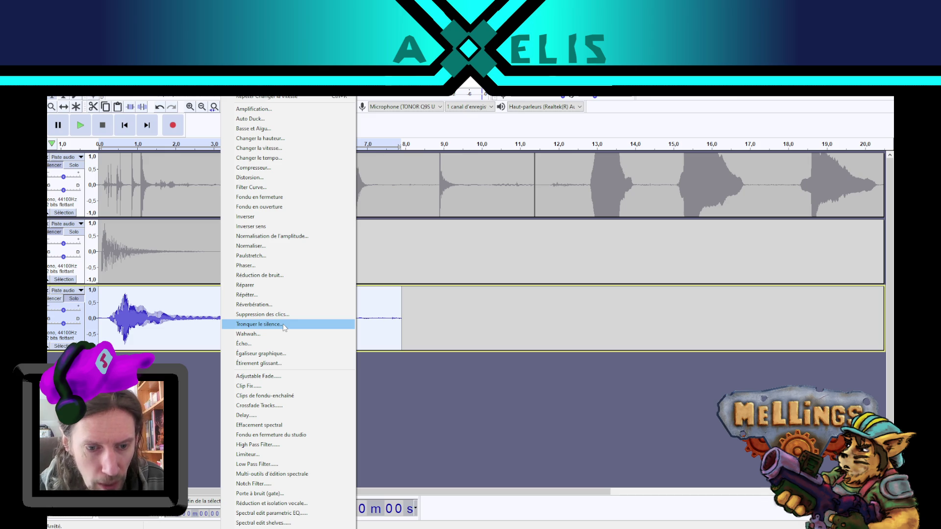
Step: Apply a 4 Hz, 40% sine Tremolo to the third track after previewing it
click(259, 528)
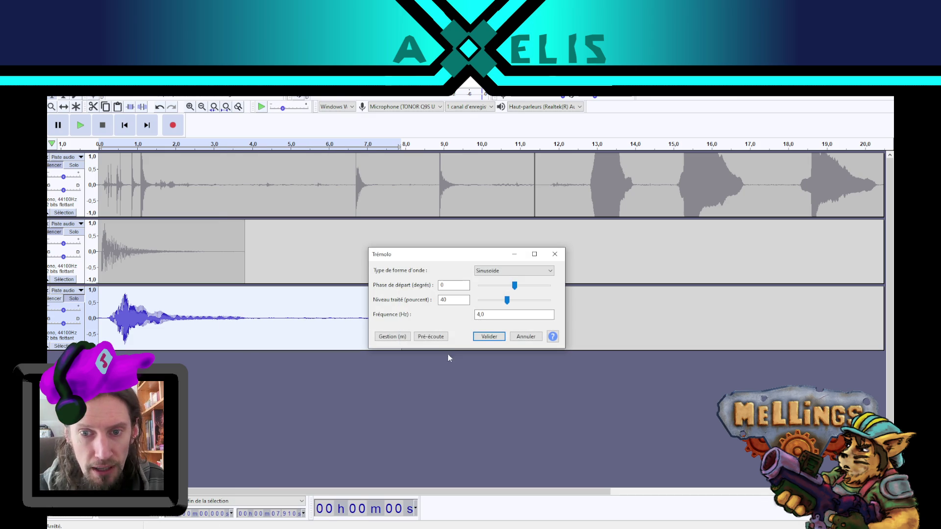
click(446, 339)
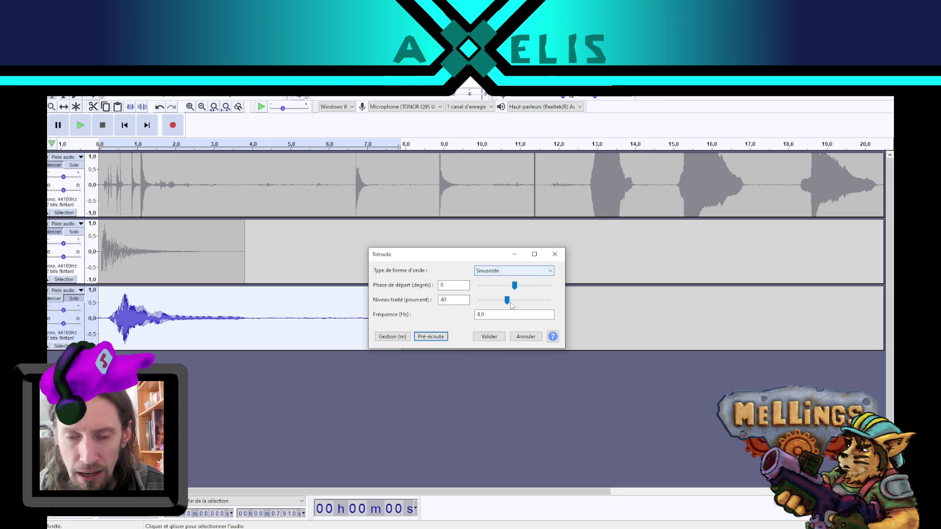
click(489, 336)
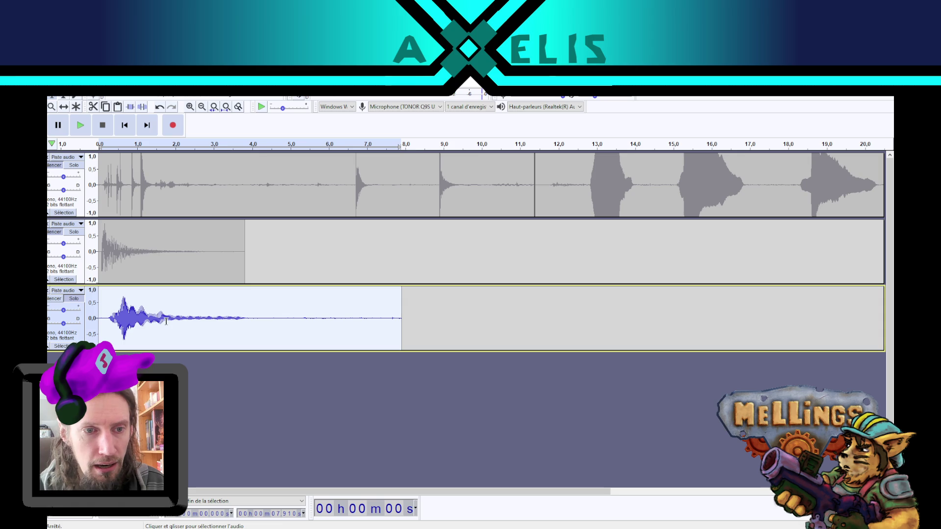
click(228, 91)
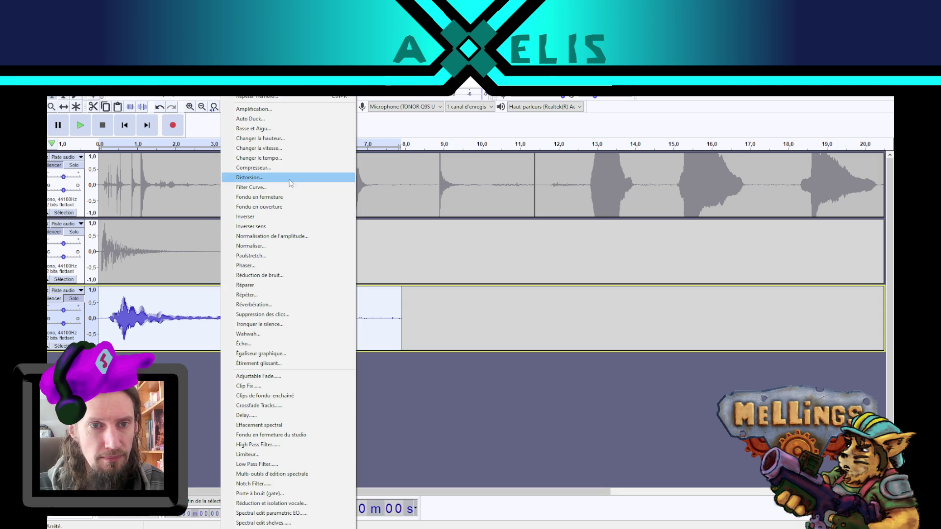
Step: Preview a Wahwah effect on the third track and close it without applying
click(287, 334)
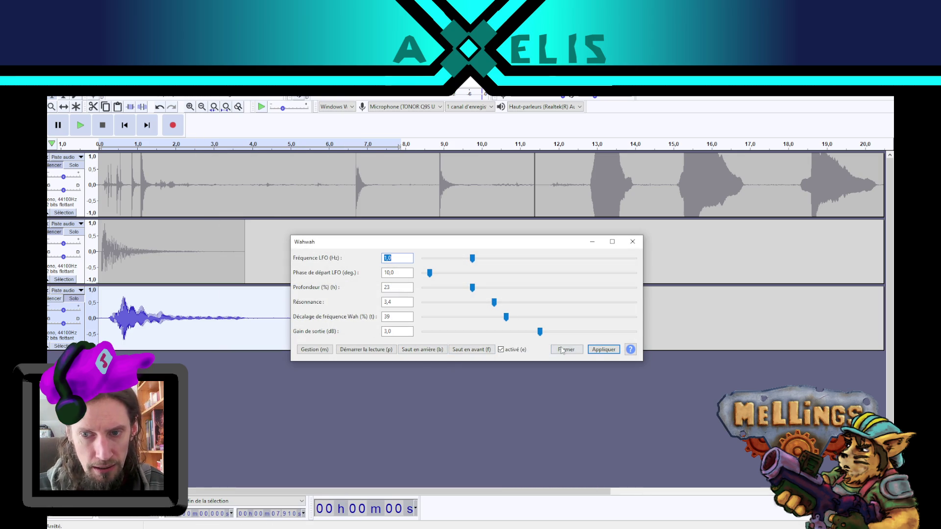
click(358, 352)
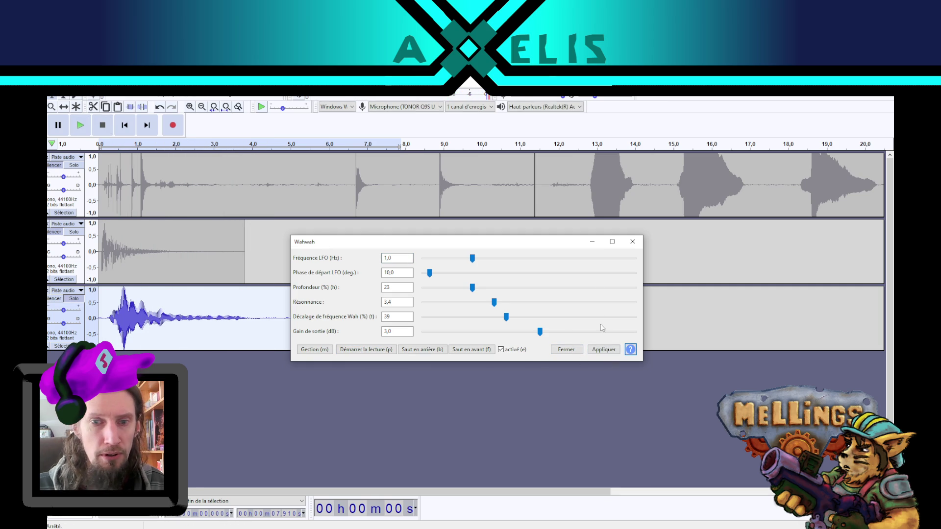
click(632, 242)
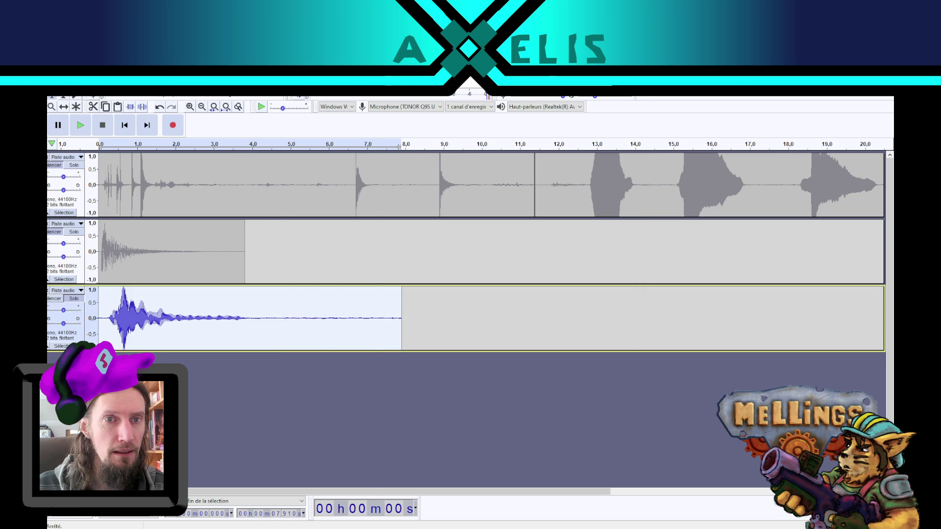
click(249, 92)
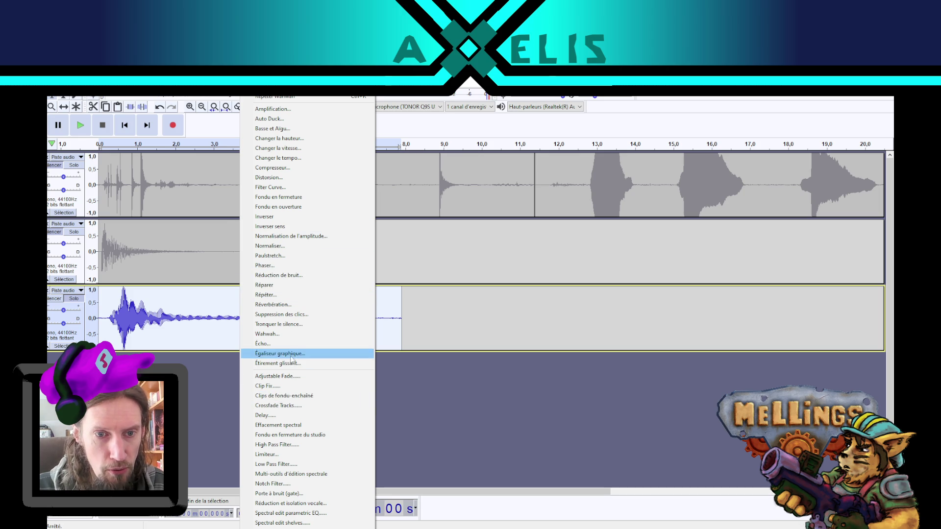
Step: Preview Reverb on track 3 with progressively smaller room sizes, then cancel
click(277, 305)
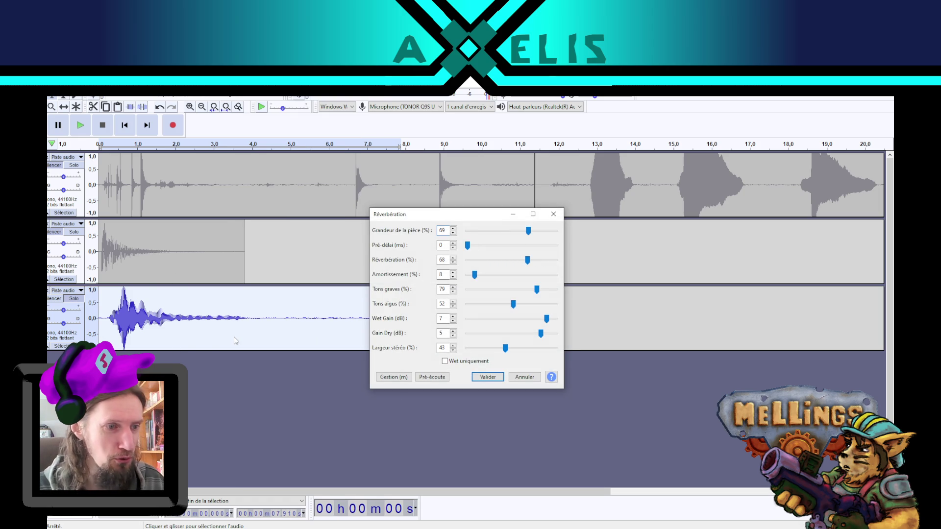
click(445, 377)
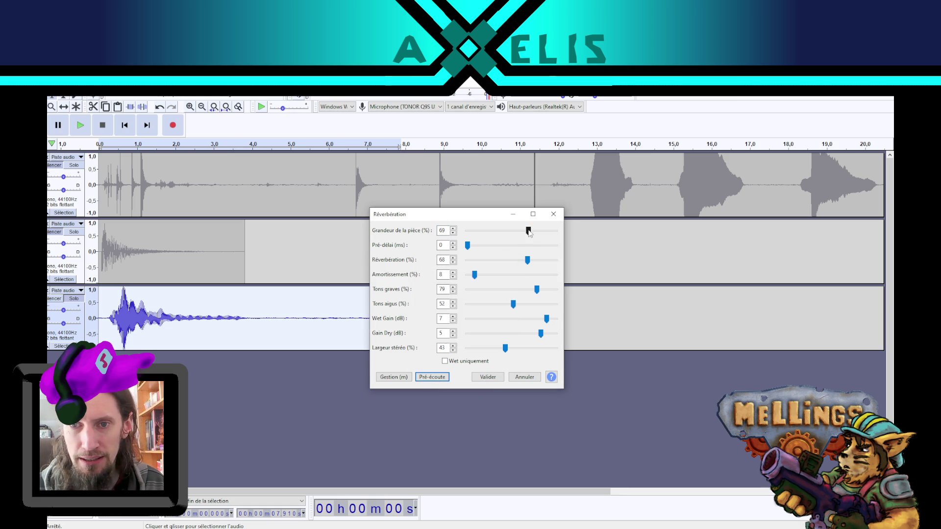
drag(528, 231, 504, 232)
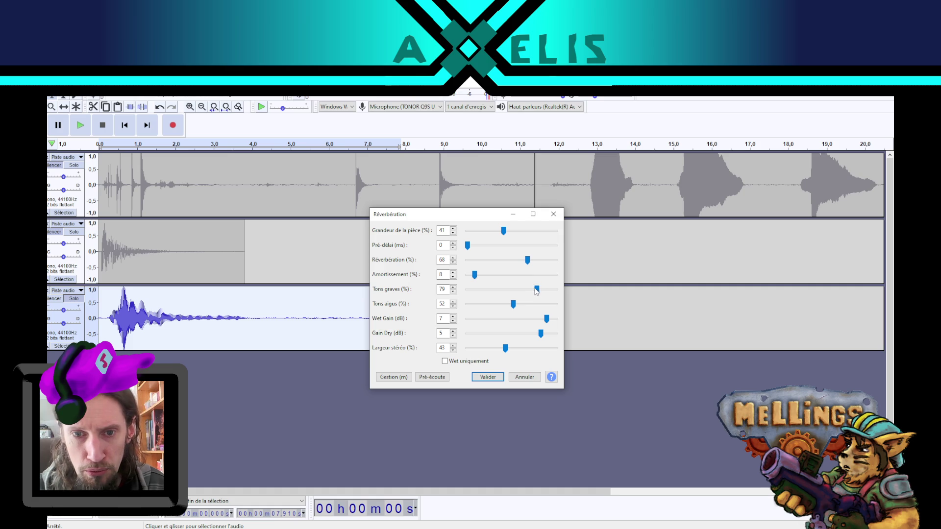
click(434, 381)
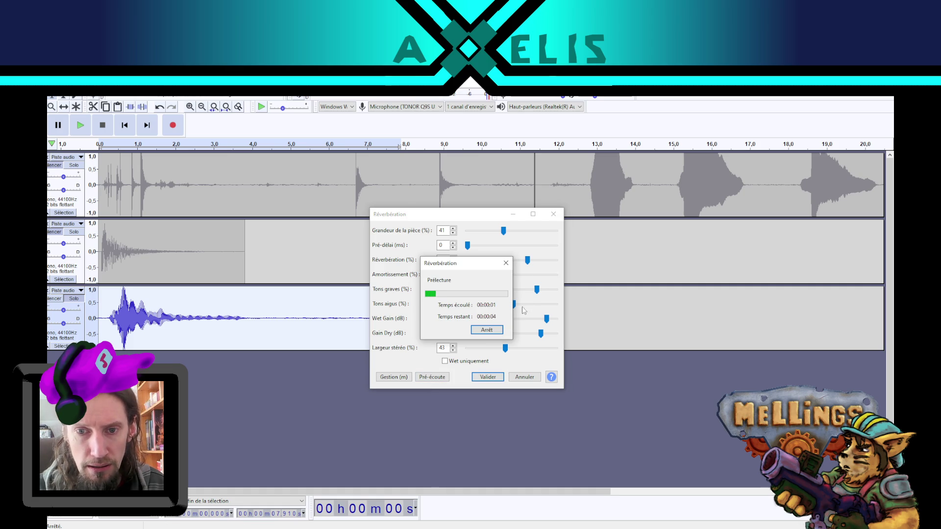
click(487, 329)
drag(503, 231, 493, 234)
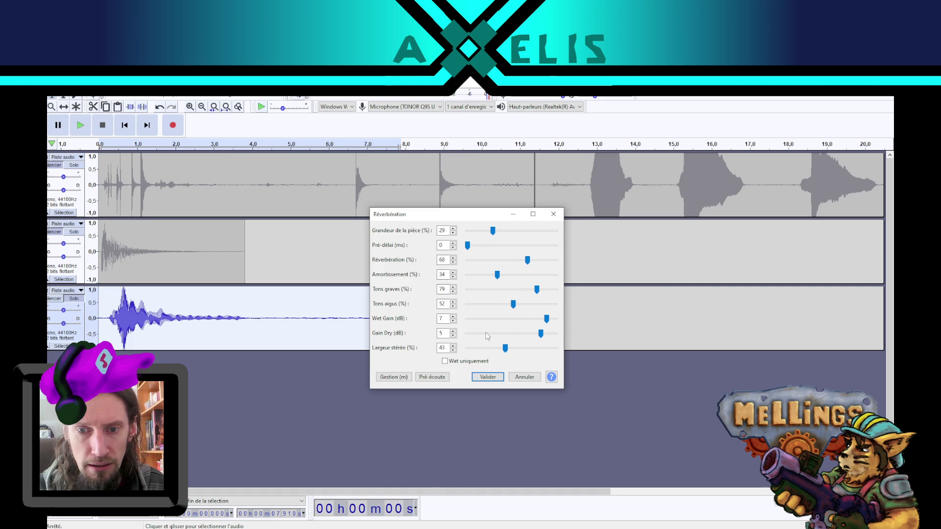
click(532, 376)
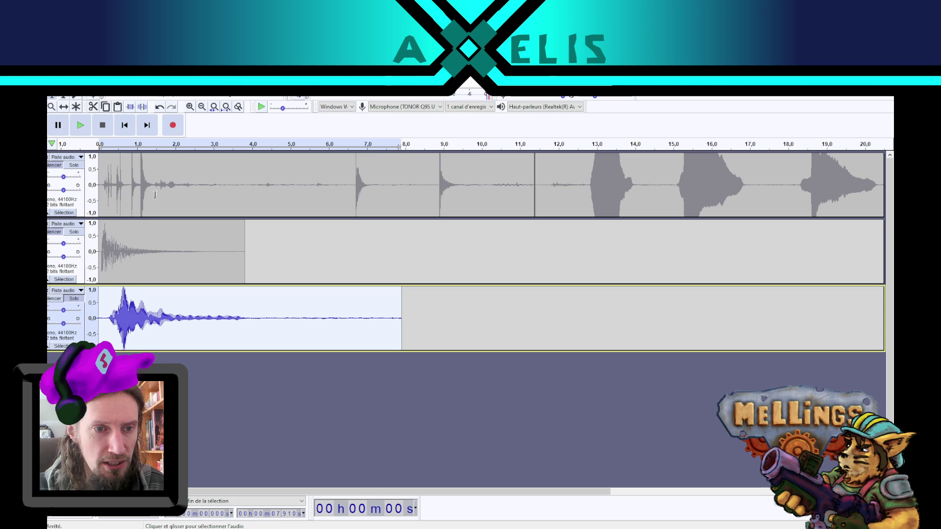
Step: Apply Reverb to track 3: 24% room size, 18% reverberance, 34% damping, 7 dB wet gain
click(81, 125)
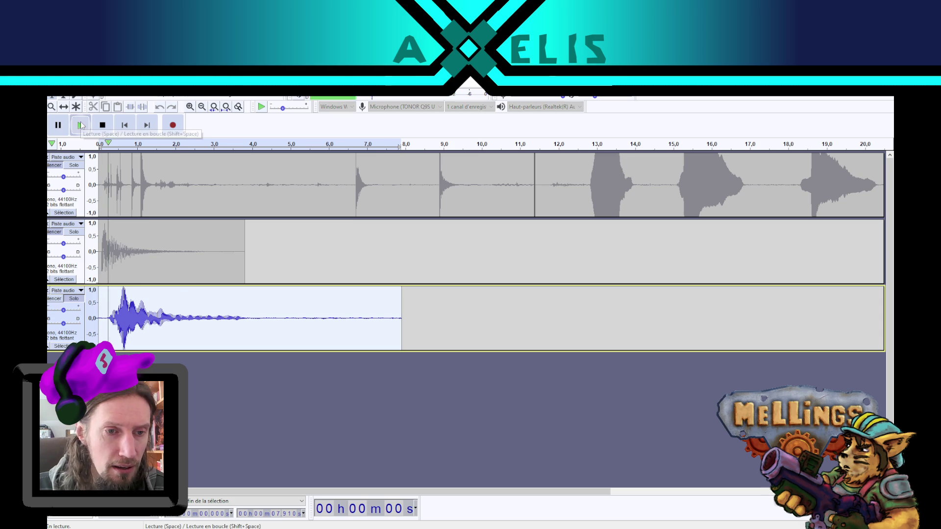
click(102, 125)
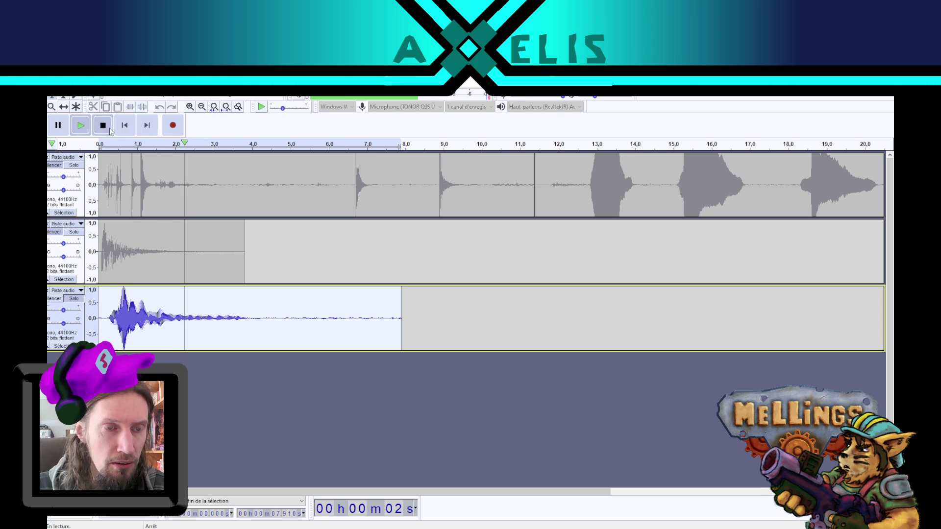
click(236, 91)
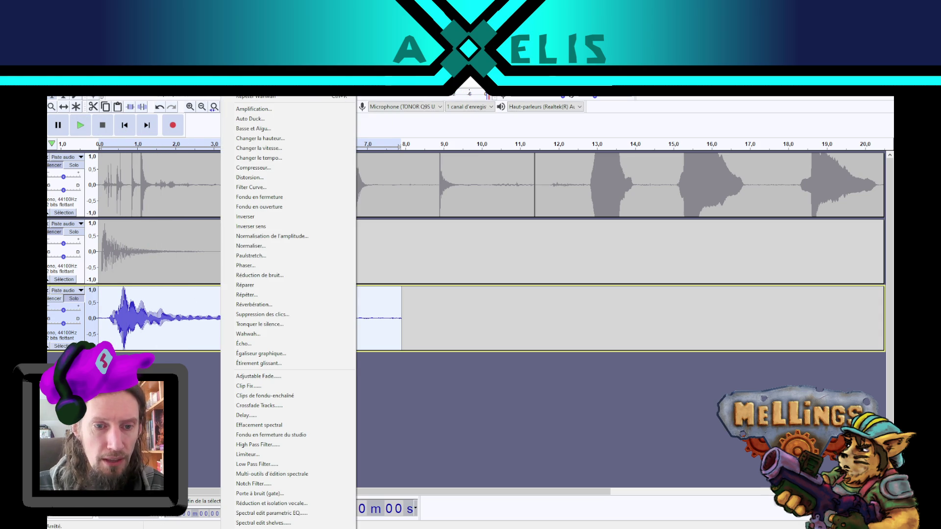
click(287, 305)
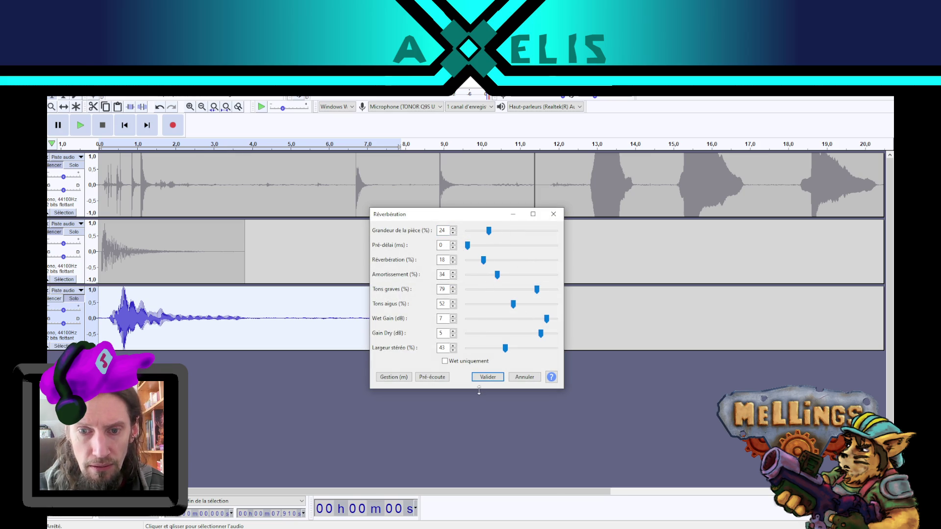
click(429, 378)
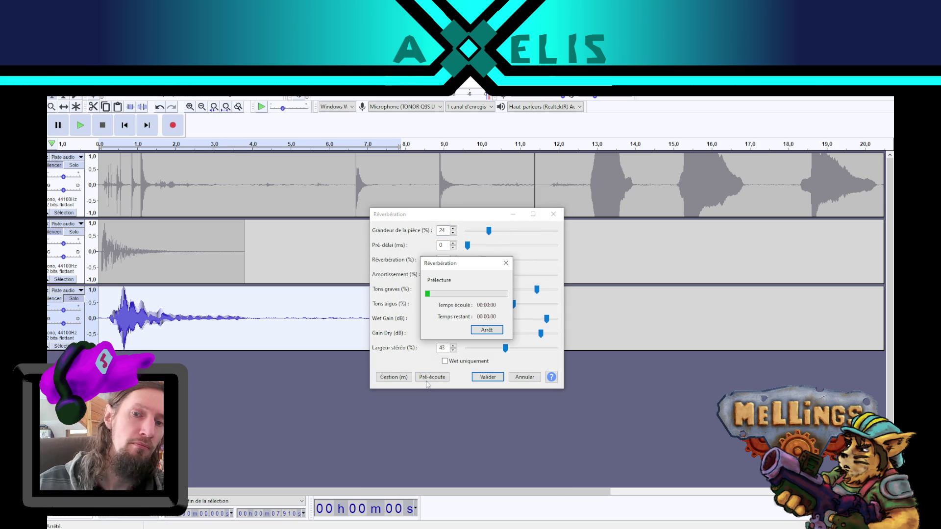
click(506, 263)
key(Escape)
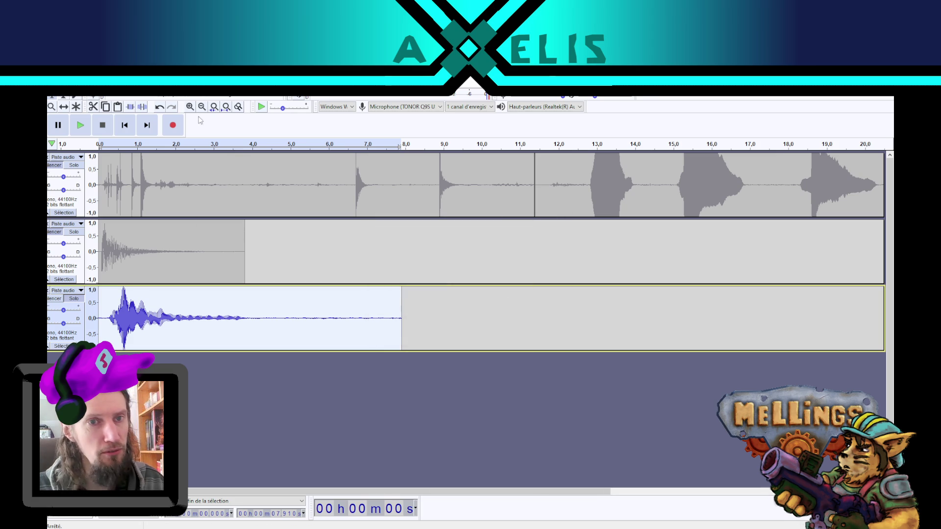
click(250, 91)
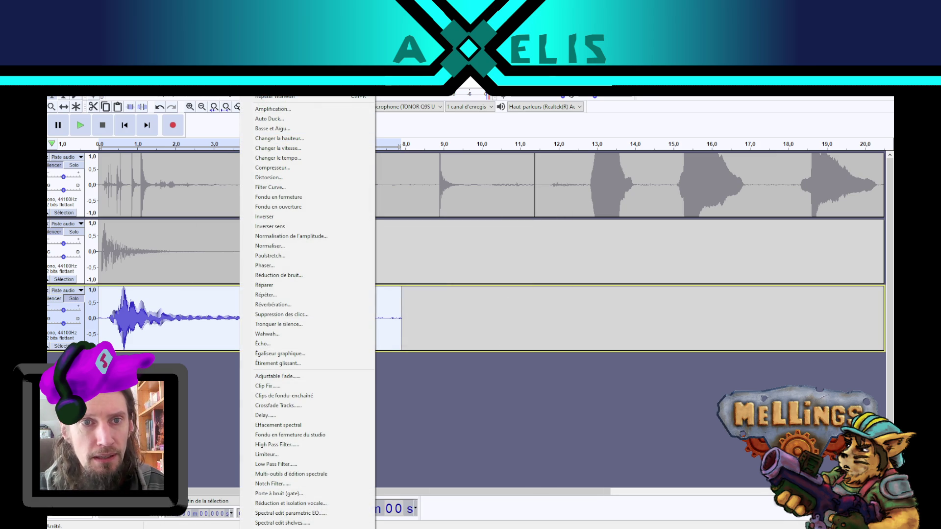
Step: Lower the third track's gain to -14 dB while listening to the layered impact
click(152, 304)
click(86, 126)
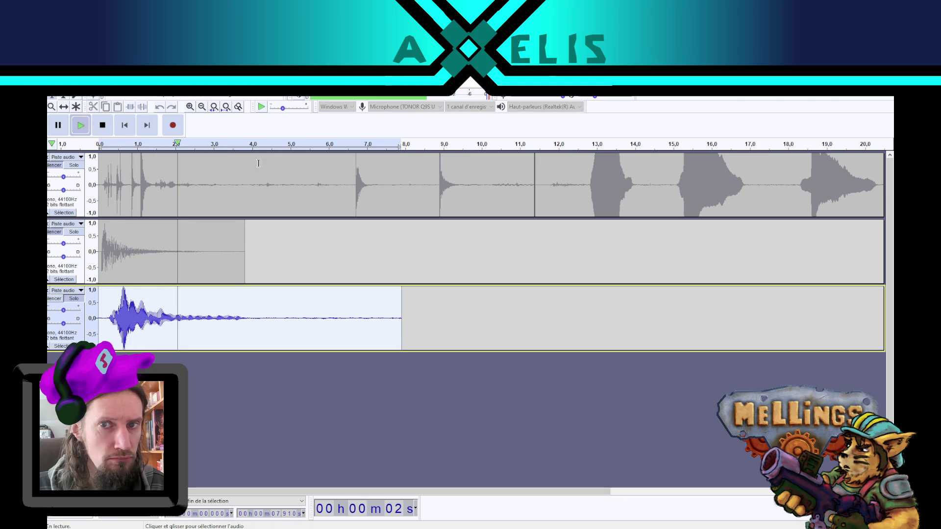
drag(63, 310, 56, 310)
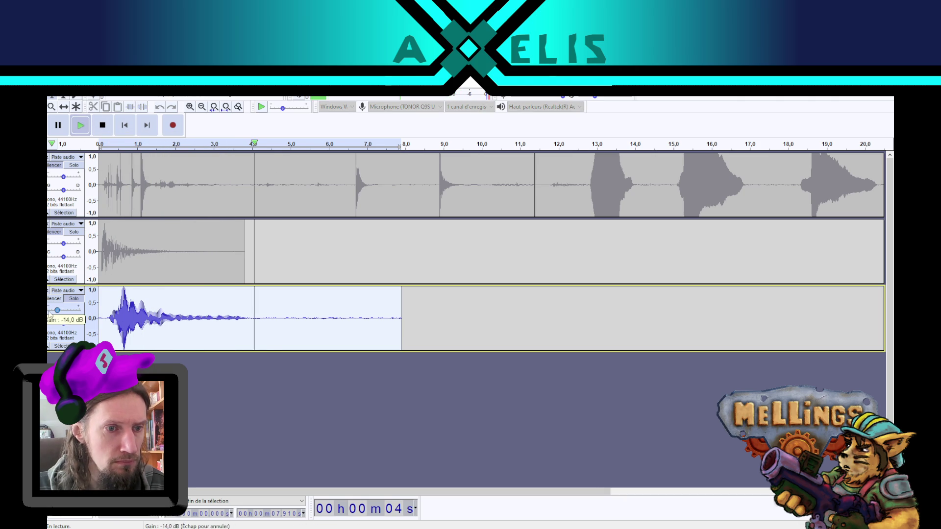
click(102, 125)
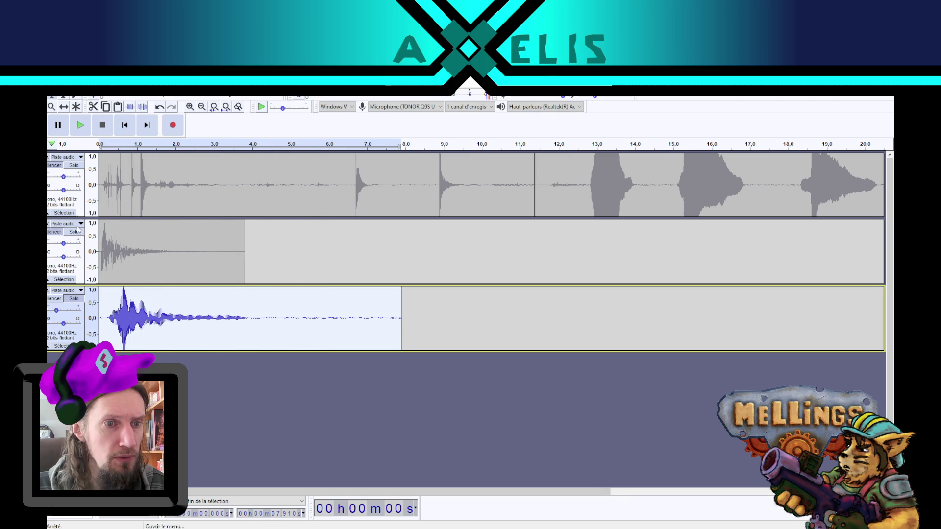
click(55, 239)
key(space)
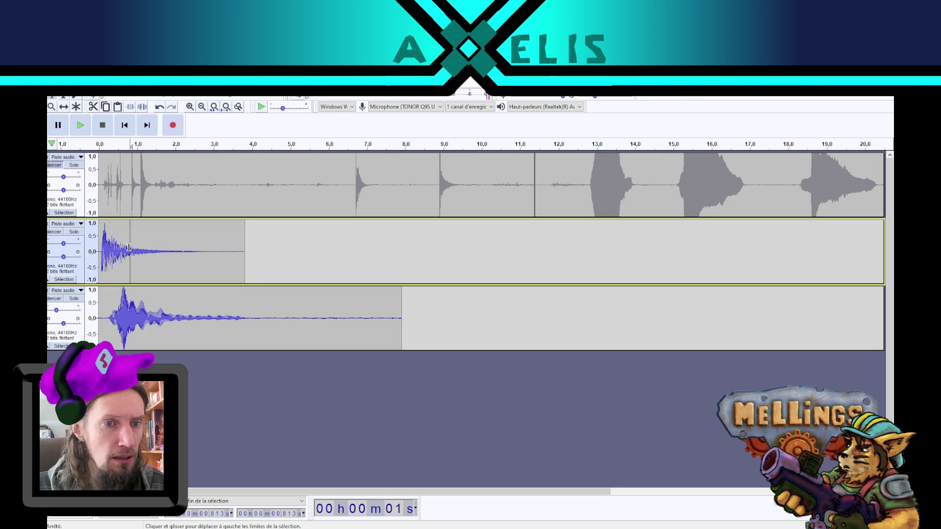
click(102, 125)
key(Down)
key(space)
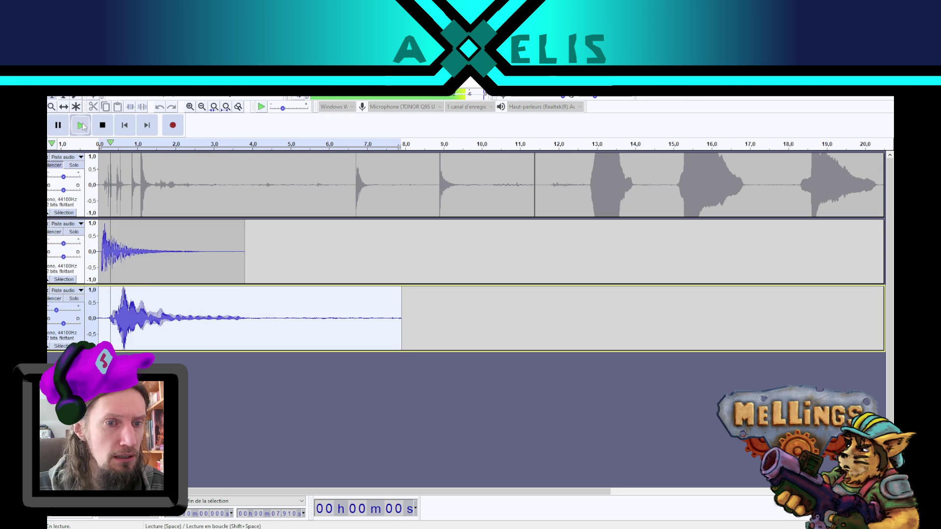
click(100, 128)
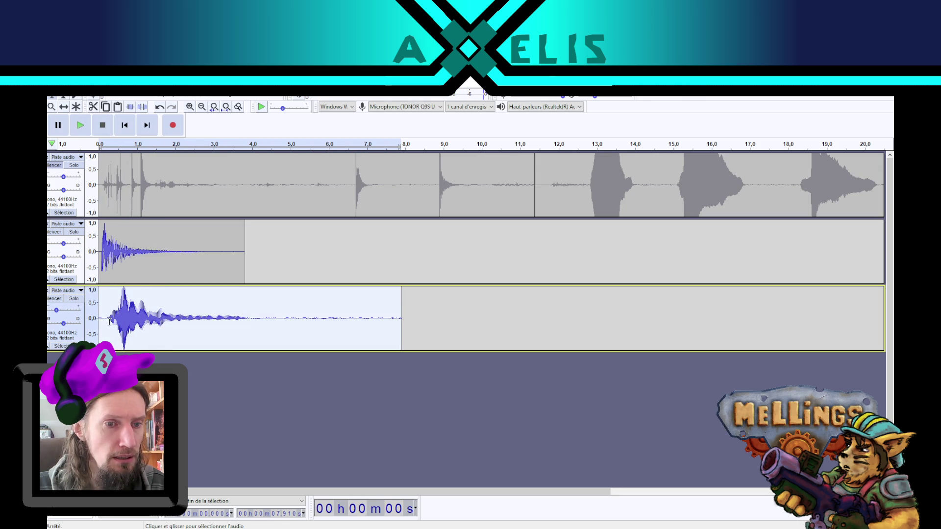
Step: Delete the third track's leading silence and play the trimmed sound back
drag(108, 317, 98, 317)
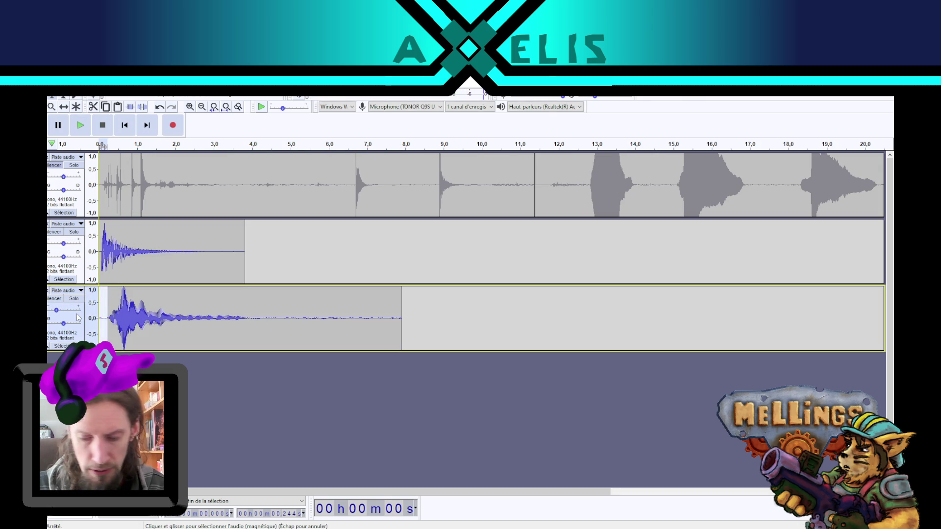
key(Delete)
double_click(167, 295)
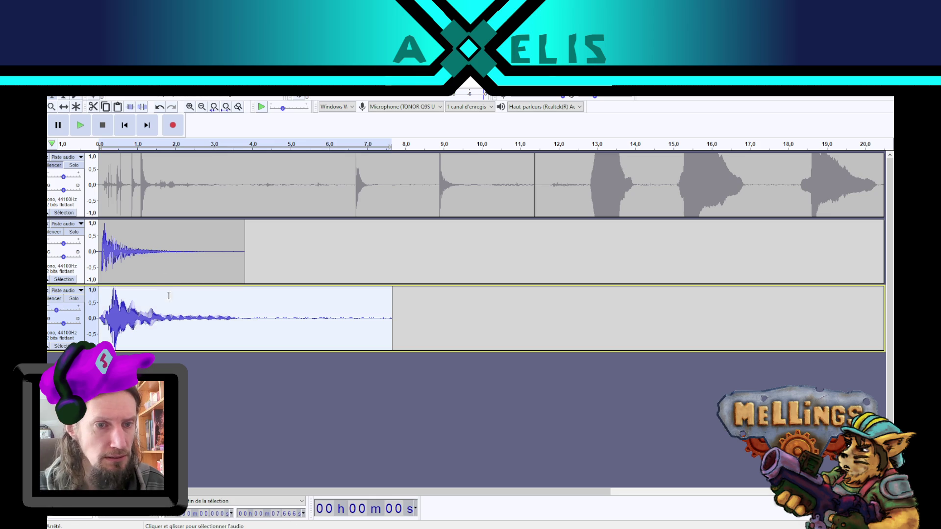
click(81, 126)
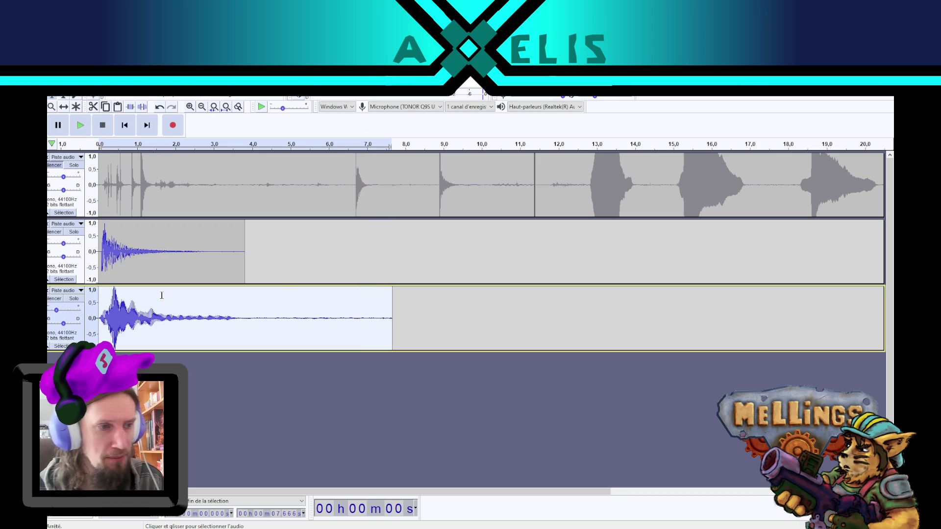
click(80, 126)
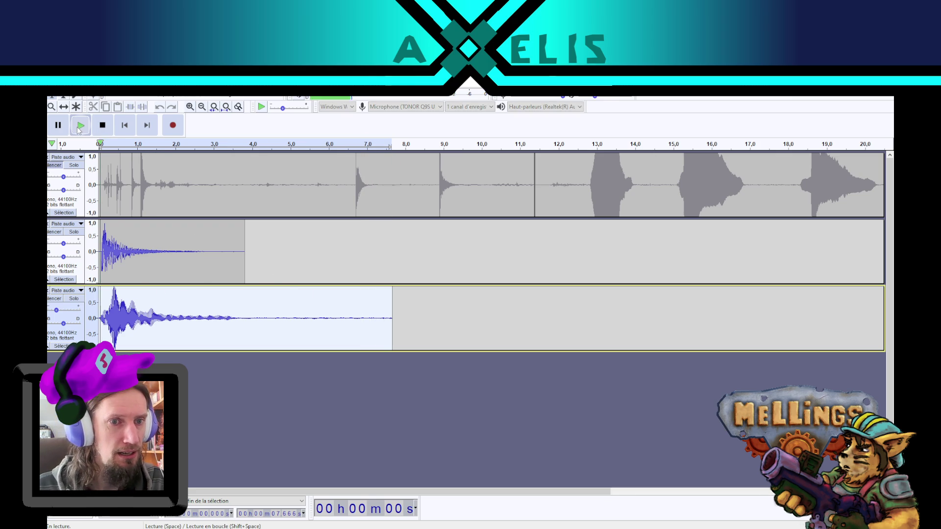
click(103, 130)
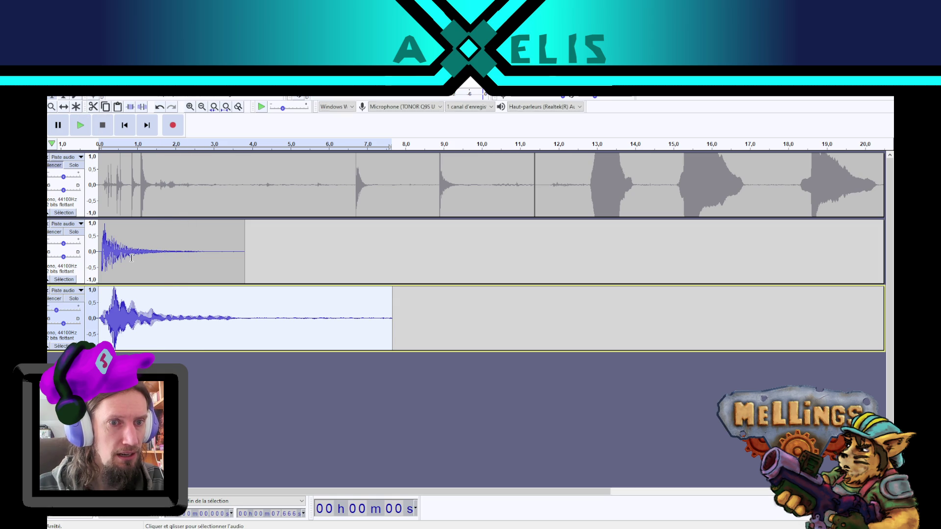
ctrl+click(58, 245)
click(81, 126)
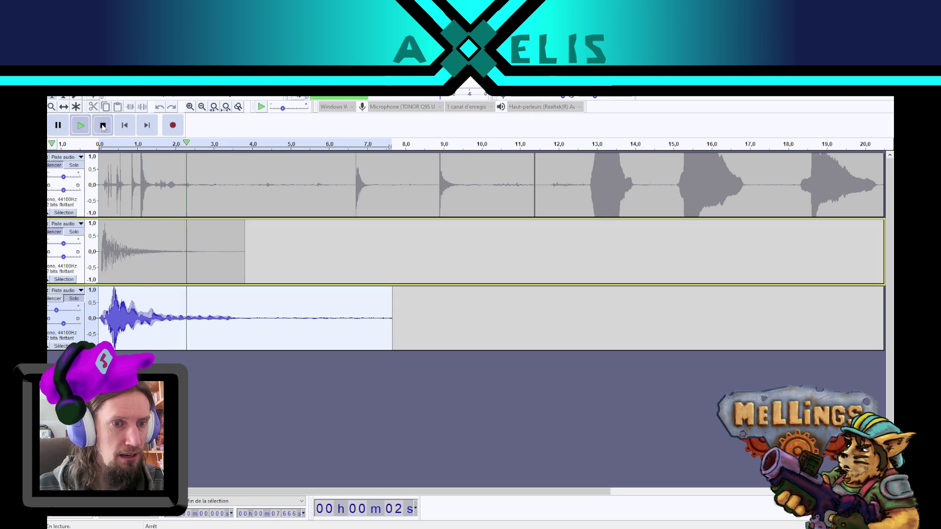
key(space)
Step: Pan track 2 40% left and set Change Pitch for track 3 to −6 semitones
click(69, 324)
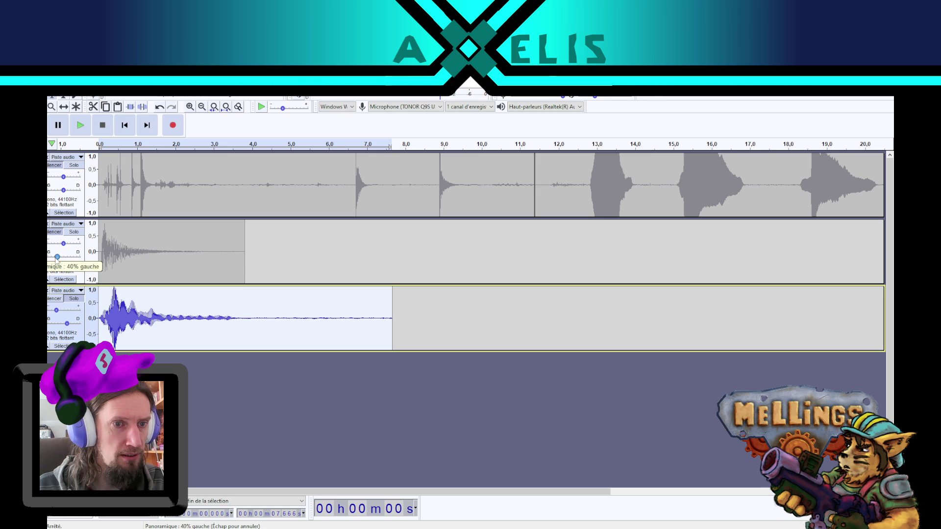
drag(57, 260, 57, 259)
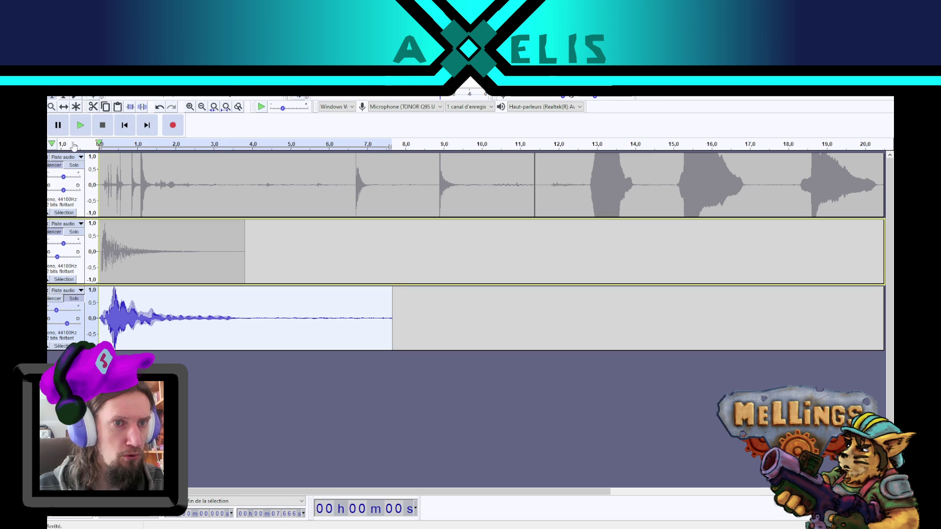
click(161, 91)
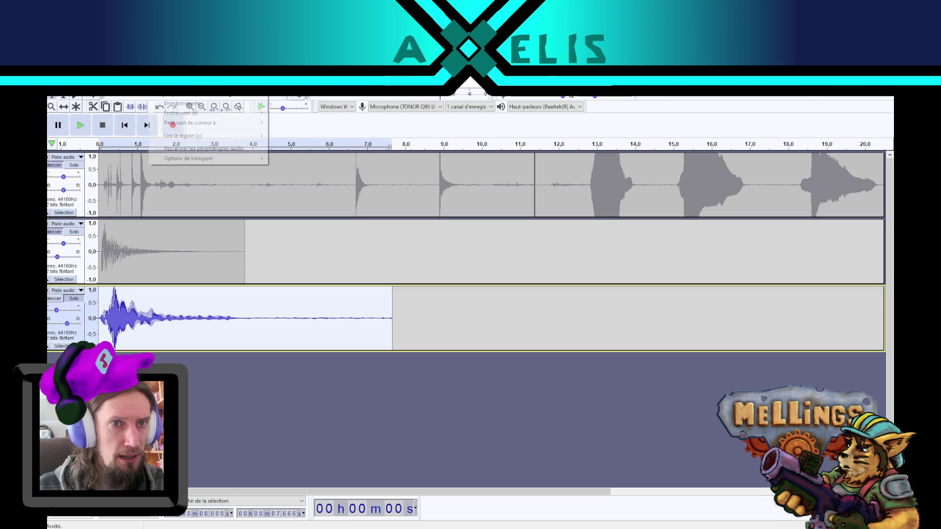
mouse_move(228, 92)
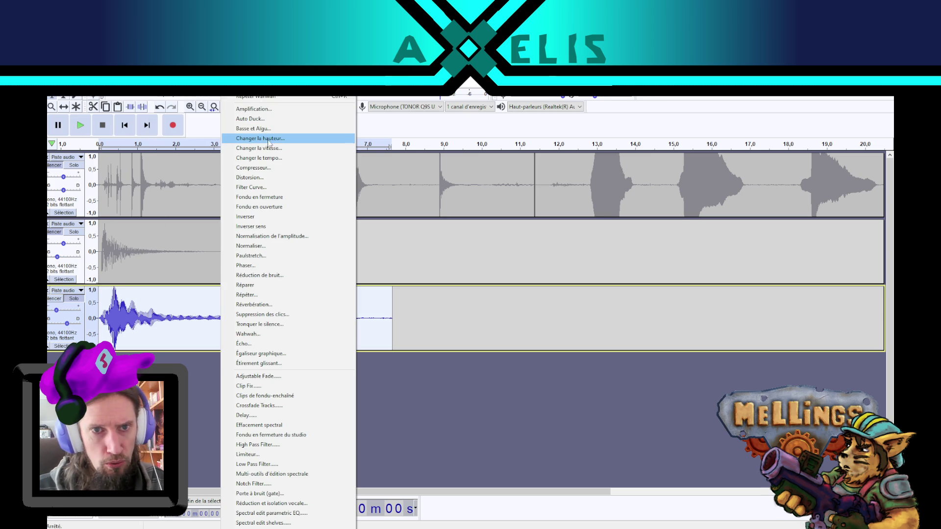
click(286, 141)
Step: Preview pitch shifts on the third track, then apply +0.42 semitones (+2.464%) without changing its tempo
drag(430, 342, 437, 342)
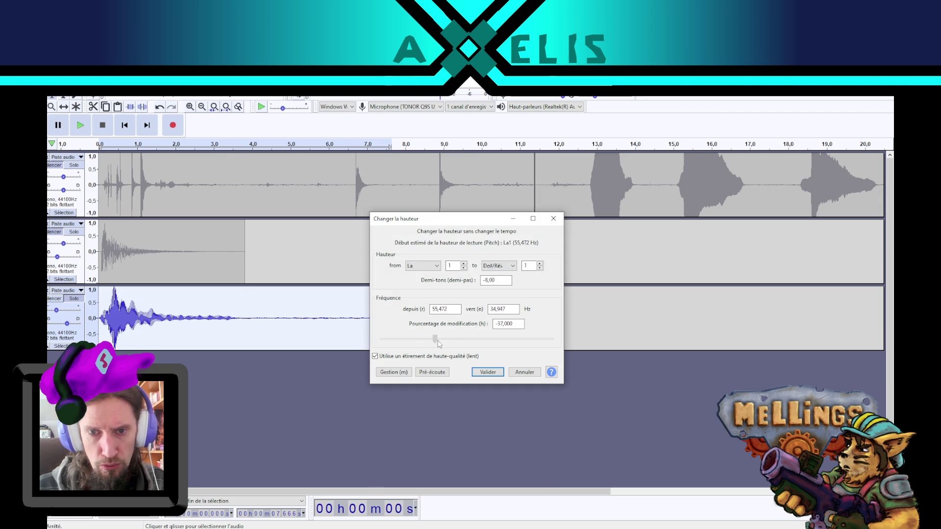
click(442, 374)
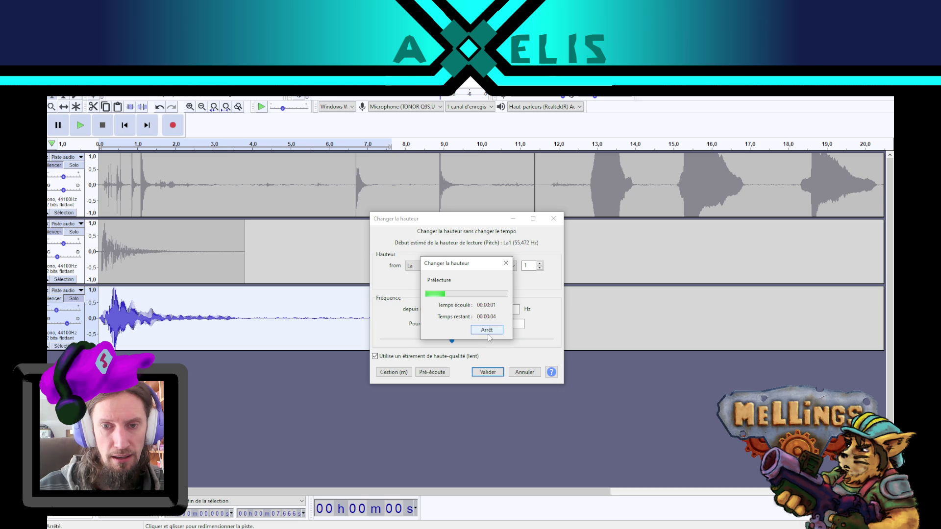
click(486, 329)
drag(455, 341, 465, 342)
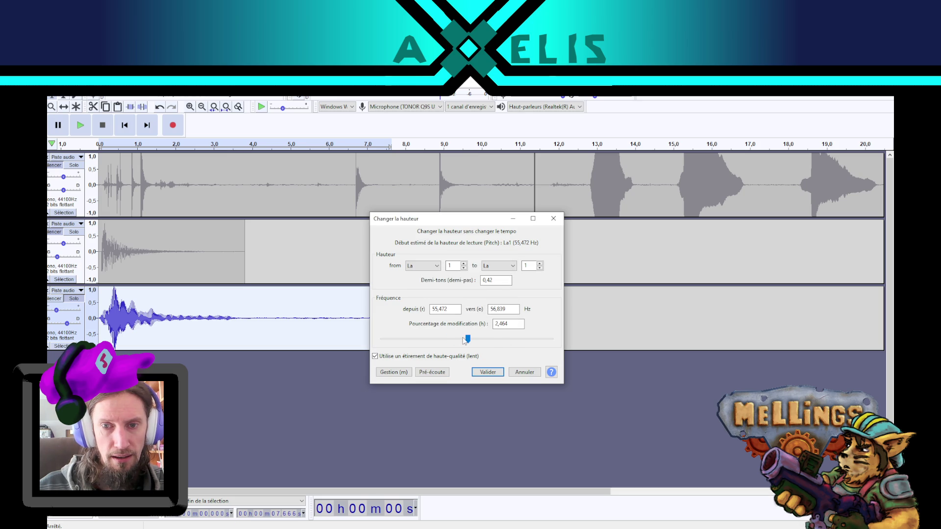
click(445, 373)
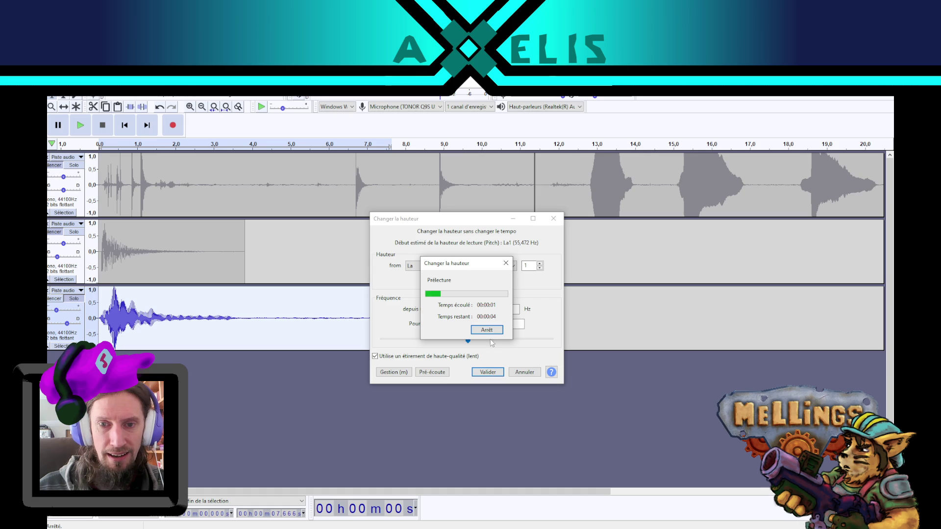
click(487, 330)
click(488, 372)
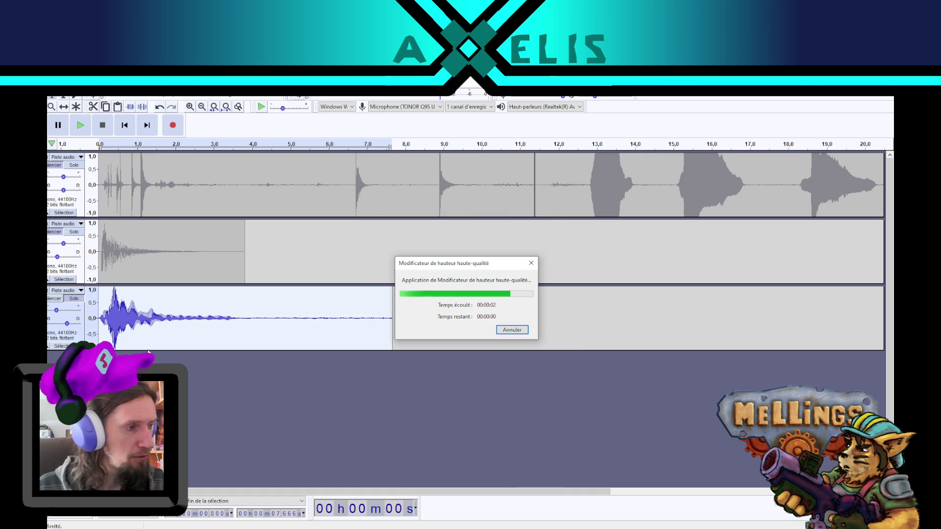
Step: Play the pitch-shifted layer with the second track and shift the third track's clip about 0.3 s later
key(space)
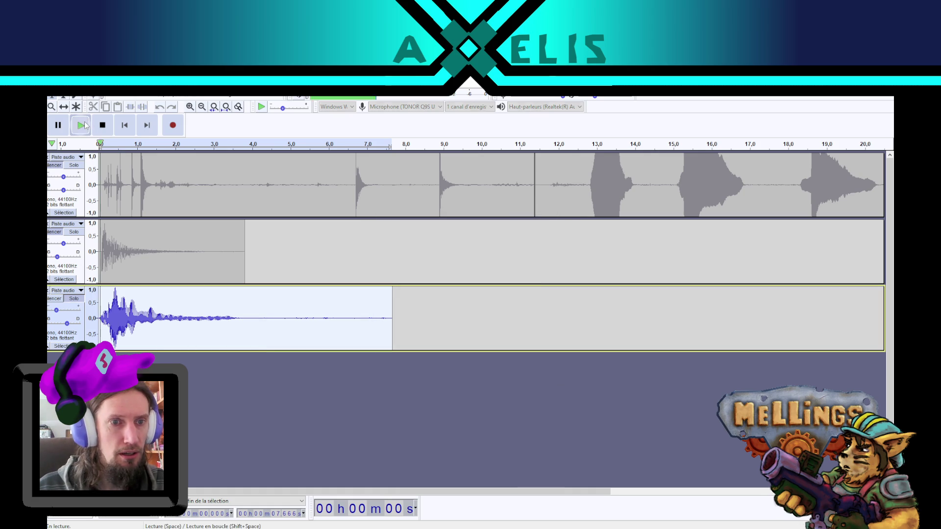
key(space)
shift+click(64, 231)
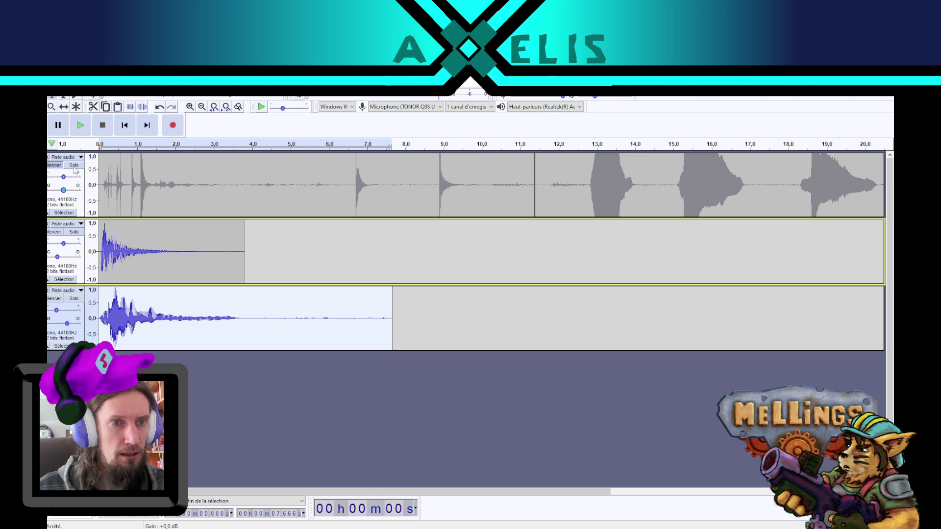
click(81, 126)
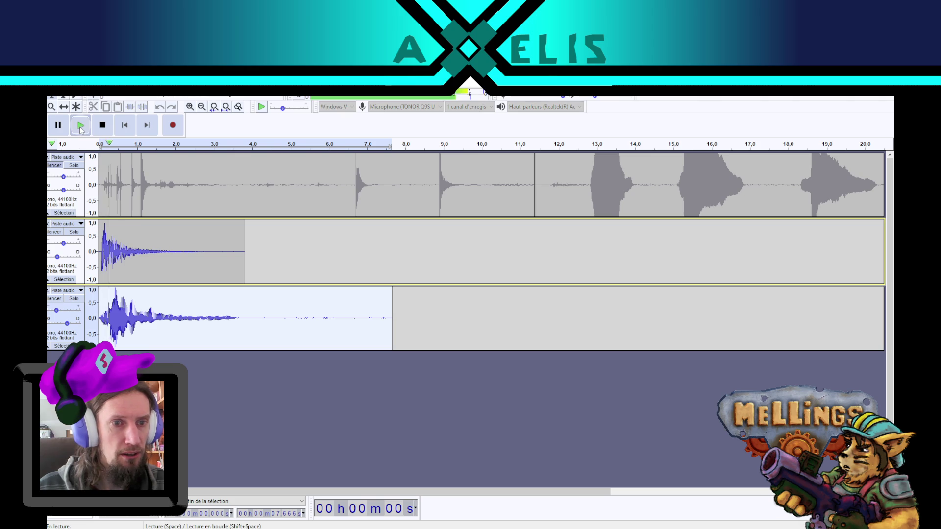
click(105, 133)
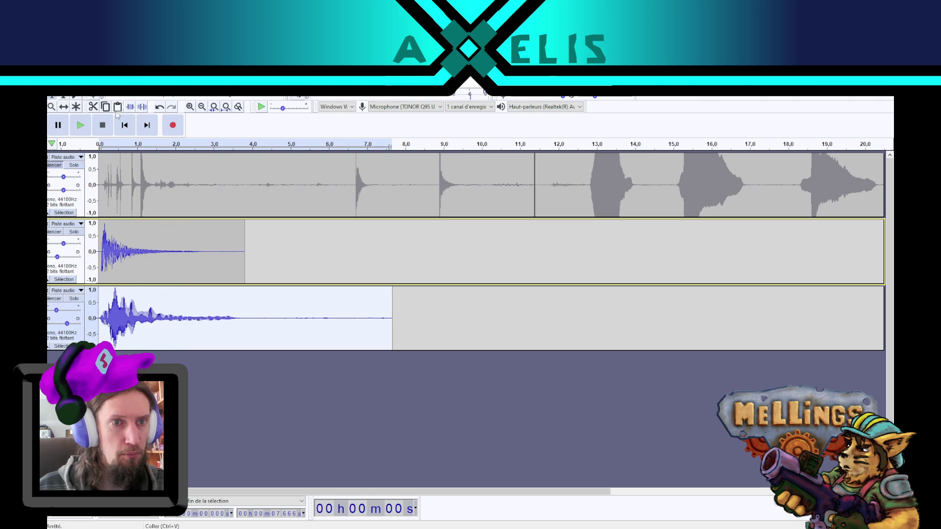
key(Right)
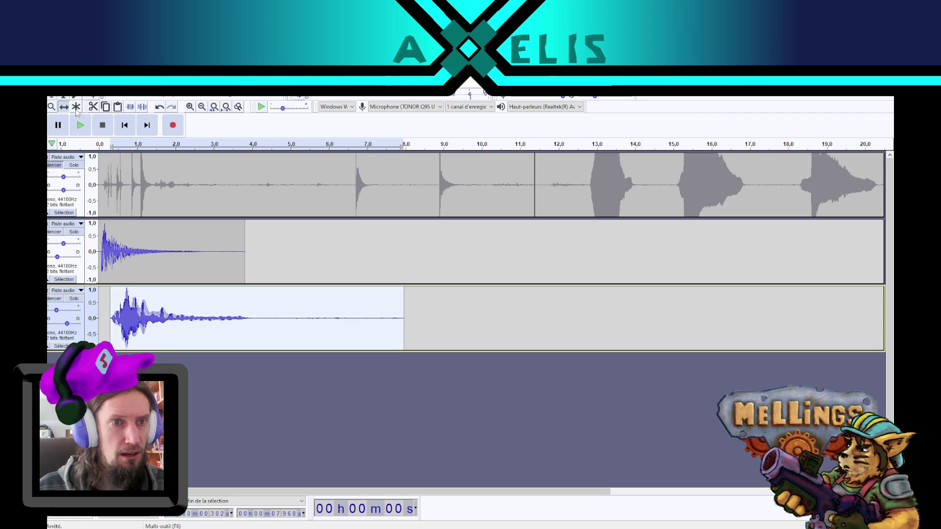
Step: Audition the combined mix and lower the third track's gain to -15 dB
click(51, 96)
double_click(146, 239)
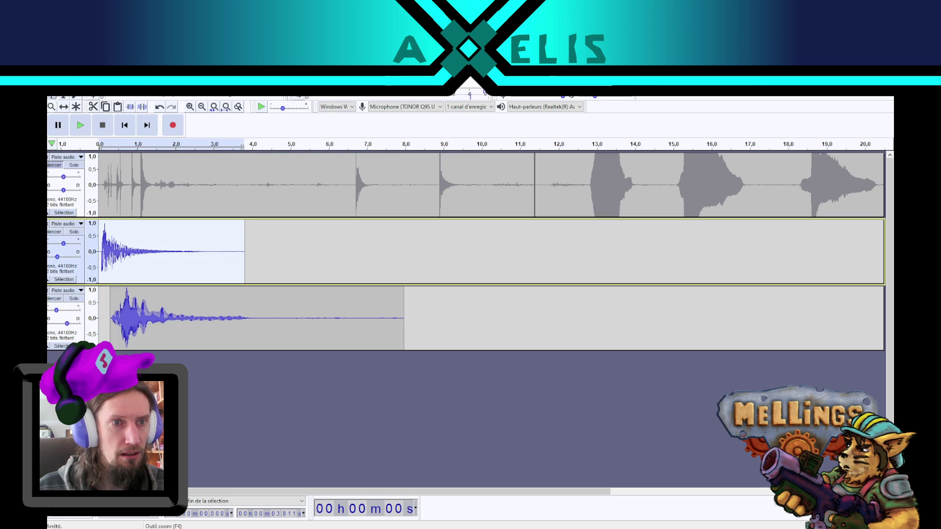
click(73, 127)
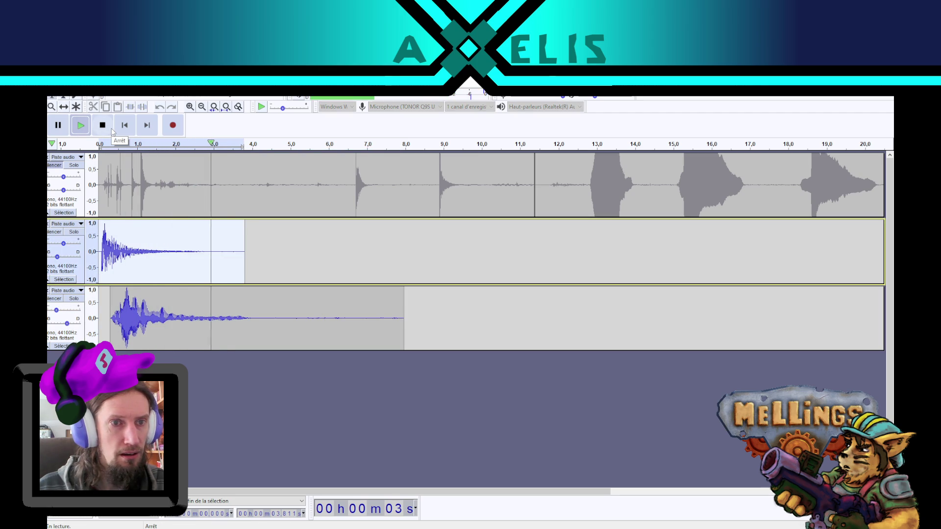
click(81, 127)
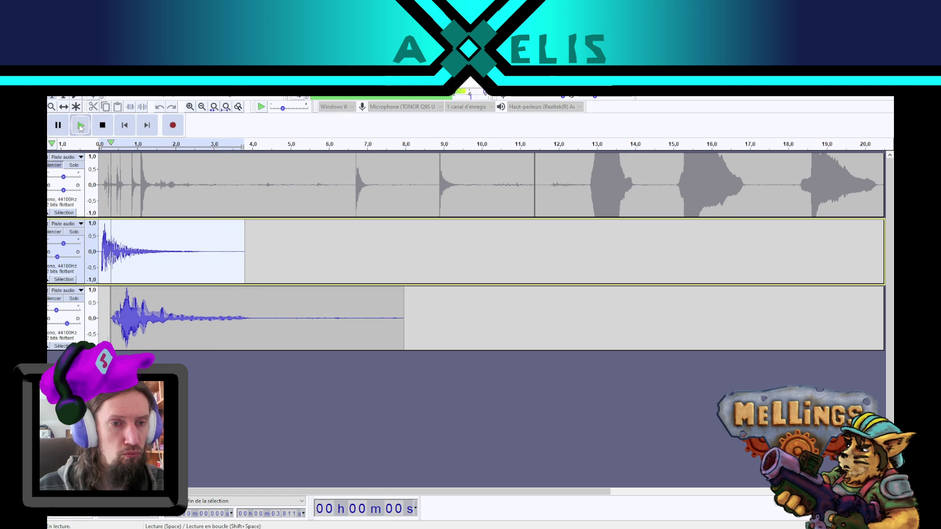
click(107, 129)
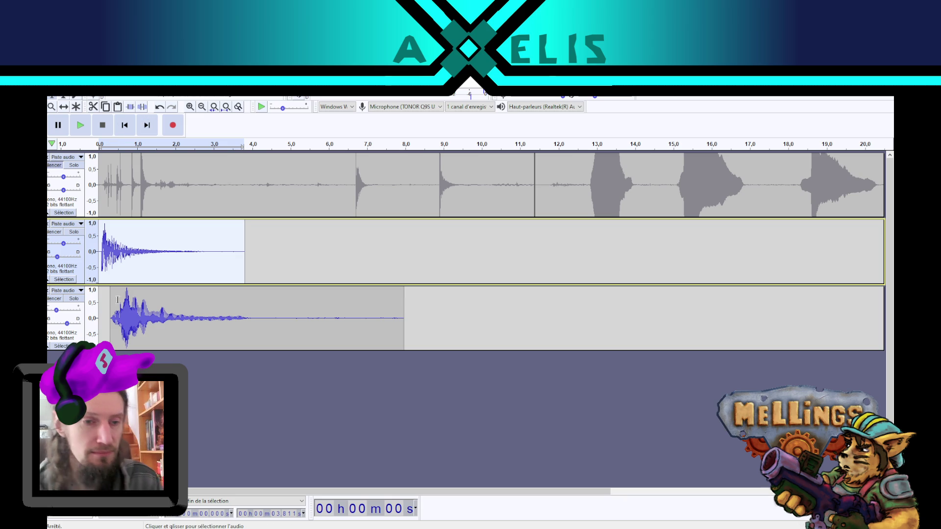
drag(64, 311, 65, 314)
click(88, 130)
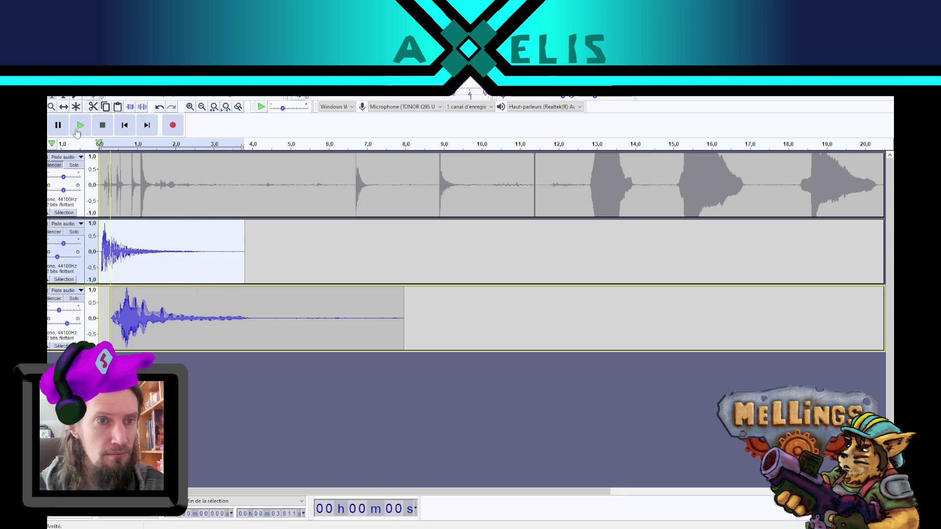
Step: Nudge the third track's clip slightly earlier and delete its tail from 3.9 s onward
click(64, 107)
drag(139, 306, 135, 306)
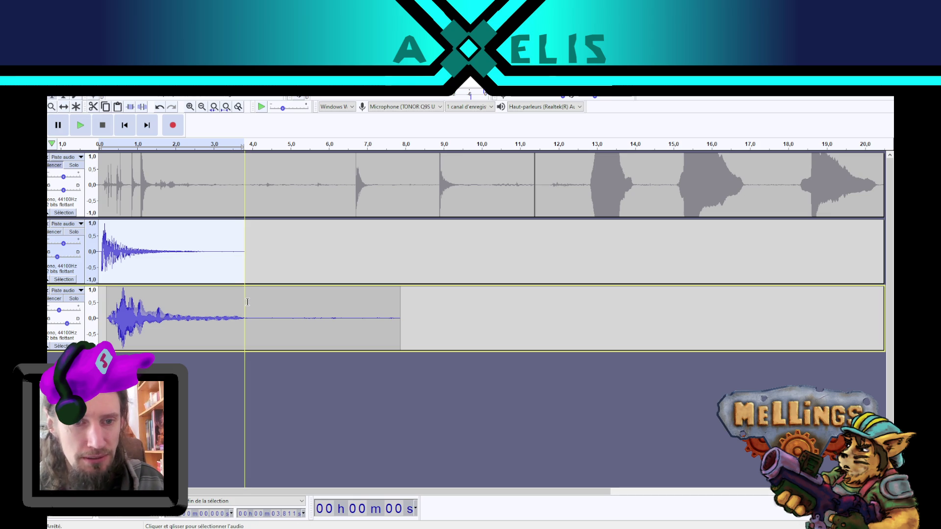
drag(249, 301, 401, 299)
key(Delete)
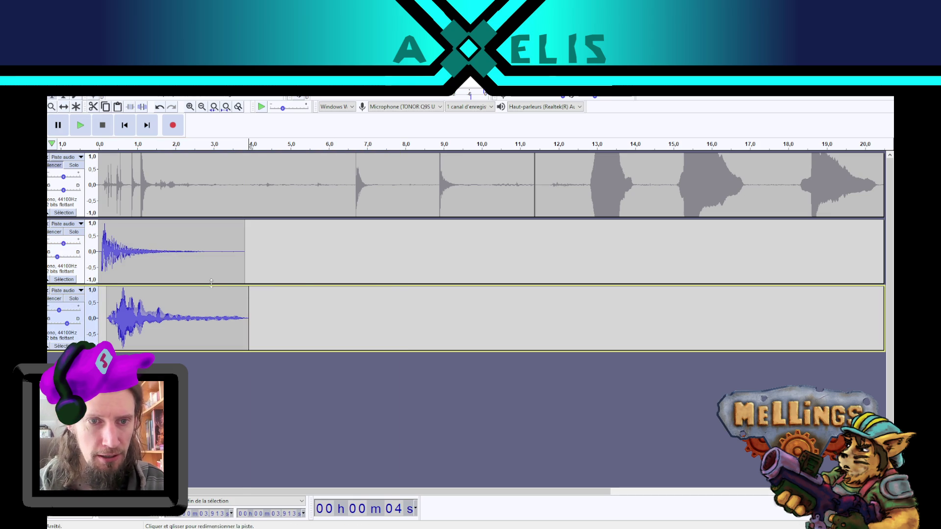
Step: Export the layered sound as boss_eveil.wav in the Bruitages folder and return to Unity
click(52, 93)
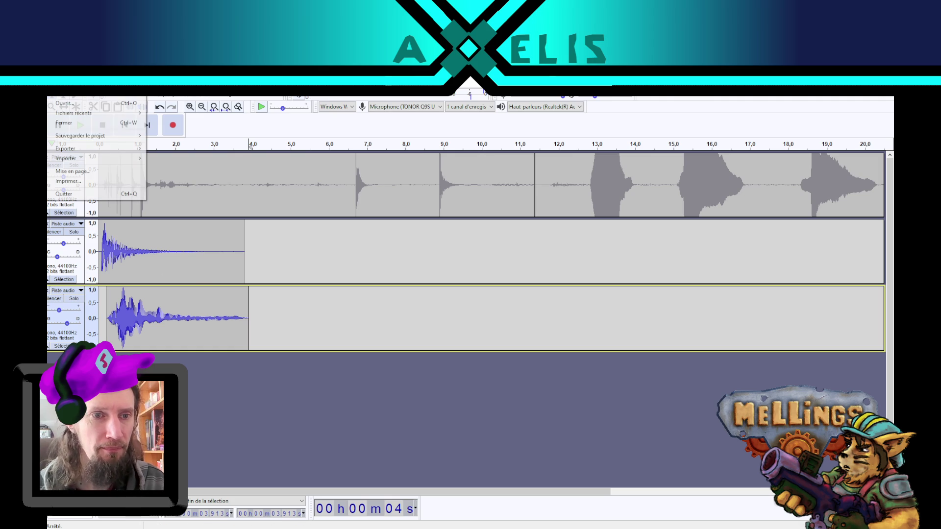
mouse_move(109, 153)
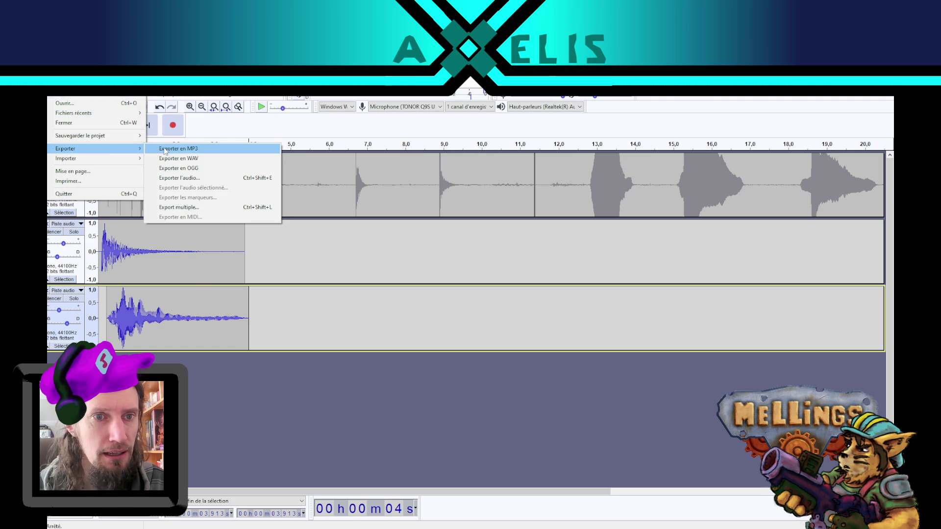
click(213, 158)
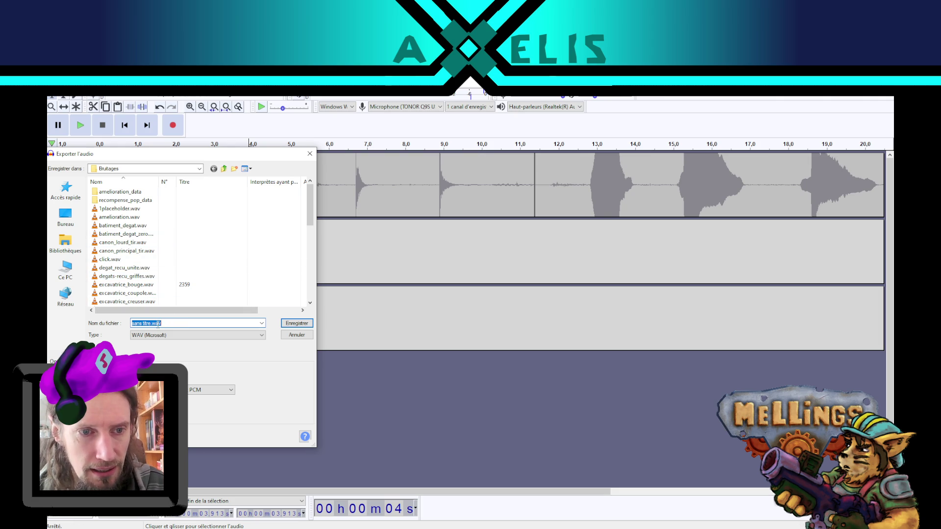
drag(152, 323, 98, 323)
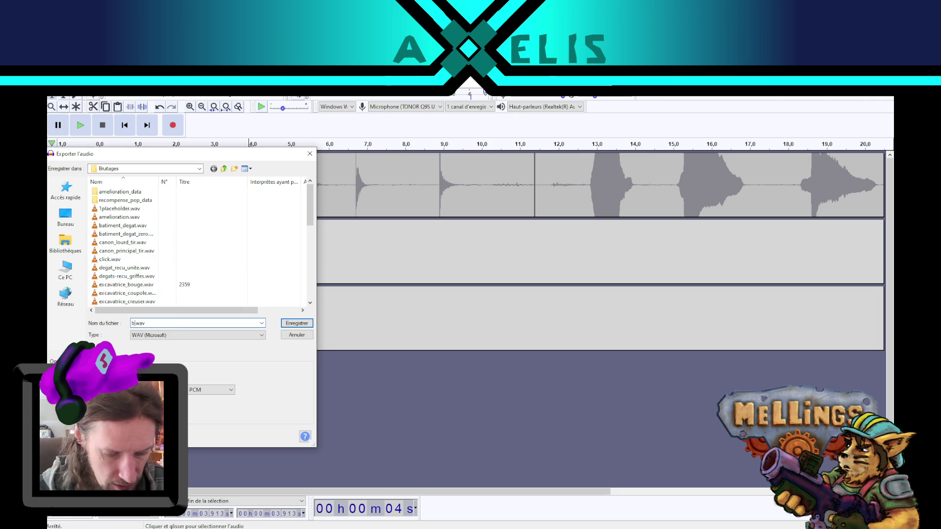
text(boss_eveil)
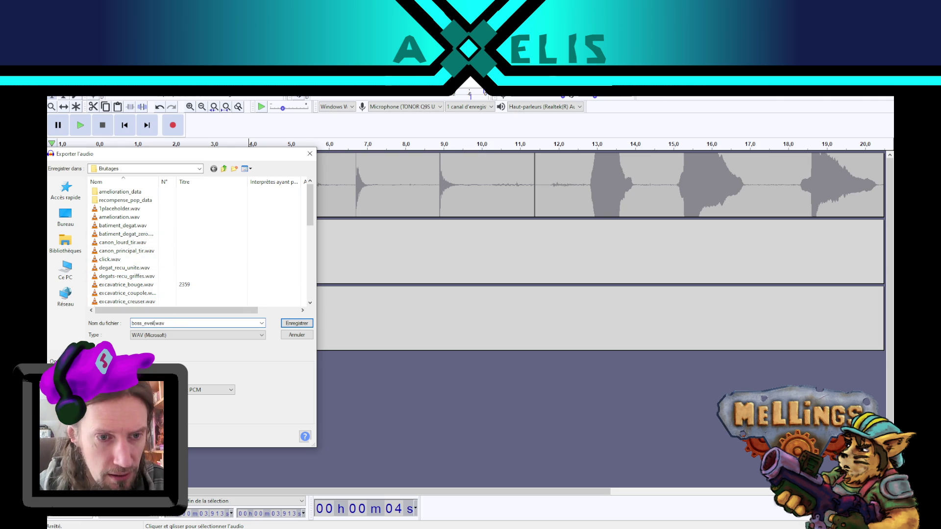
key(Return)
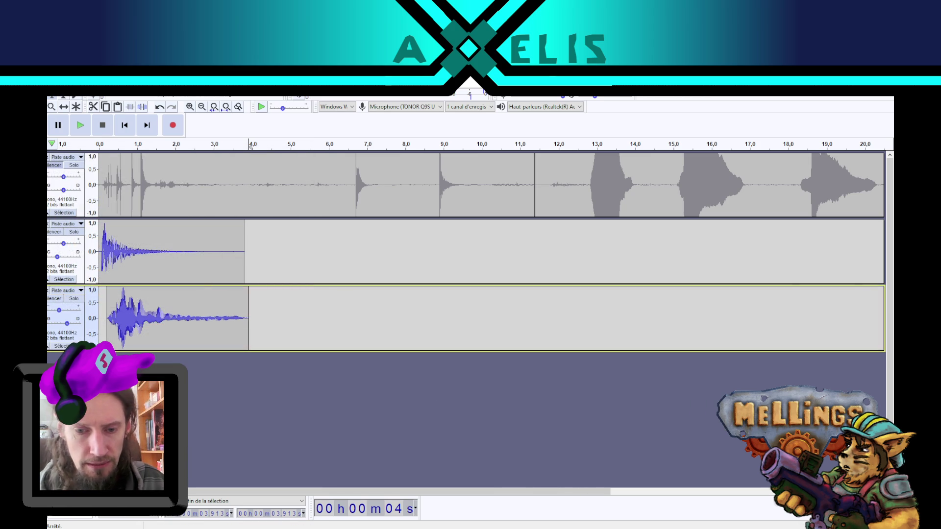
key(alt+Tab)
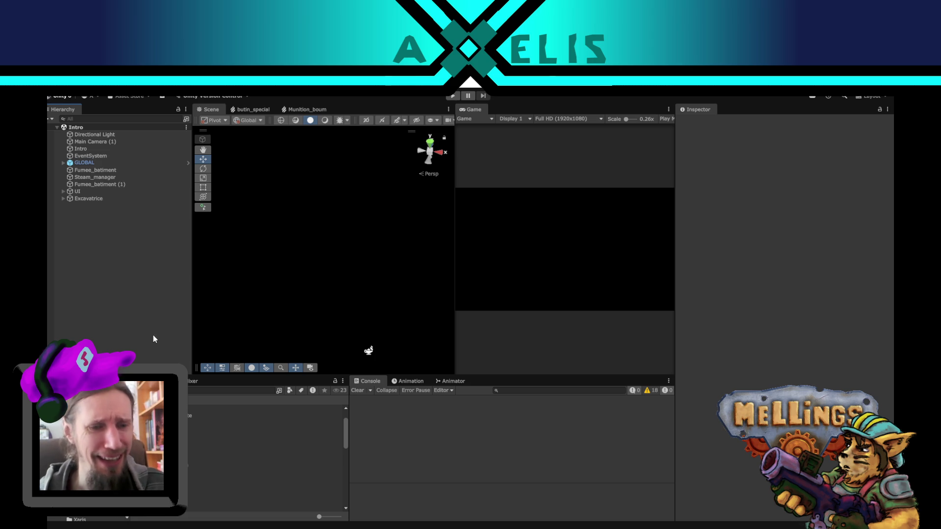
Step: Select the Boss_humain prefab in the Humains folder and scroll its Boss script to the Son_eveil slot
scroll(98, 515, up, 1)
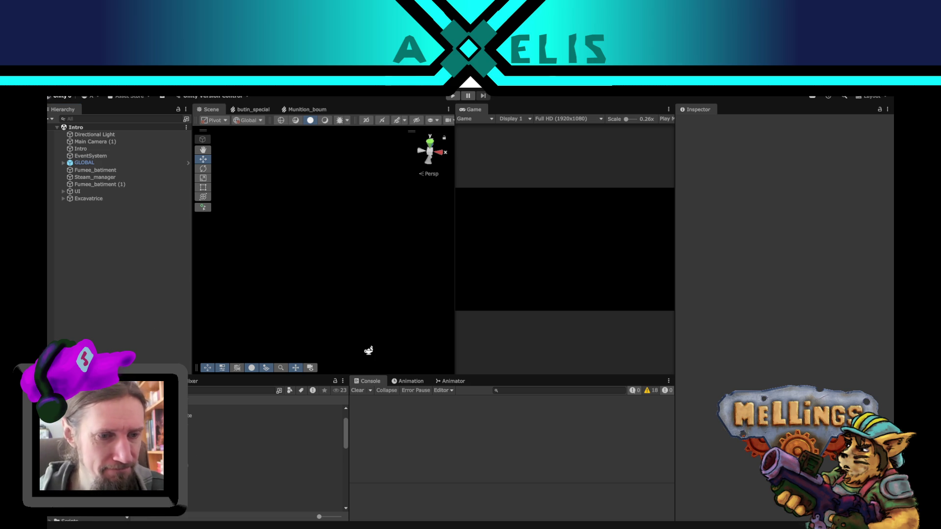
double_click(211, 449)
scroll(201, 442, down, 5)
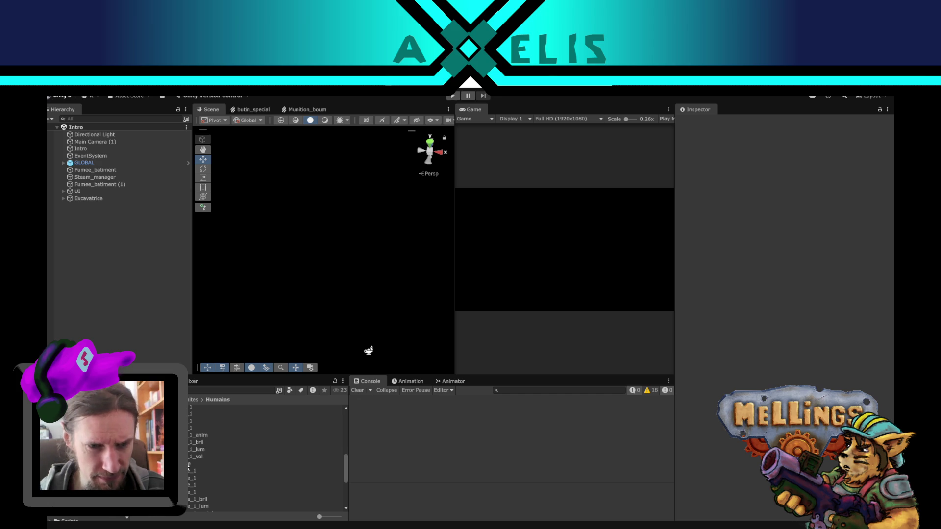
scroll(188, 467, up, 3)
scroll(267, 459, up, 3)
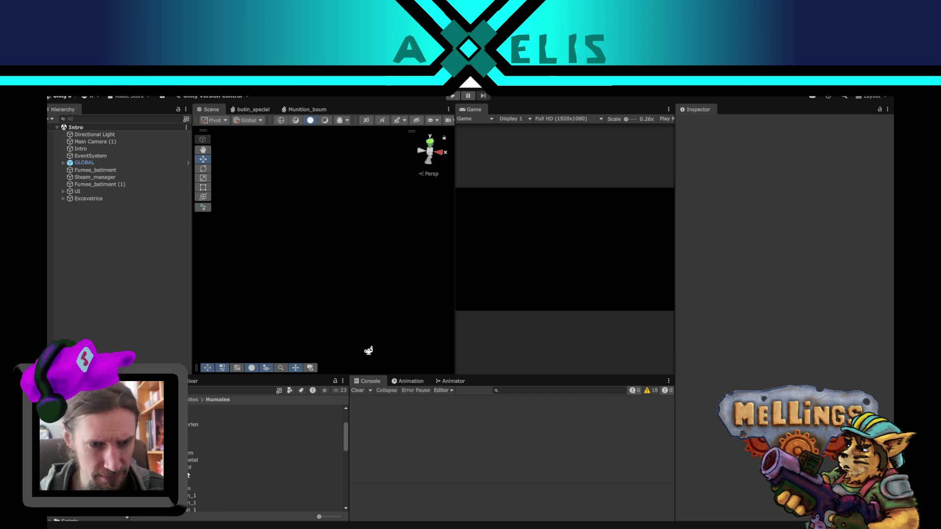
scroll(187, 473, up, 3)
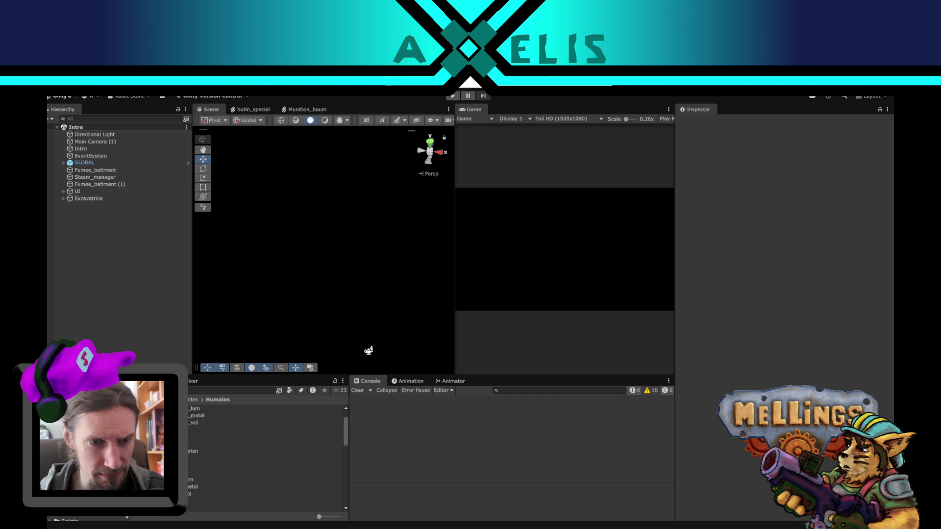
click(196, 408)
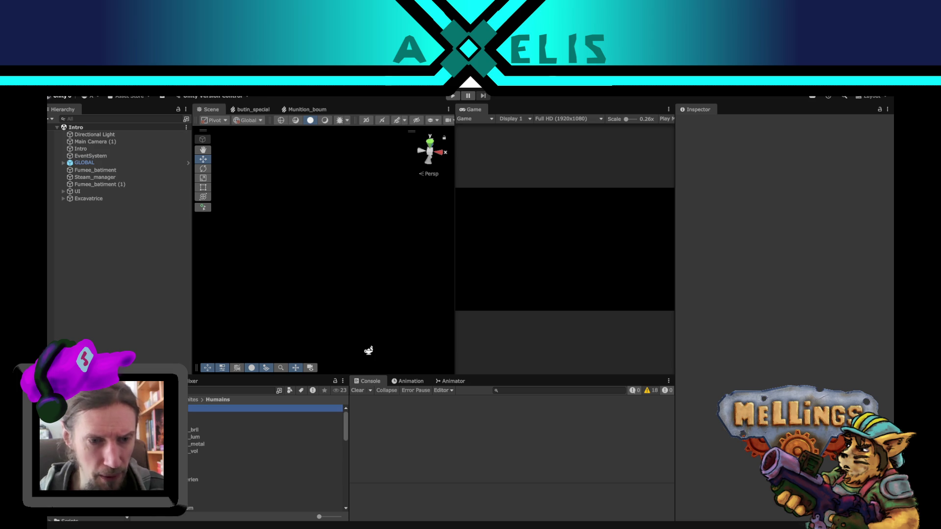
scroll(768, 311, down, 3)
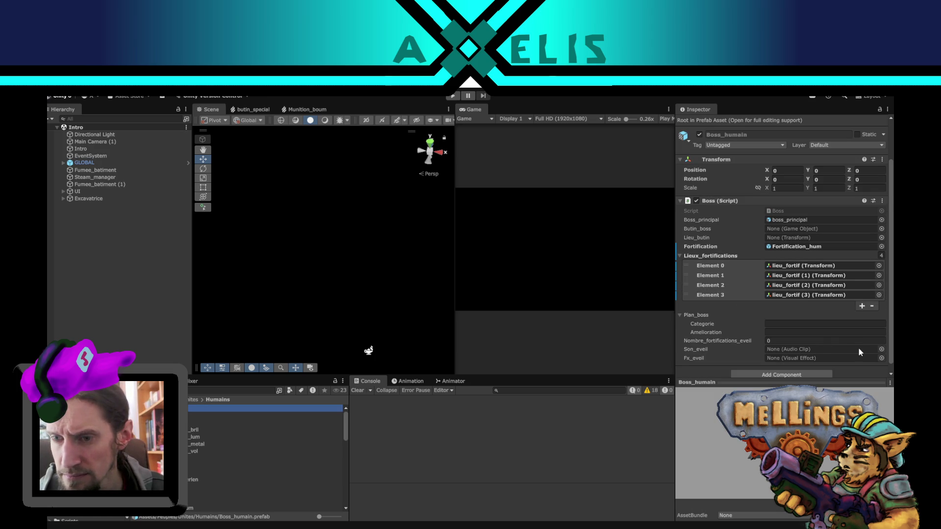
Step: Assign the boss_eveil audio clip to Son_eveil and deselect the Boss_humain prefab
click(881, 349)
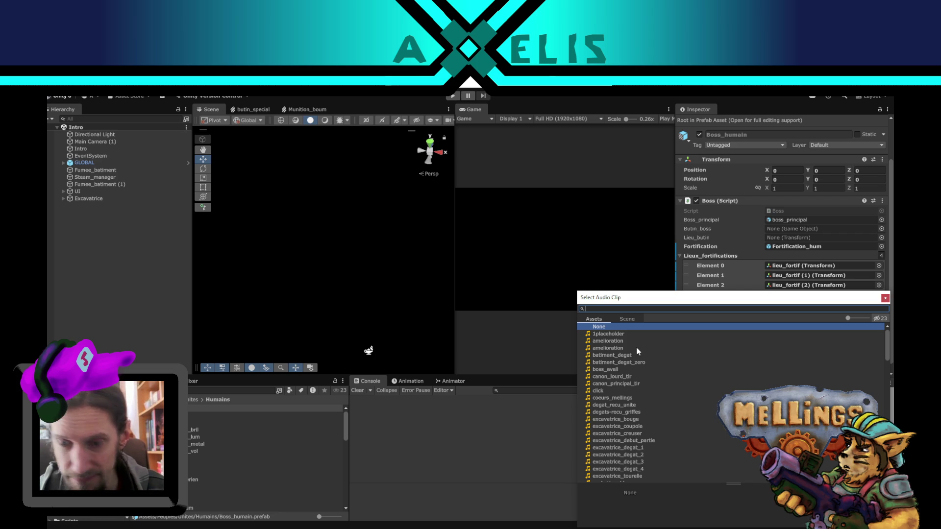
double_click(601, 370)
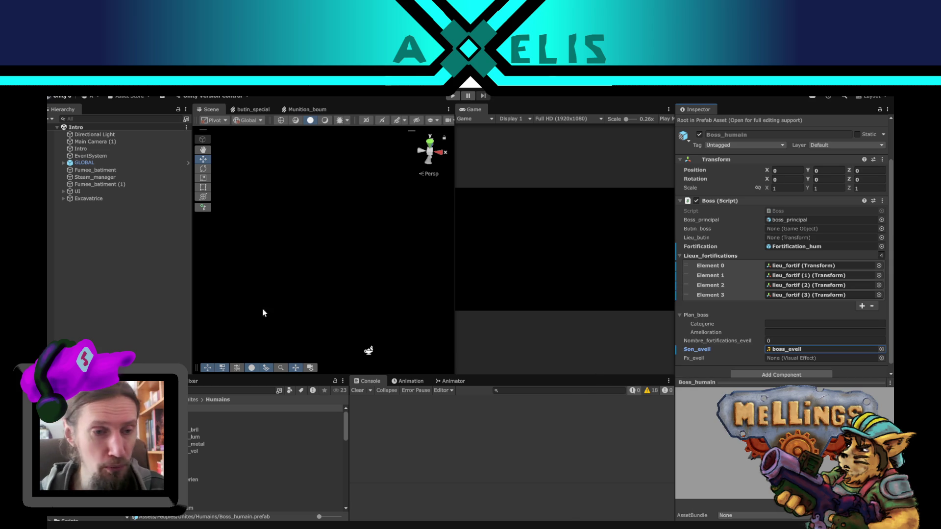
click(166, 327)
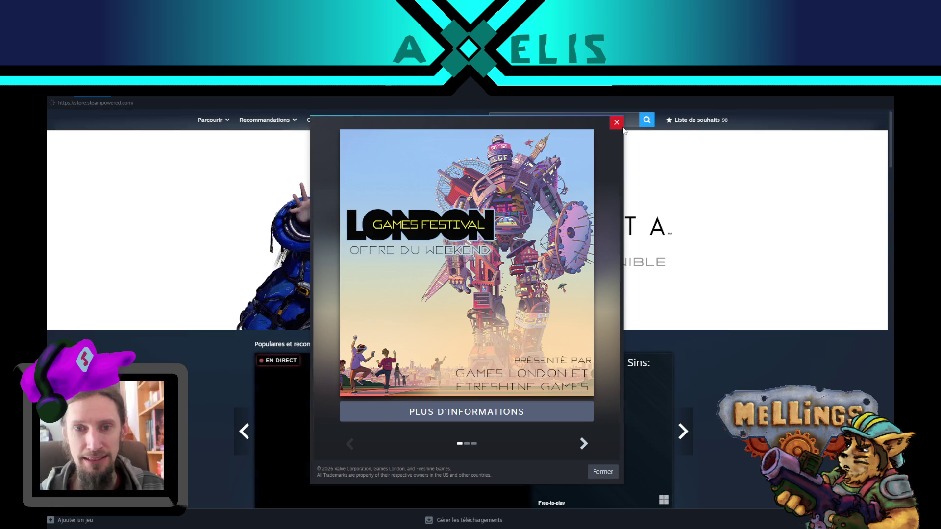
Step: Close the London Games Festival pop-up and search 'shoot the' to reach the Shoot The Barrels page
click(623, 125)
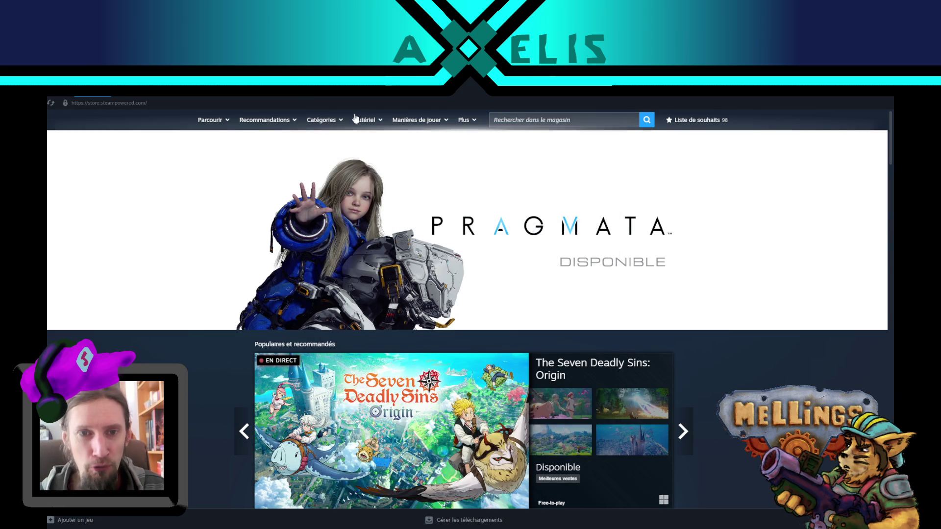
click(540, 119)
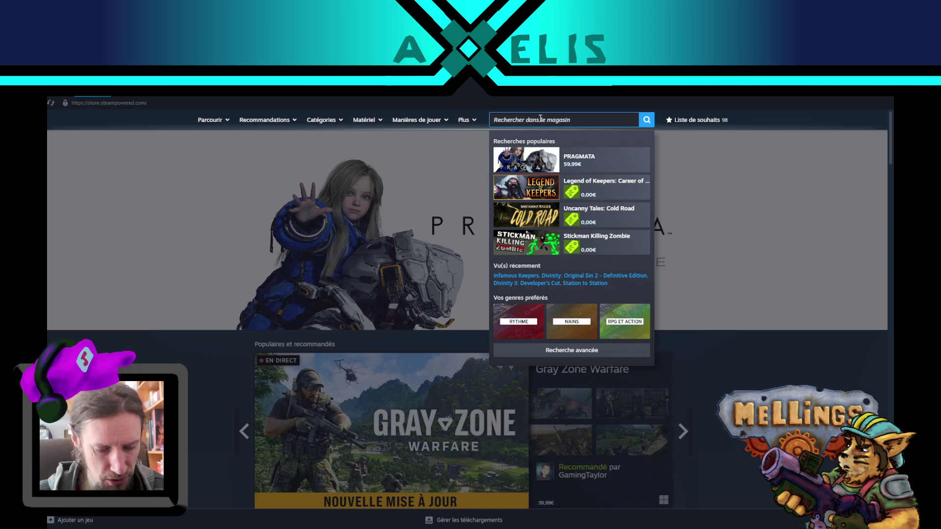
text(shoot)
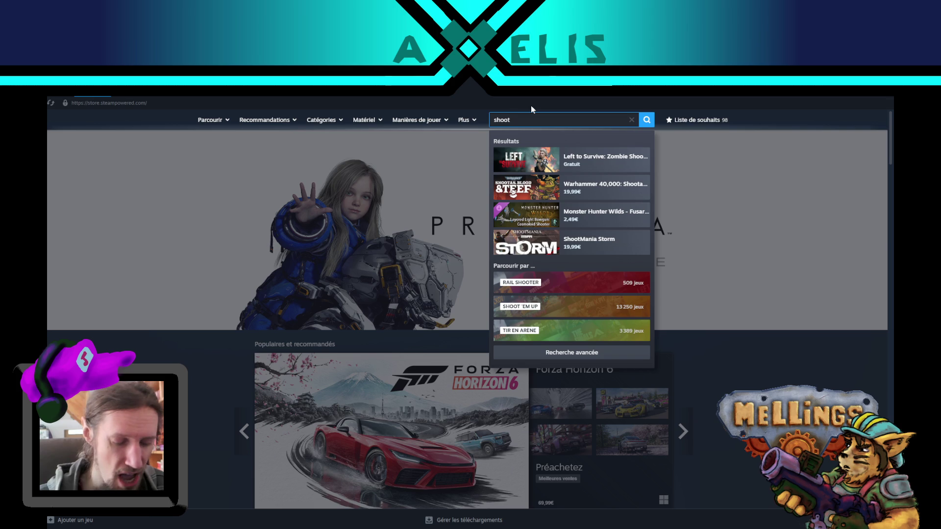
text( the)
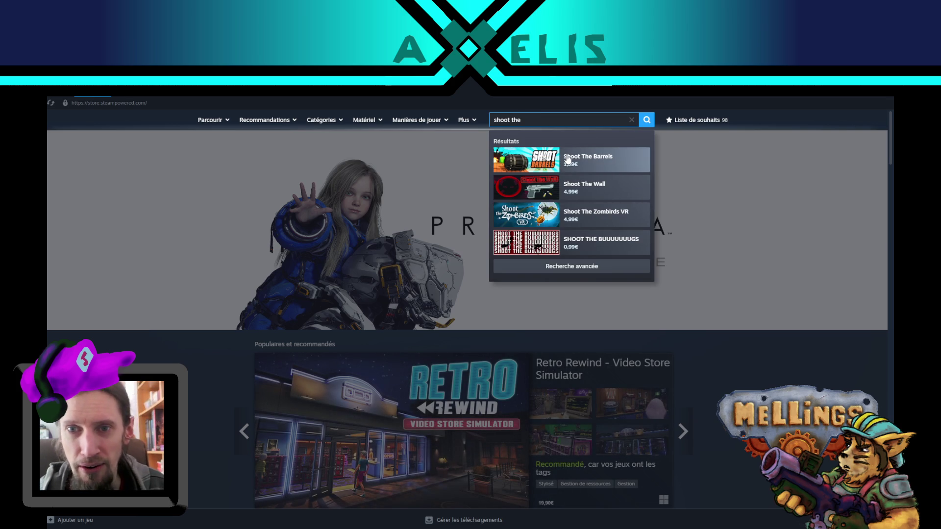
click(583, 160)
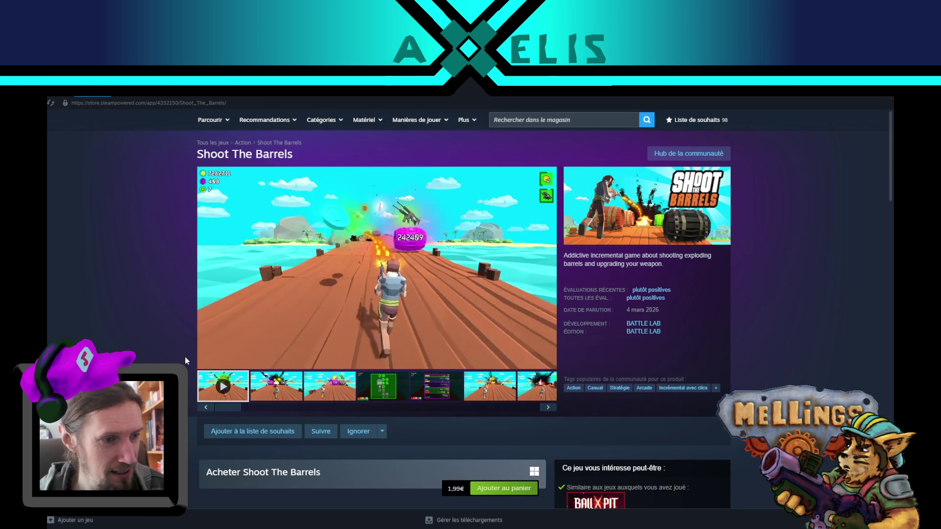
mouse_move(224, 359)
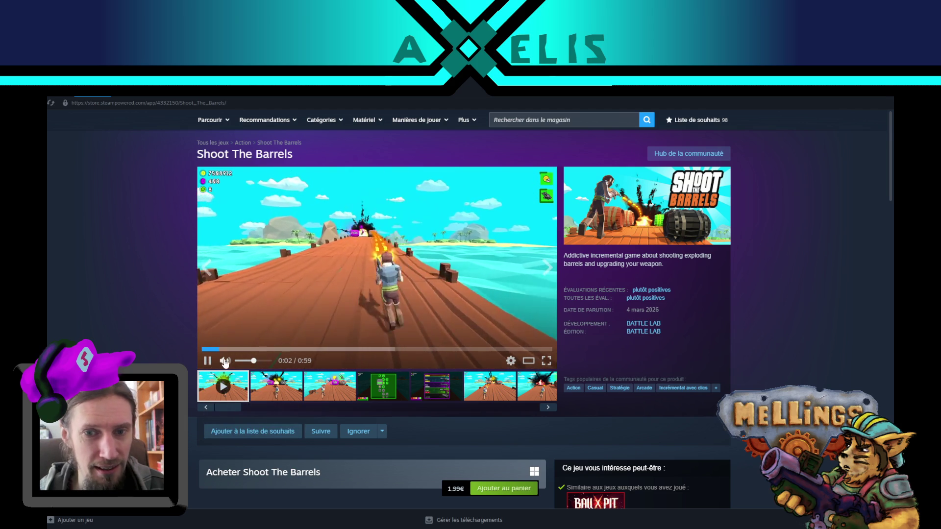
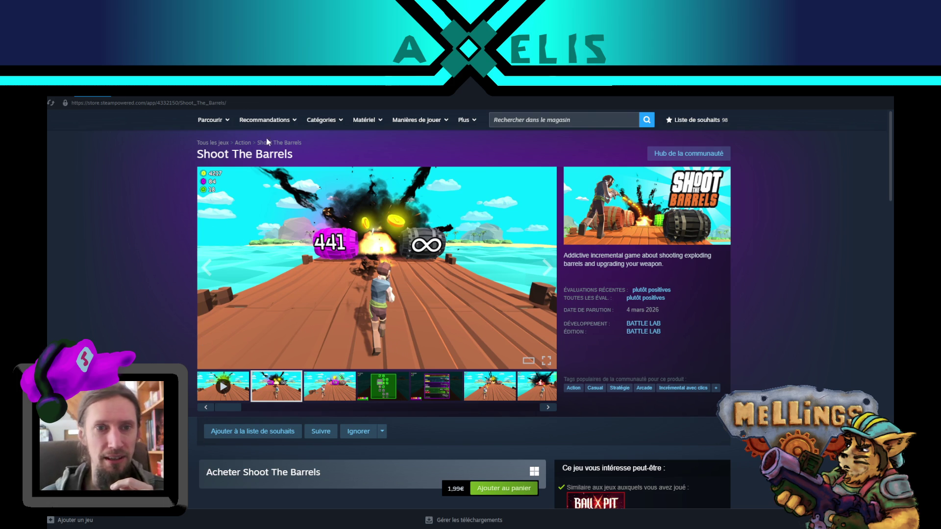
Step: Open the BATTLE LAB Studios developer page from Shoot The Barrels and scroll through it
click(642, 328)
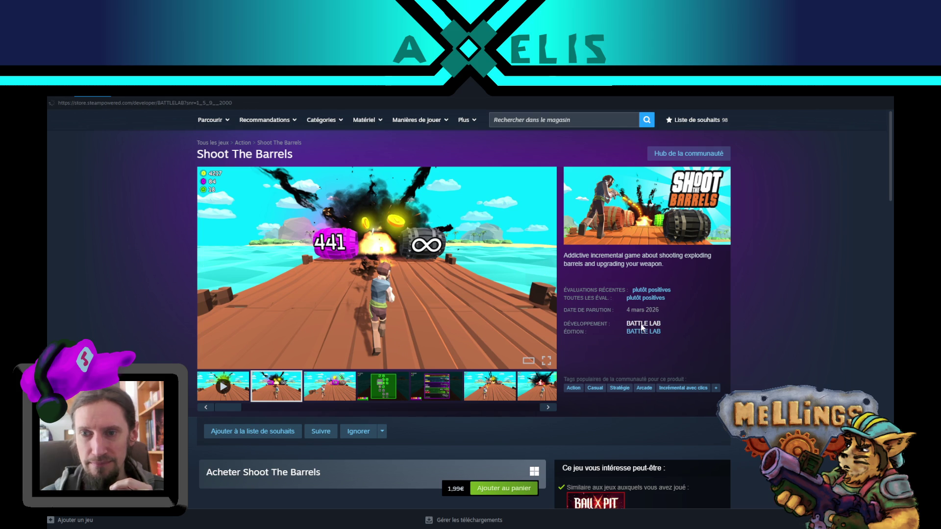
scroll(111, 340, down, 5)
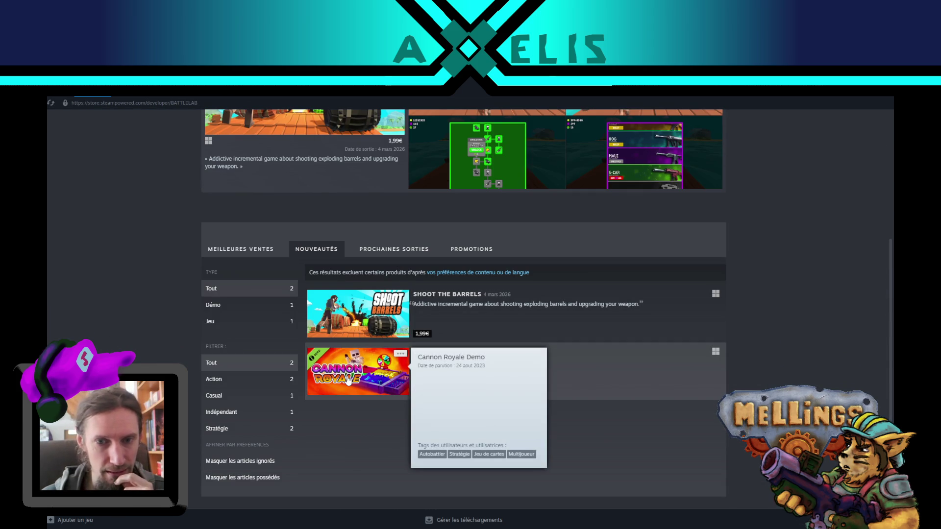
scroll(74, 294, up, 4)
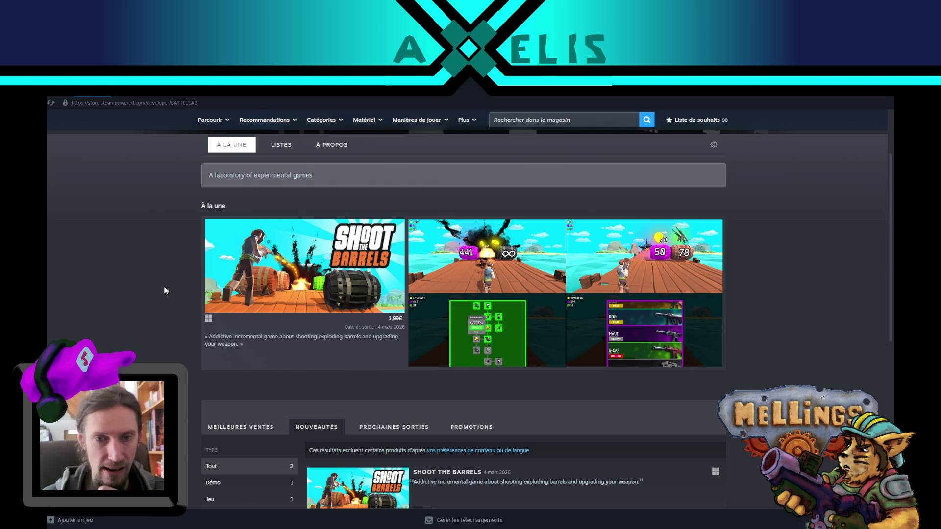
scroll(164, 286, up, 2)
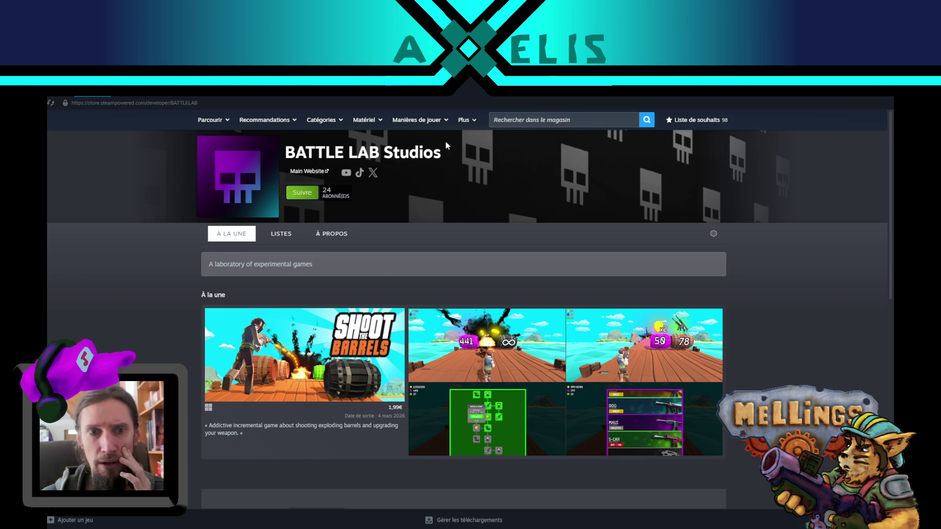
Step: Search the store for 'axelis' and open the aXelis curator page
click(592, 122)
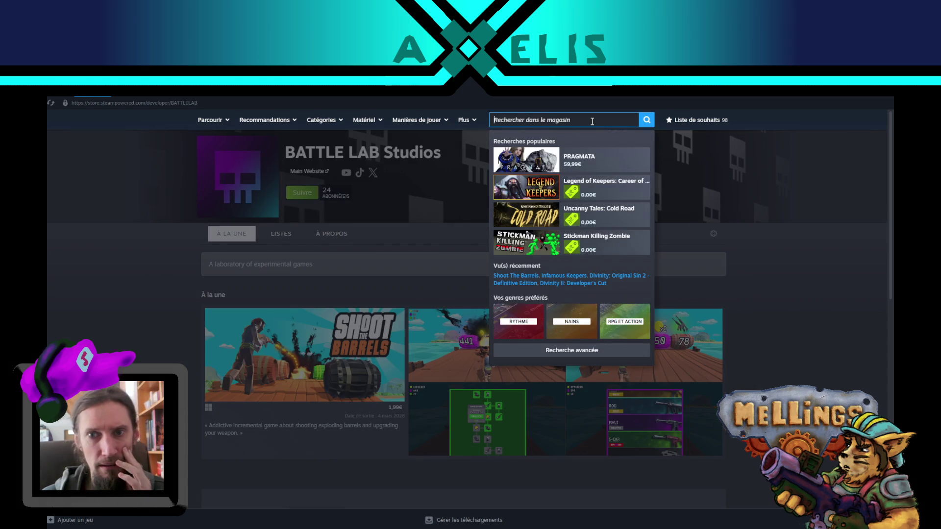
text(axelis)
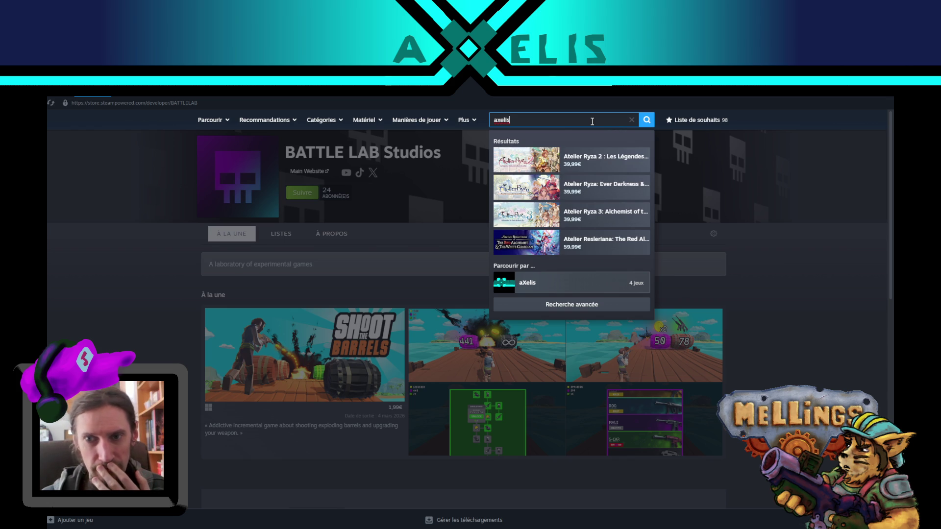
click(526, 290)
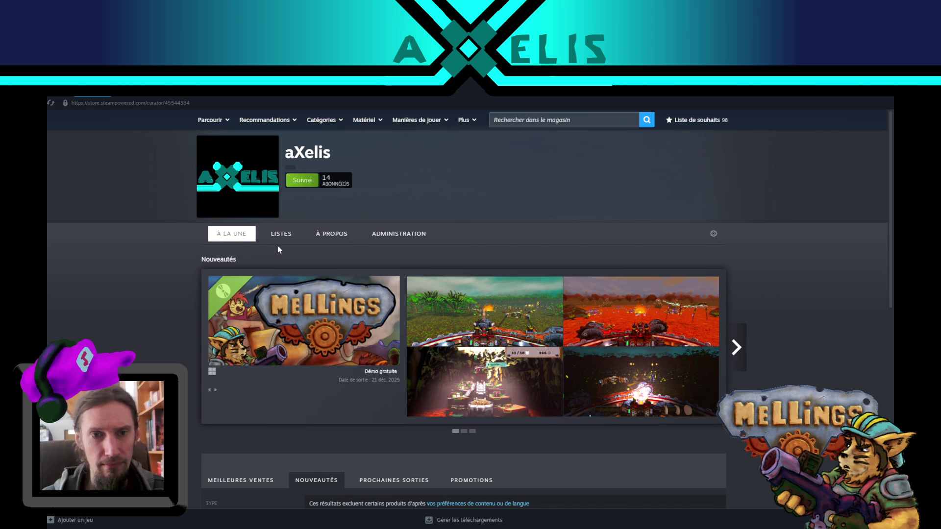
scroll(160, 302, down, 4)
scroll(157, 316, up, 4)
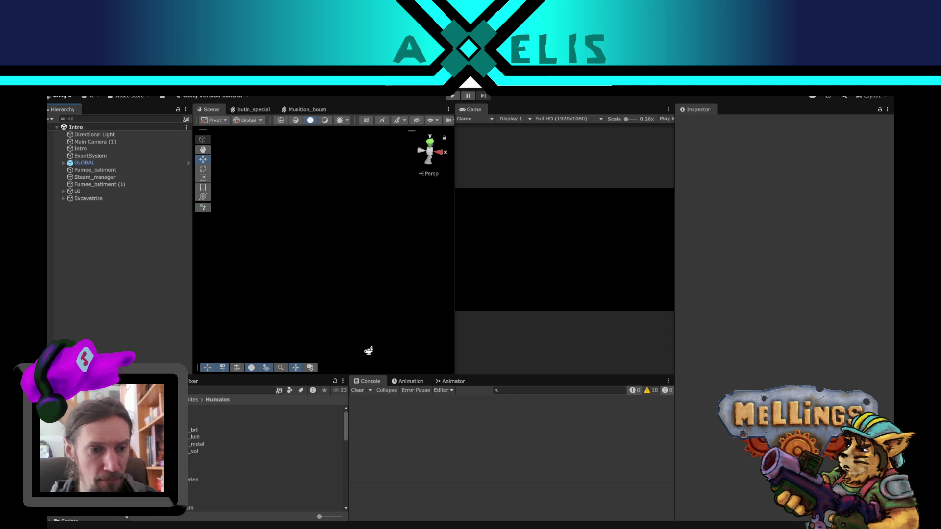
Step: Create a Visual Effect Graph asset from the Minimal System template in the Unites folder
click(176, 400)
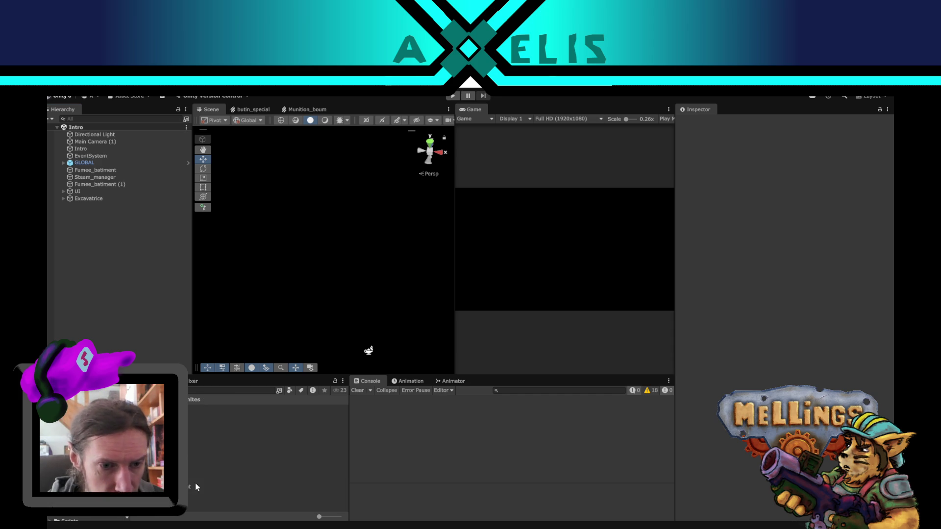
right_click(157, 441)
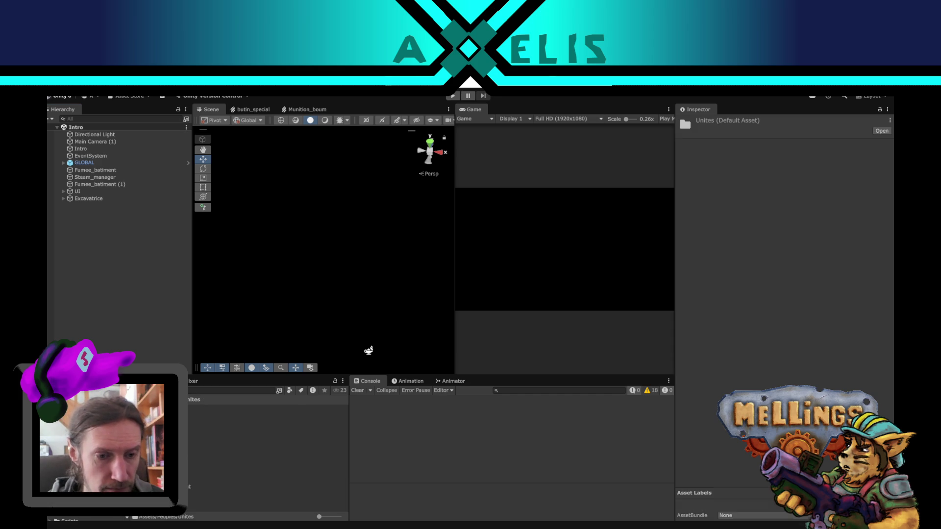
mouse_move(204, 278)
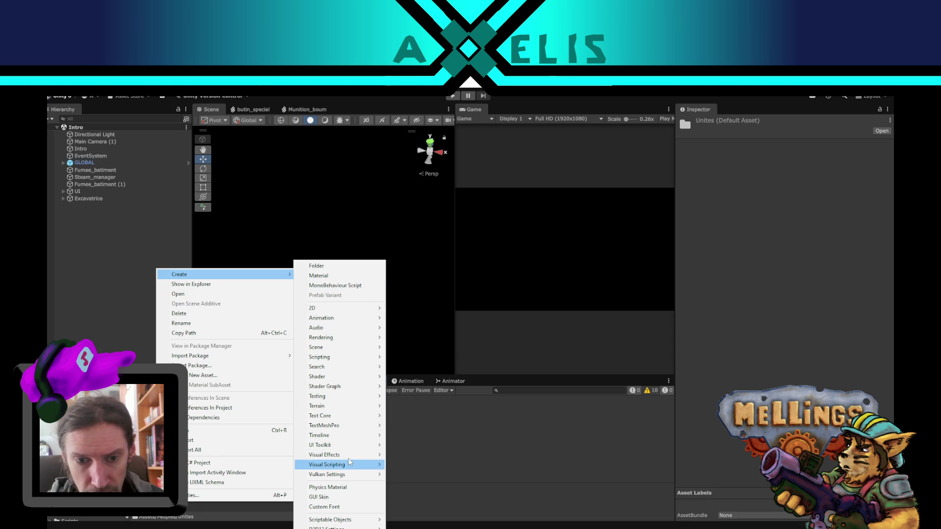
mouse_move(364, 457)
click(462, 456)
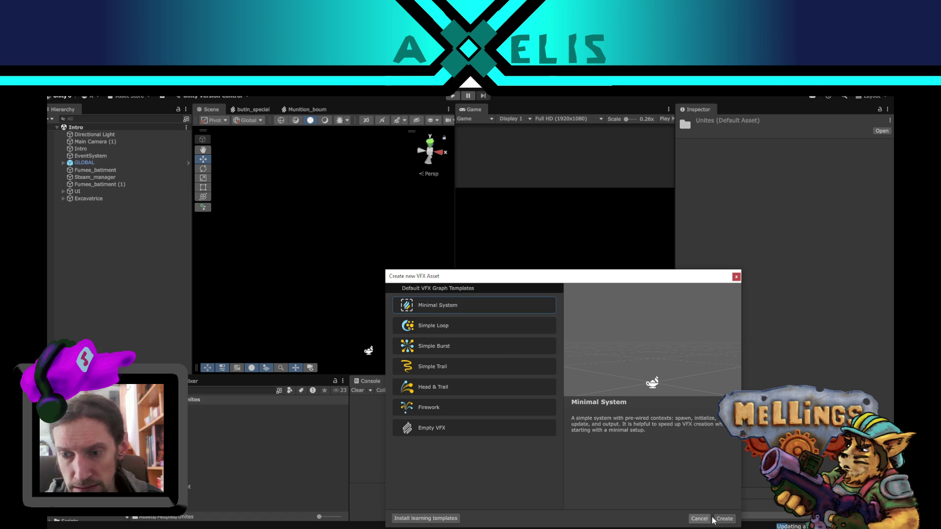
click(724, 519)
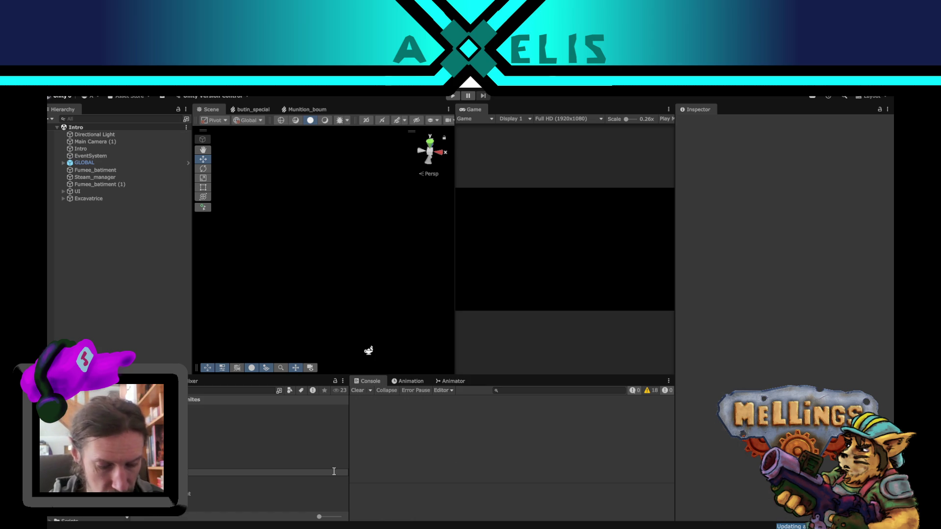
Step: Name the new effect Boss_eveil, open the Bataille scene, and deactivate Armee
key(Return)
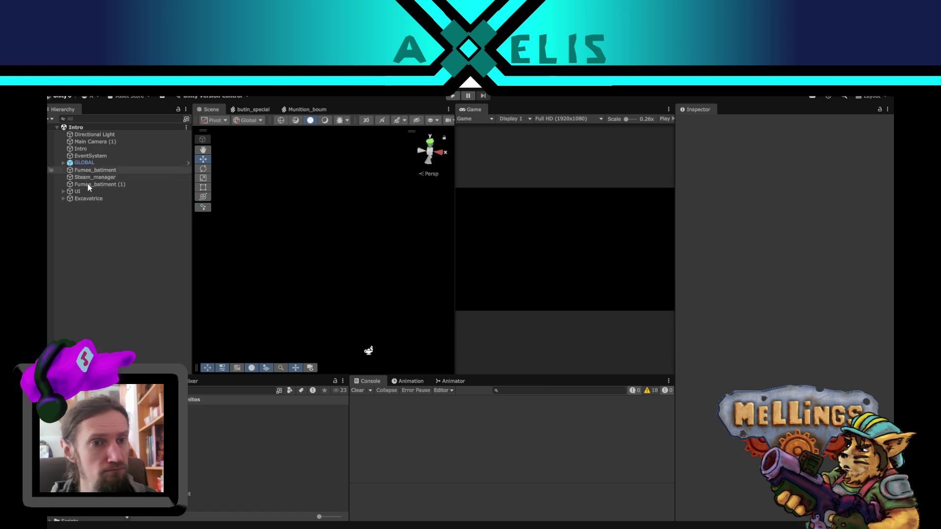
scroll(118, 490, up, 1)
scroll(118, 490, up, 2)
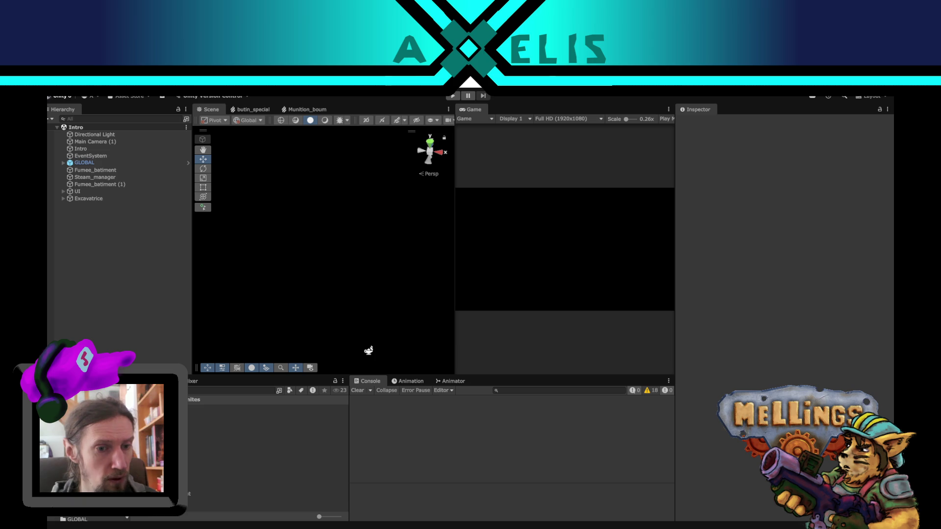
click(195, 441)
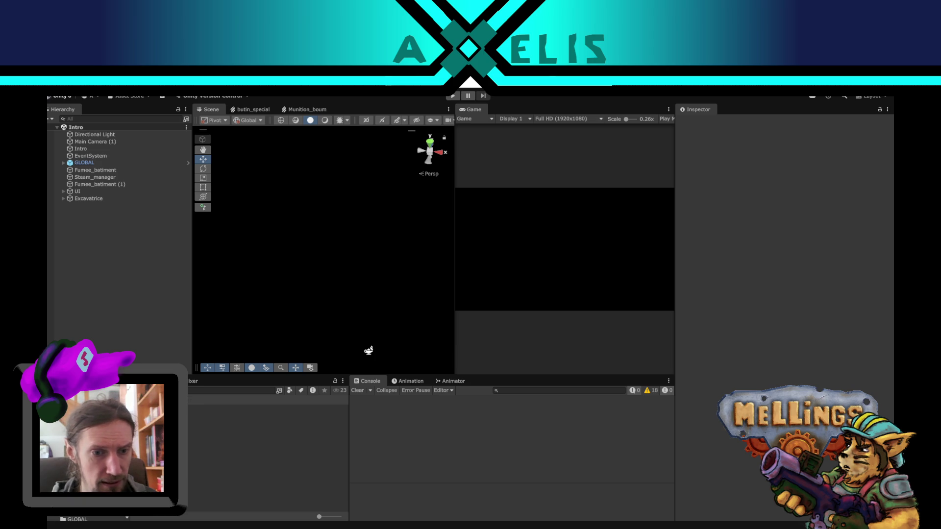
double_click(196, 429)
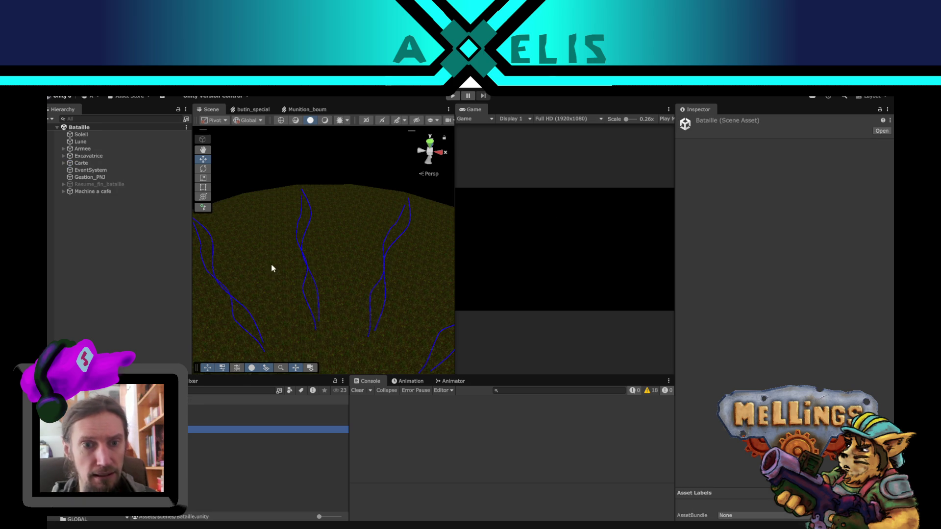
click(90, 149)
click(699, 123)
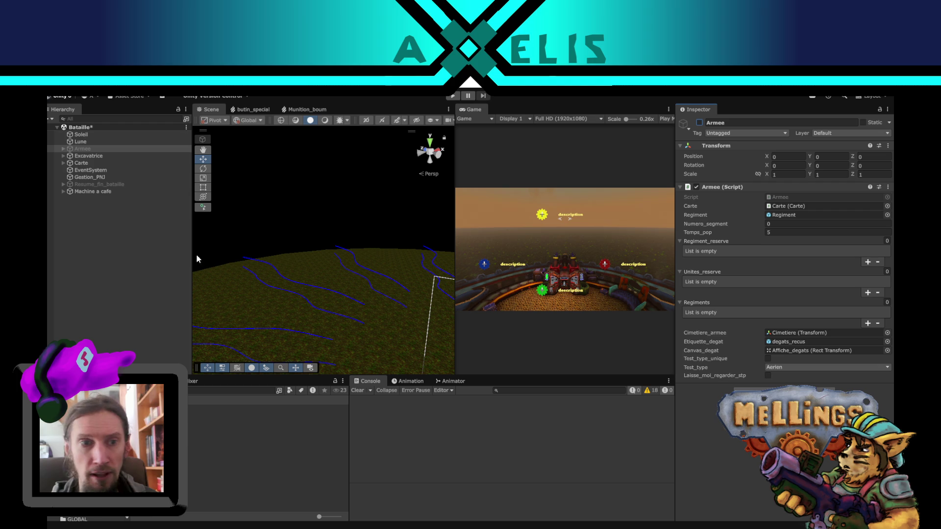
Step: Place the Boss_humain prefab in the scene with its position reset to 0, 0, 0
click(193, 391)
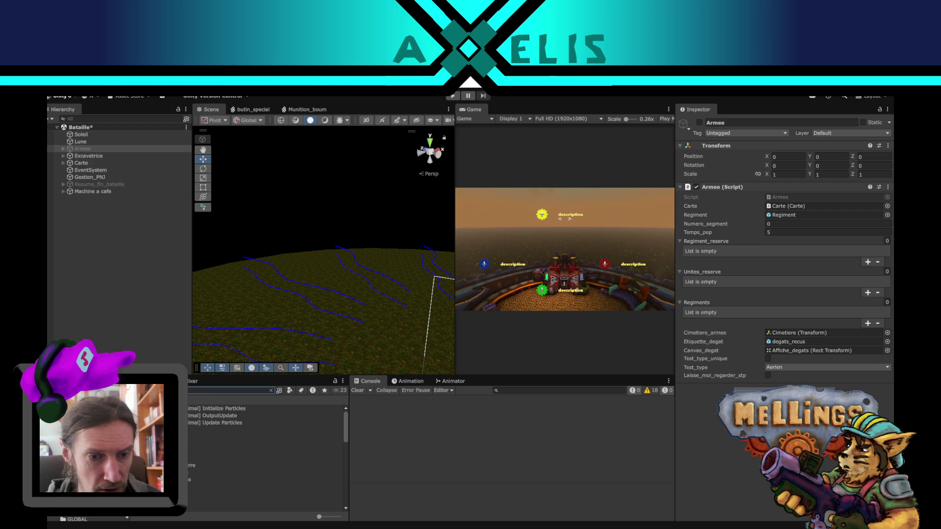
click(265, 457)
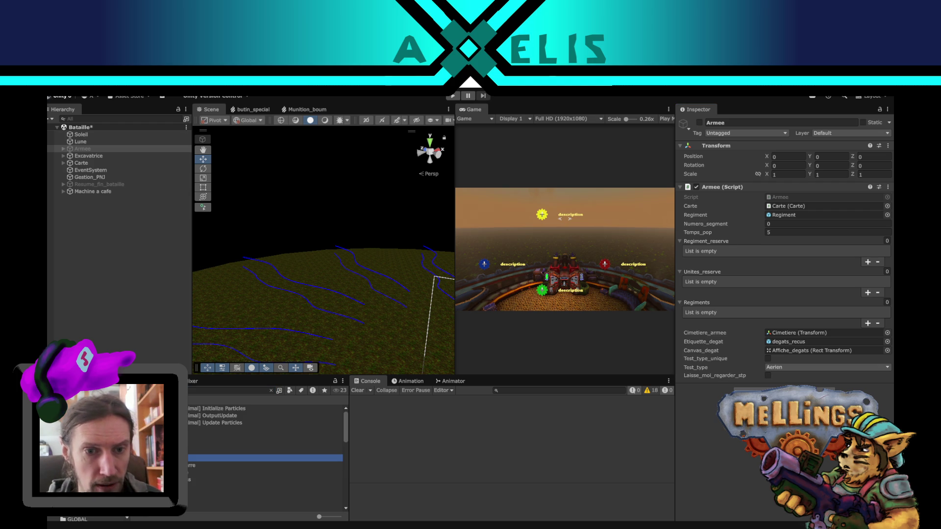
drag(265, 458, 322, 231)
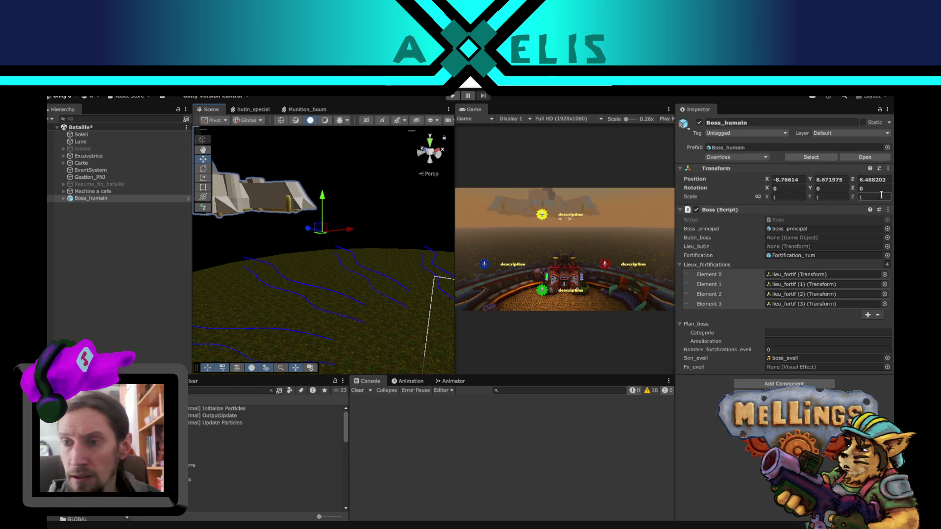
right_click(797, 169)
click(813, 173)
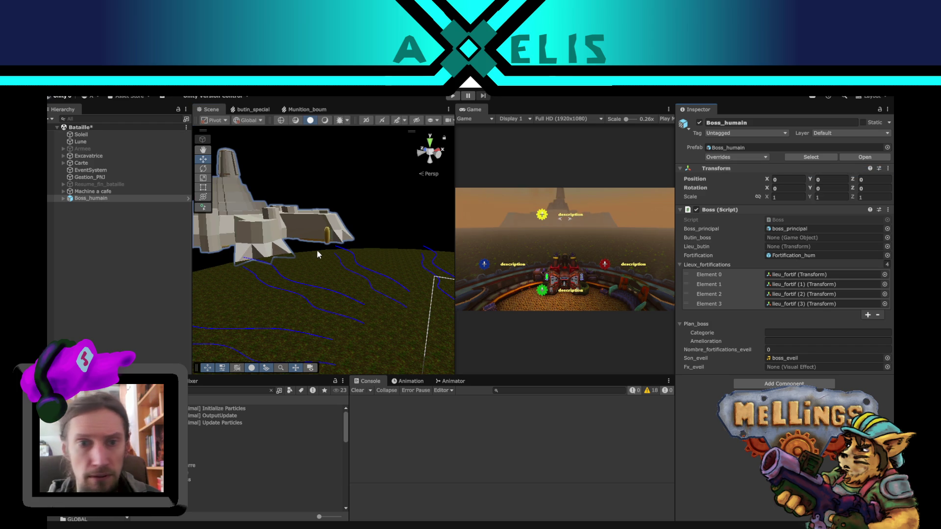
mouse_move(318, 252)
mouse_down()
mouse_move(245, 279)
mouse_move(271, 288)
mouse_move(275, 314)
mouse_up()
click(272, 388)
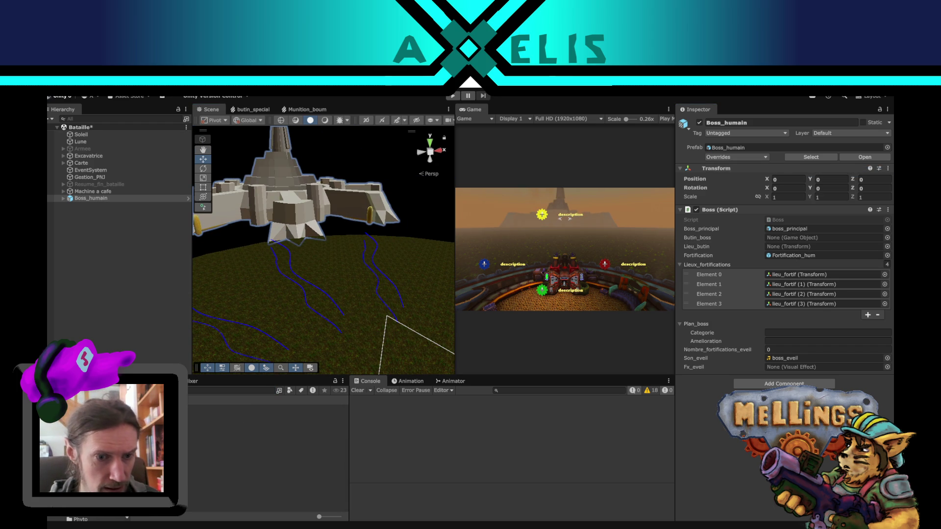
click(186, 199)
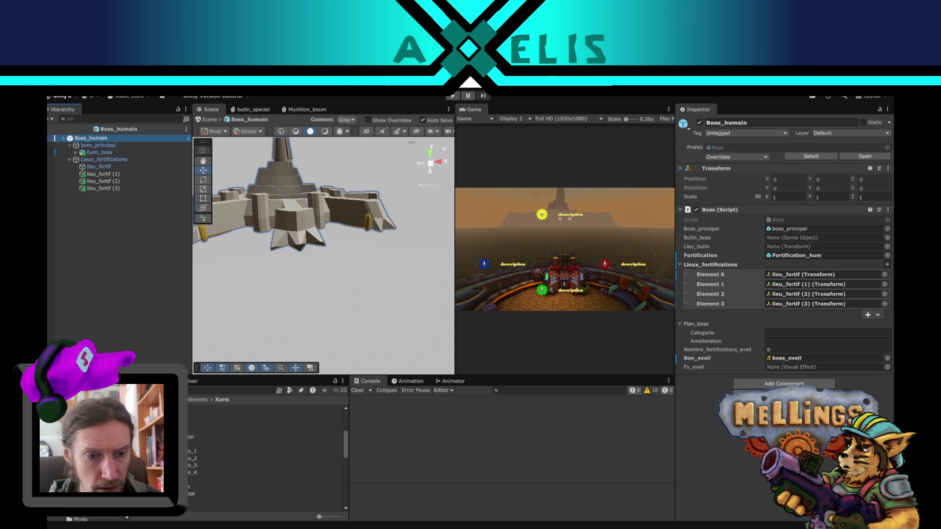
scroll(194, 456, down, 3)
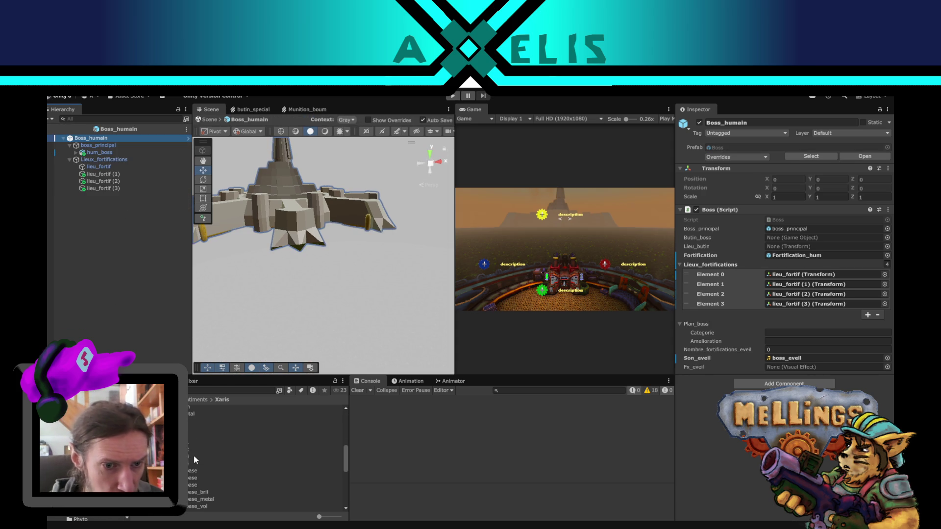
scroll(193, 456, down, 2)
scroll(193, 457, up, 3)
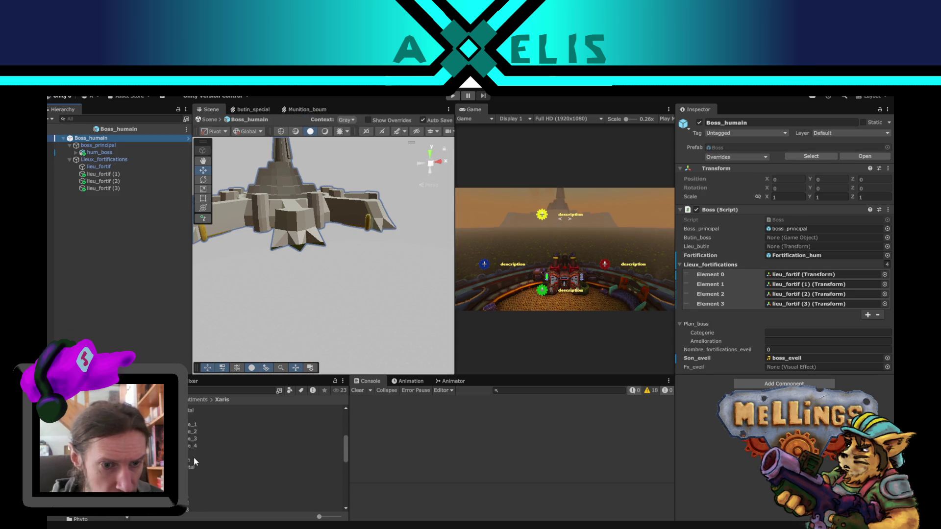
scroll(193, 457, up, 3)
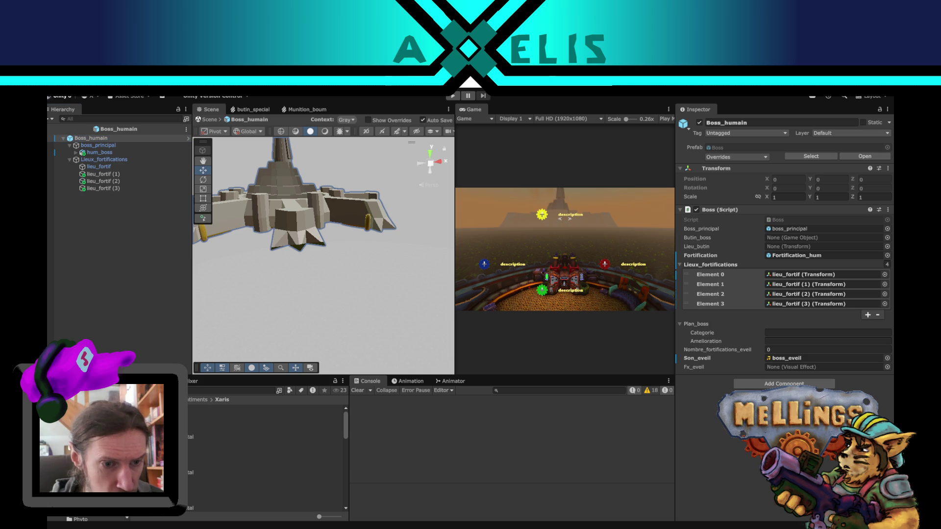
click(193, 456)
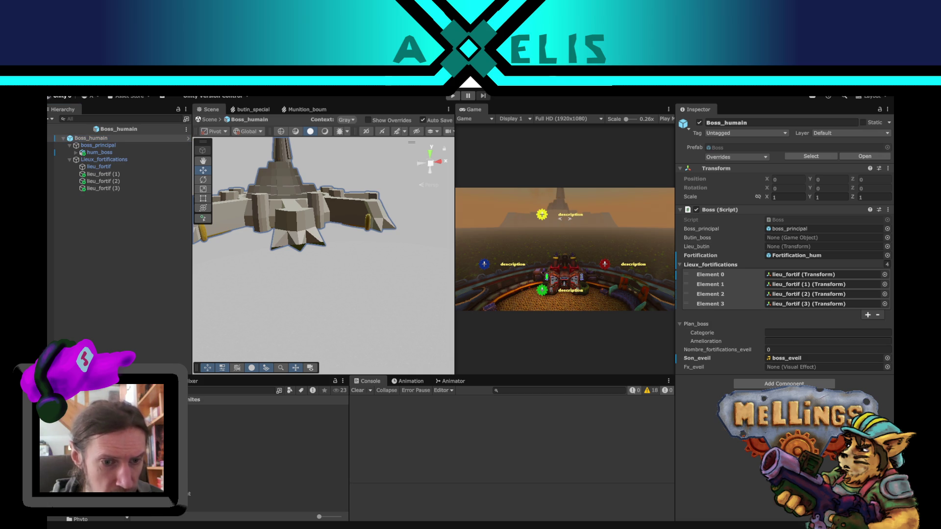
drag(191, 473, 101, 273)
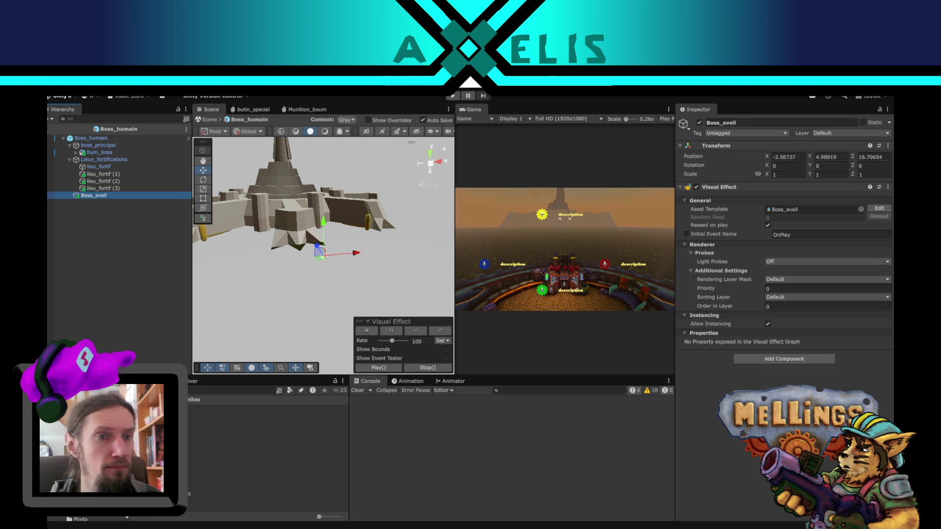
click(209, 119)
mouse_move(324, 246)
mouse_down()
mouse_move(358, 242)
mouse_move(298, 325)
mouse_up()
mouse_move(290, 278)
mouse_down()
mouse_move(283, 232)
mouse_move(337, 213)
mouse_up()
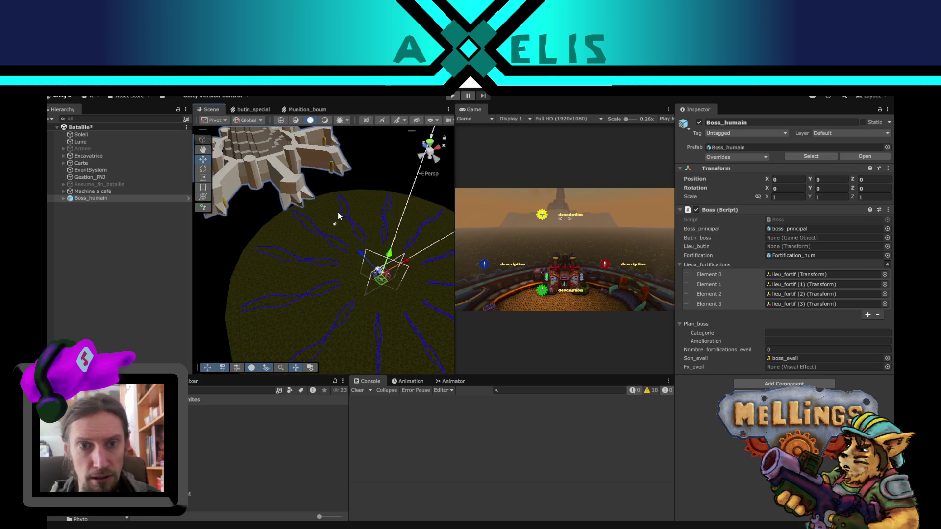
scroll(337, 212, down, 3)
scroll(300, 252, up, 1)
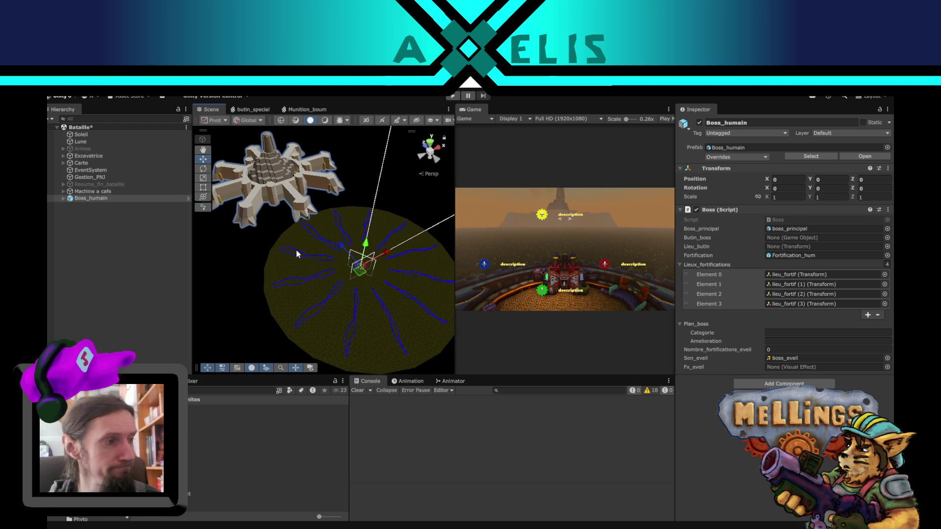
mouse_move(351, 244)
mouse_down()
mouse_move(330, 196)
mouse_move(305, 249)
mouse_up()
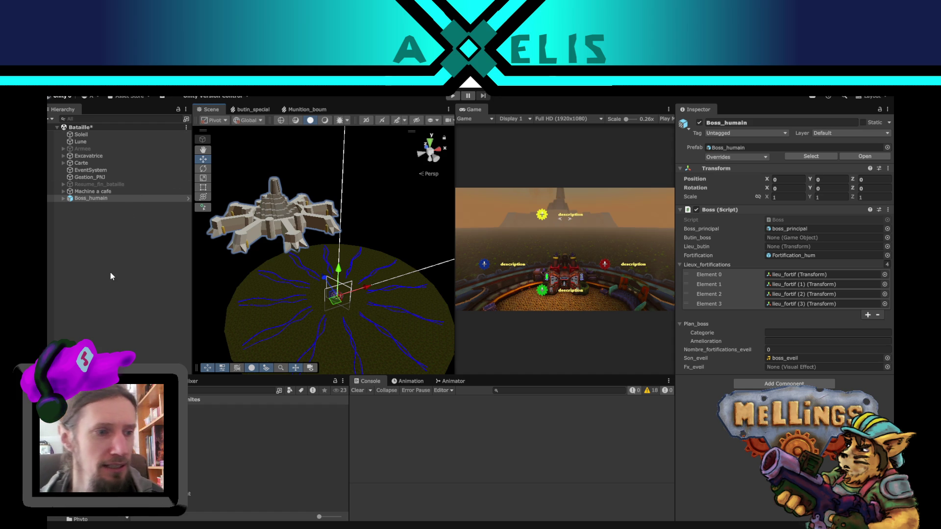
Step: Save the Bataille scene with Ctrl+S
key(ctrl+s)
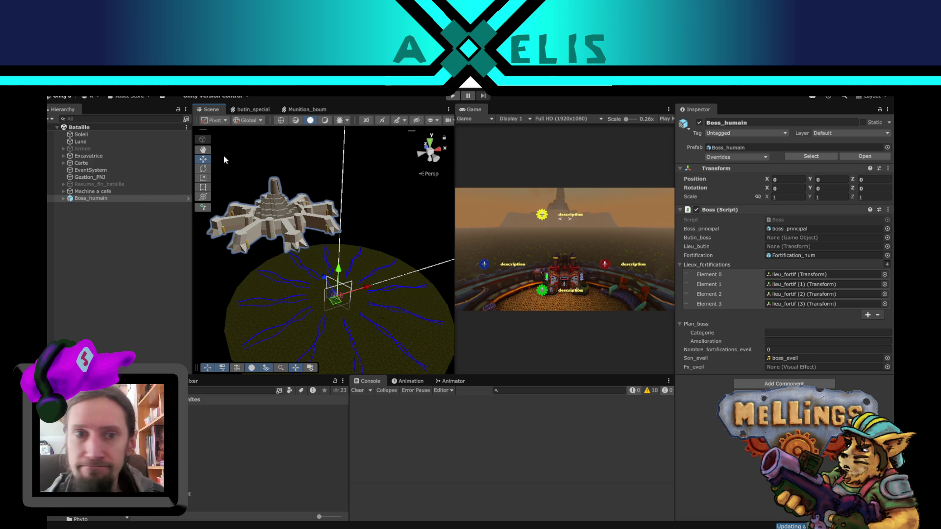
Step: Open the Boss_eveil effect graph and frame its Minimal system contexts
click(122, 472)
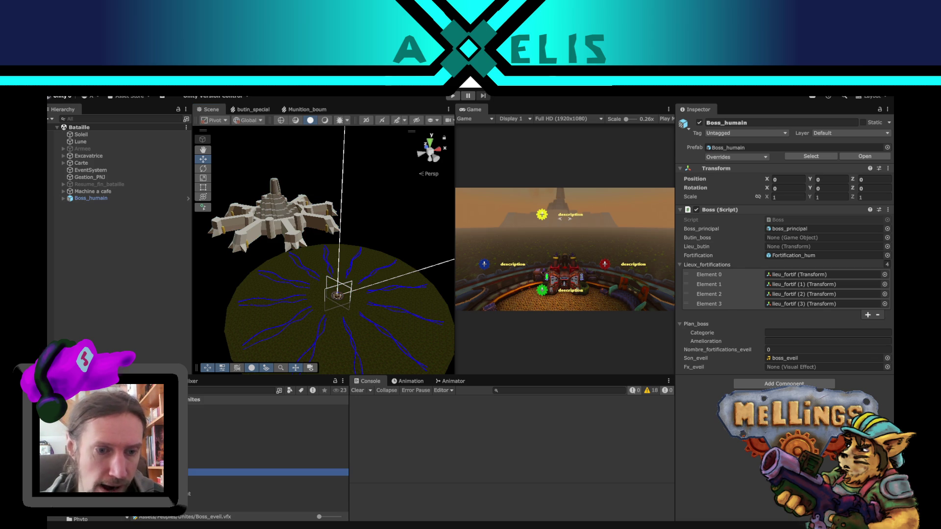
double_click(122, 472)
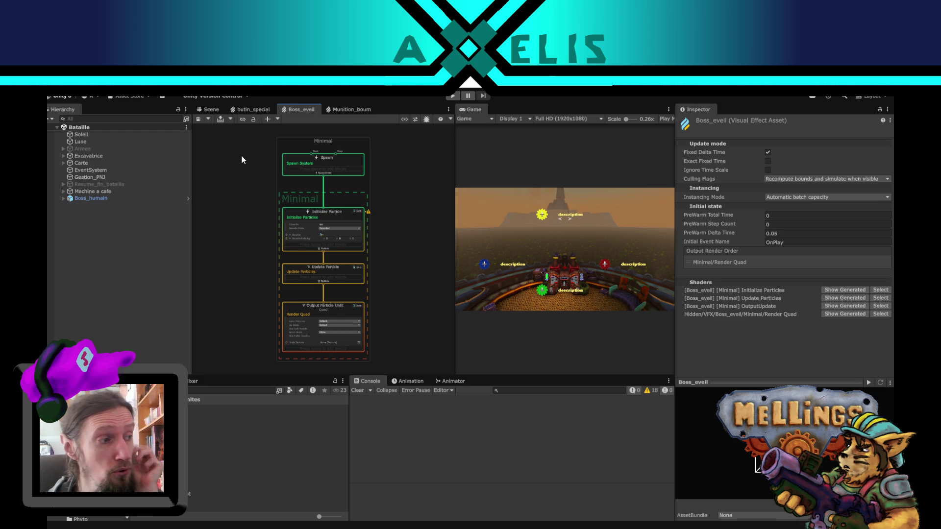
mouse_move(232, 232)
mouse_down()
mouse_move(226, 284)
mouse_move(237, 254)
mouse_move(216, 220)
mouse_up()
scroll(237, 251, up, 3)
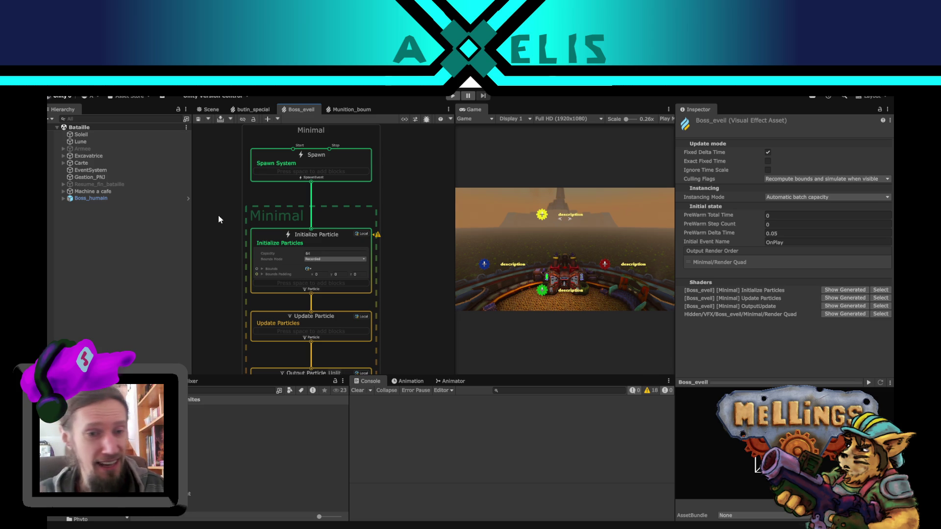
mouse_move(208, 230)
mouse_down()
mouse_move(236, 220)
mouse_move(249, 154)
mouse_up()
scroll(246, 232, up, 2)
mouse_move(245, 231)
mouse_down()
mouse_move(245, 210)
mouse_move(239, 262)
mouse_up()
scroll(239, 261, down, 3)
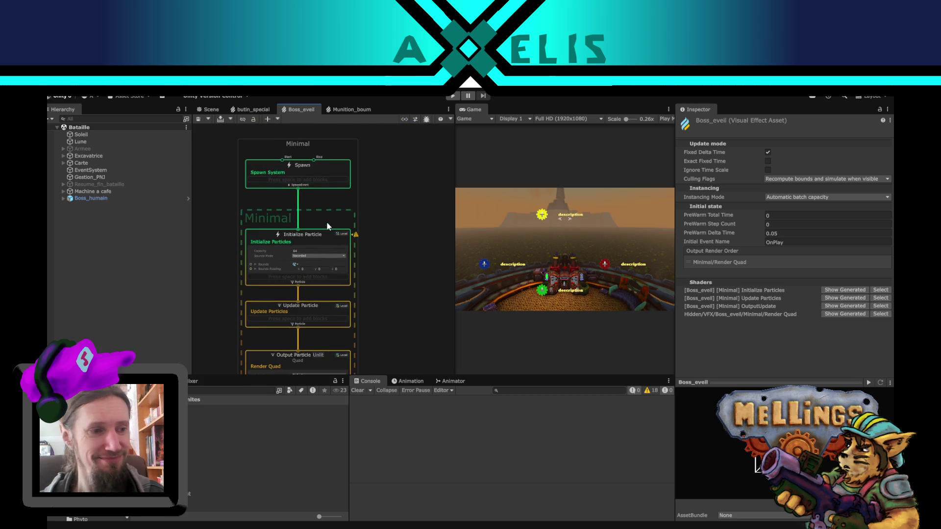
mouse_move(333, 204)
mouse_down()
mouse_move(351, 227)
mouse_move(360, 272)
mouse_up()
scroll(360, 273, up, 2)
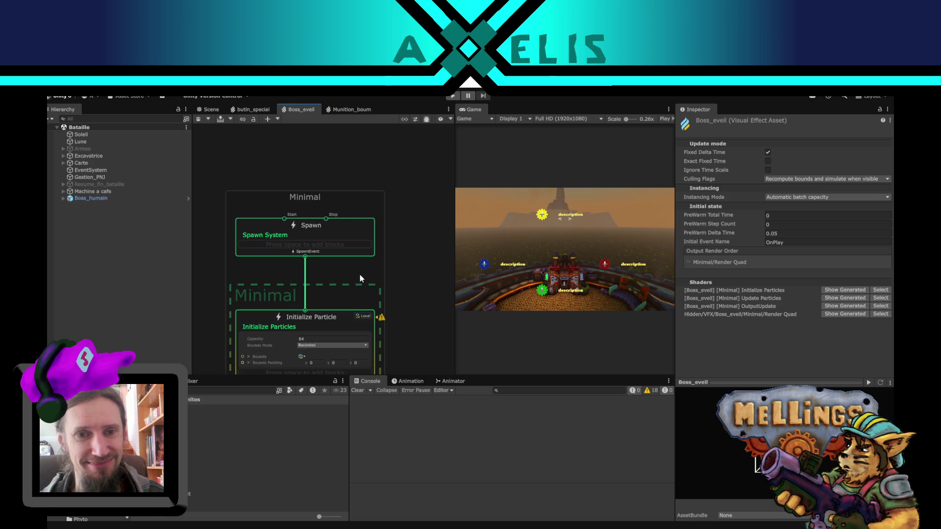
scroll(350, 279, up, 1)
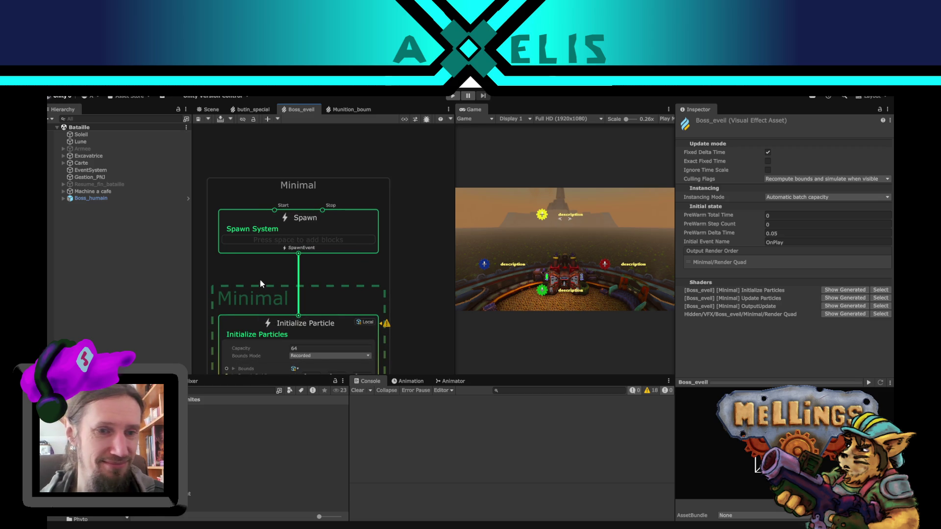
drag(260, 279, 289, 258)
Step: Add a Constant Spawn Rate block of 10 to the Spawn System
click(277, 228)
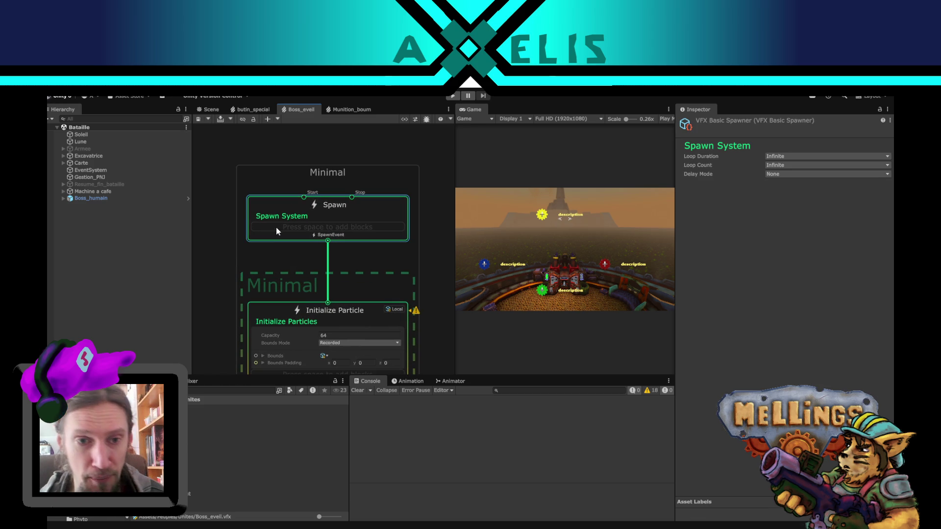
key(space)
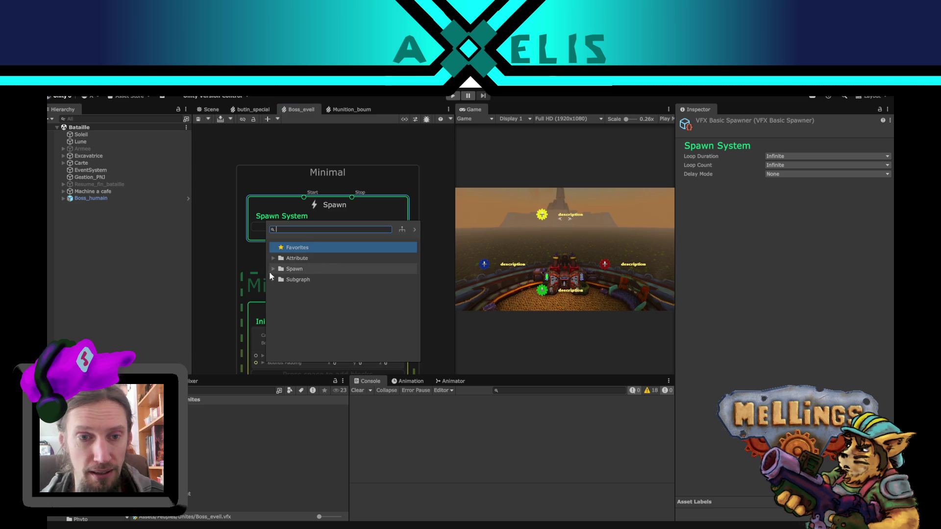
click(272, 270)
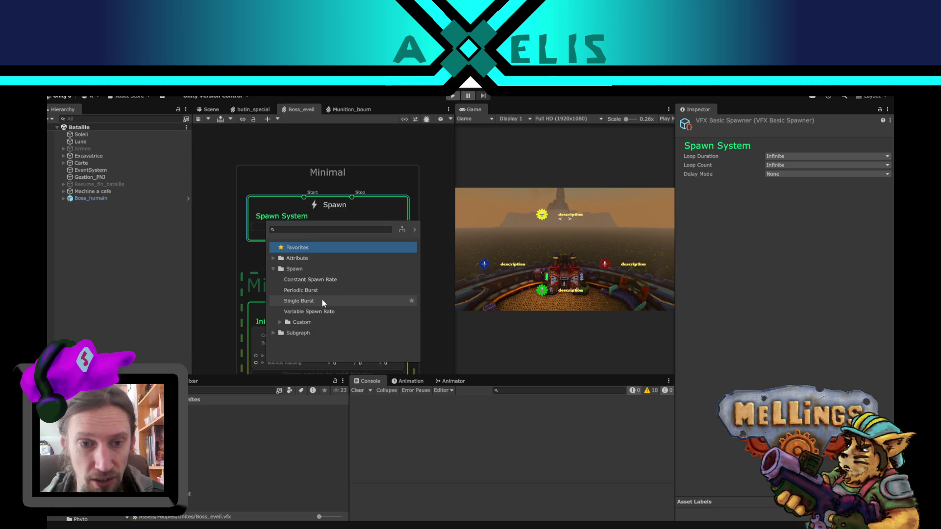
click(354, 277)
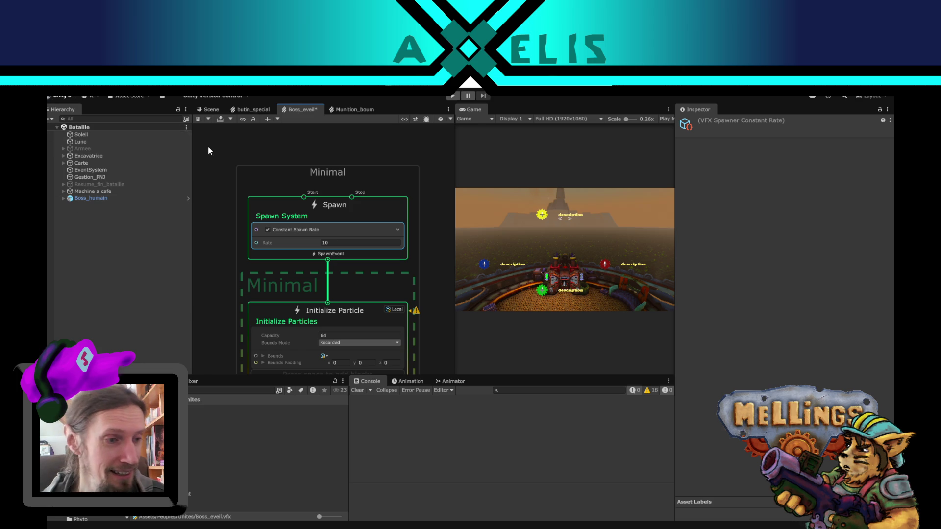
Step: Move Boss_eveil inside the Boss_humain prefab to X -5.8, Z 44.9
click(211, 110)
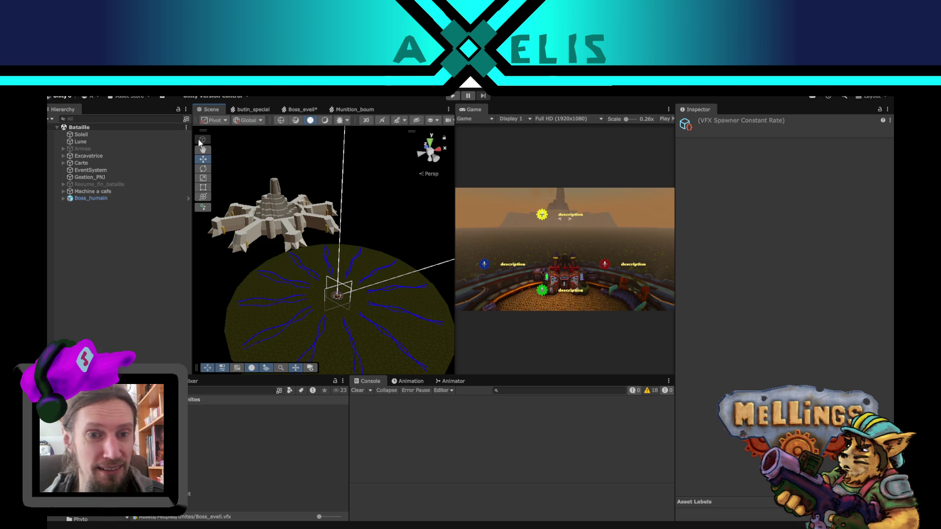
click(188, 198)
click(93, 196)
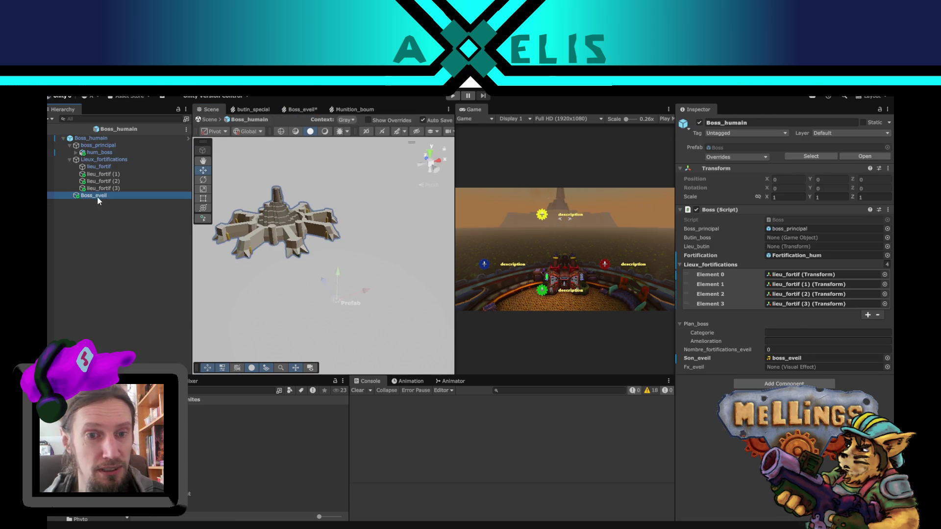
mouse_move(294, 293)
mouse_down()
mouse_move(313, 282)
mouse_move(286, 251)
mouse_move(281, 211)
mouse_move(288, 234)
mouse_up()
click(51, 129)
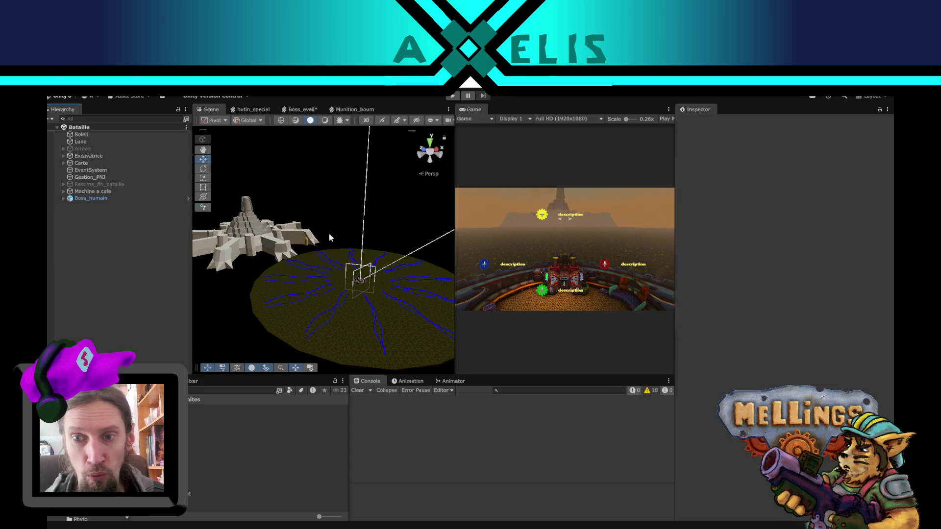
Step: Return to the Boss_eveil graph and select the Initialize Particle context
click(307, 111)
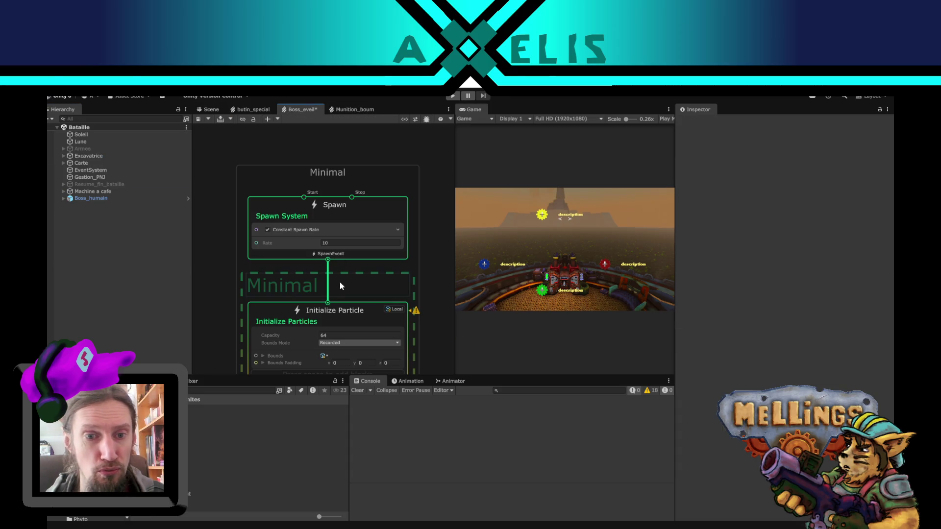
scroll(370, 260, down, 3)
scroll(233, 258, down, 3)
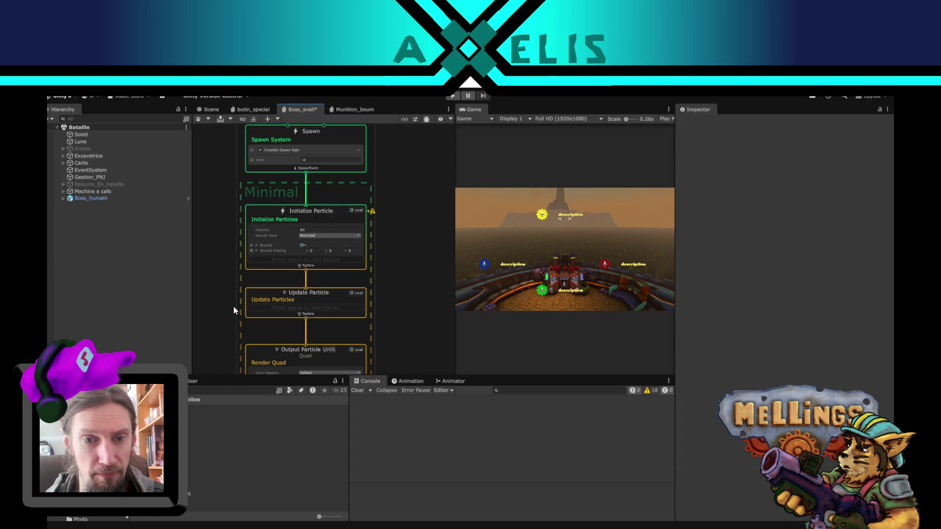
scroll(263, 280, up, 2)
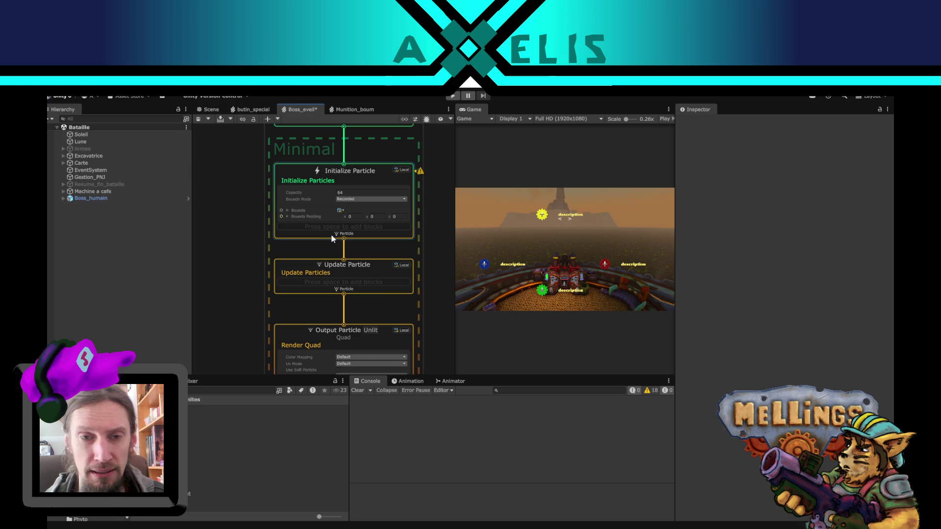
click(315, 237)
Step: Add a Set Velocity block to Initialize Particle with a y velocity of 10
key(space)
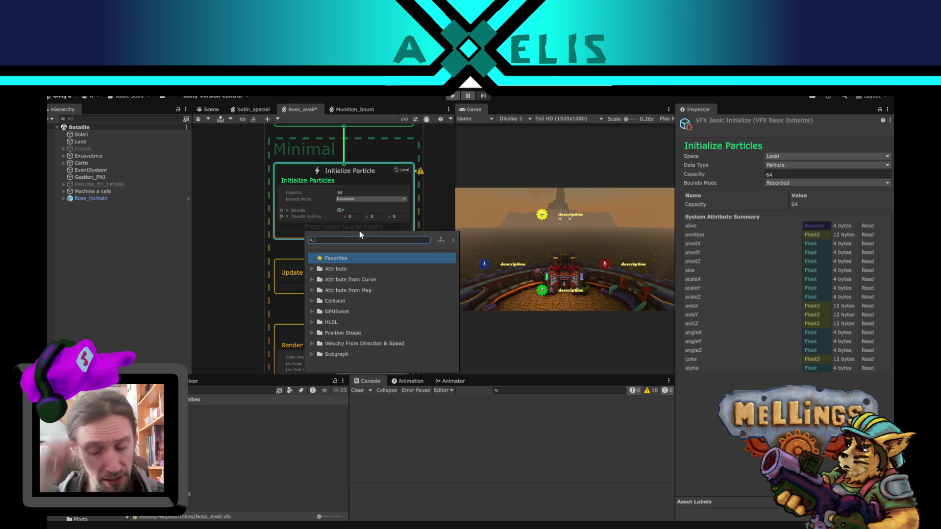
text(veloc)
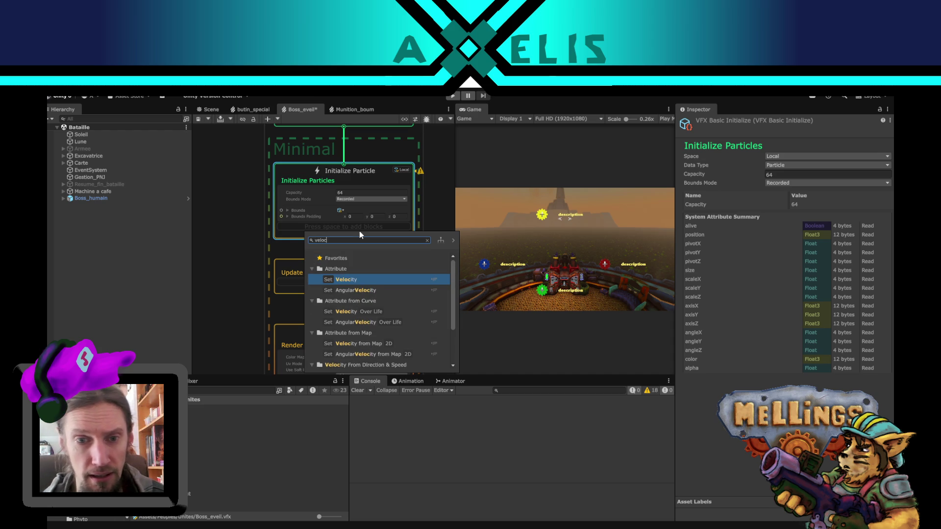
click(372, 280)
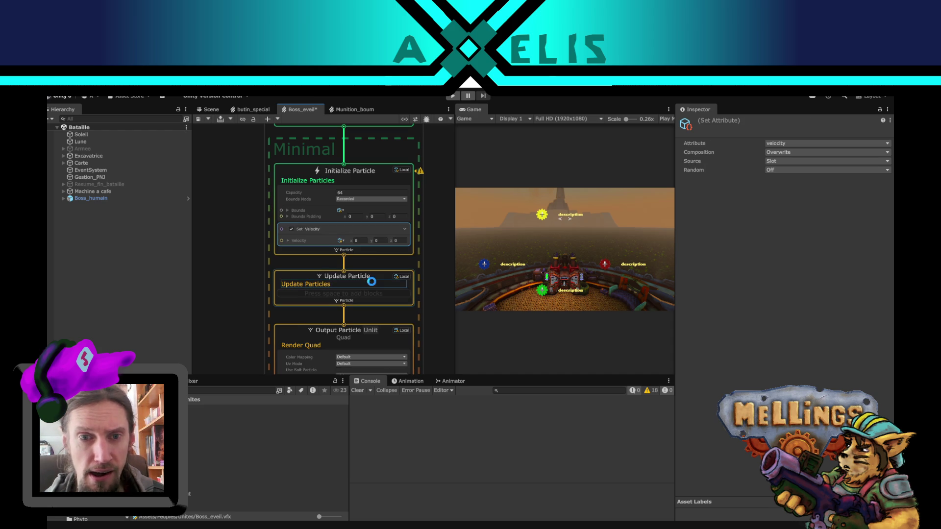
click(386, 240)
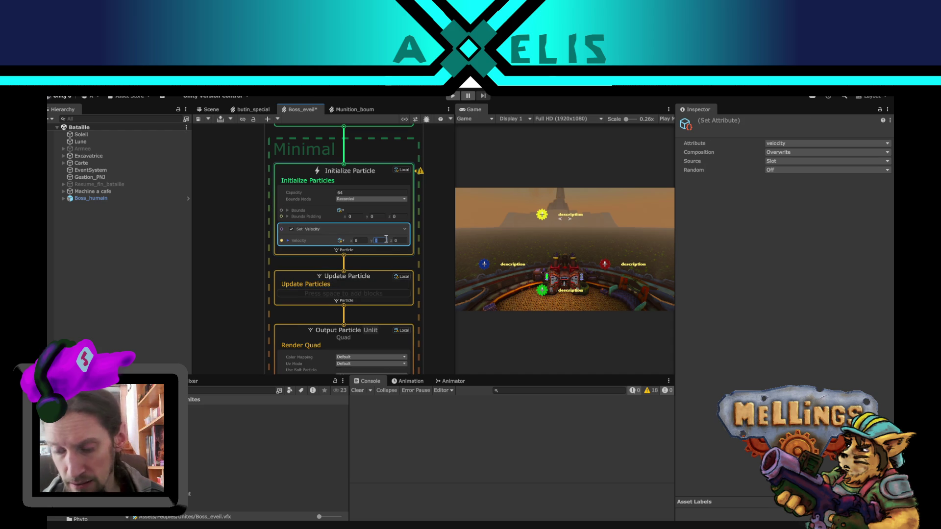
text(10)
key(Return)
Step: Add a Set Size block to Initialize Particle with particle size 1
click(301, 252)
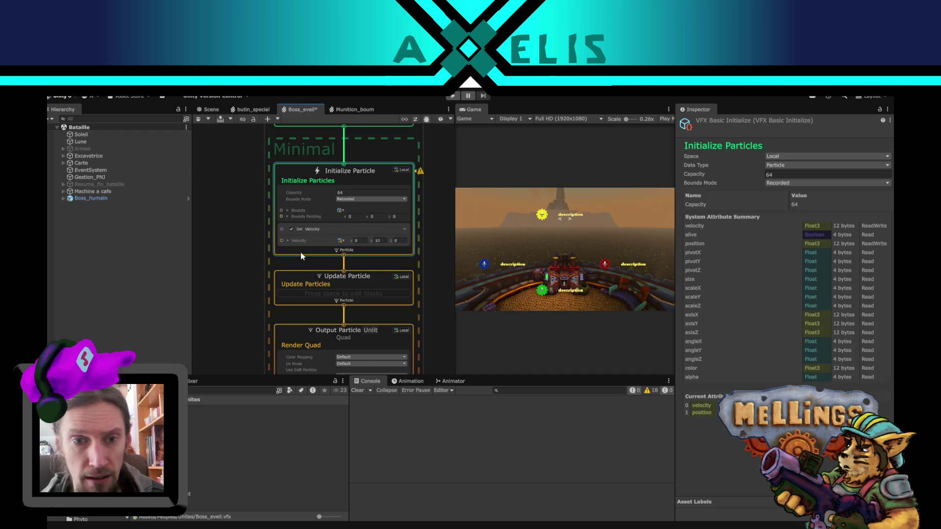
key(space)
text(s)
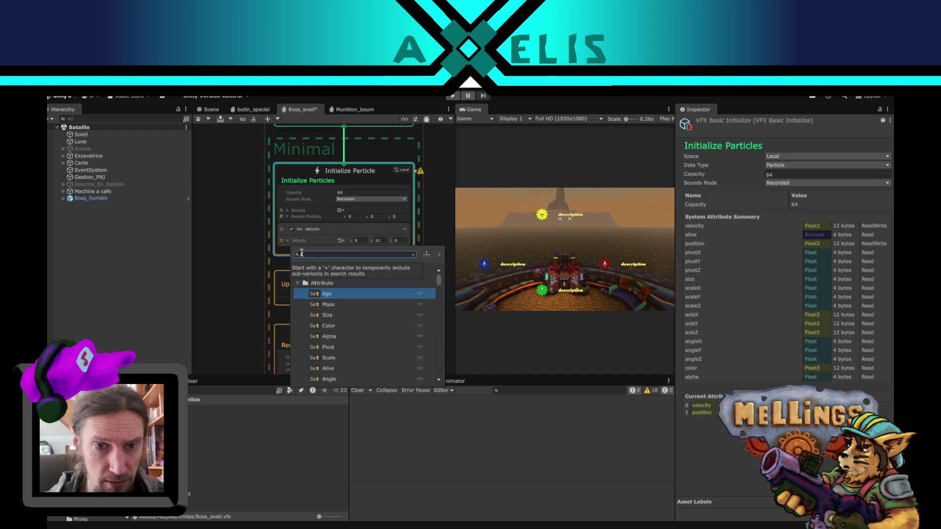
key(BackSpace)
text(size)
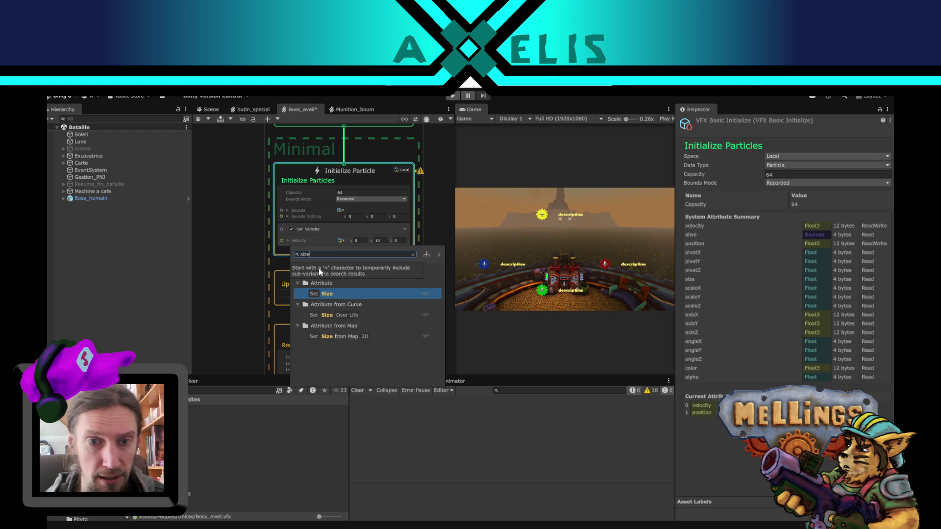
click(348, 292)
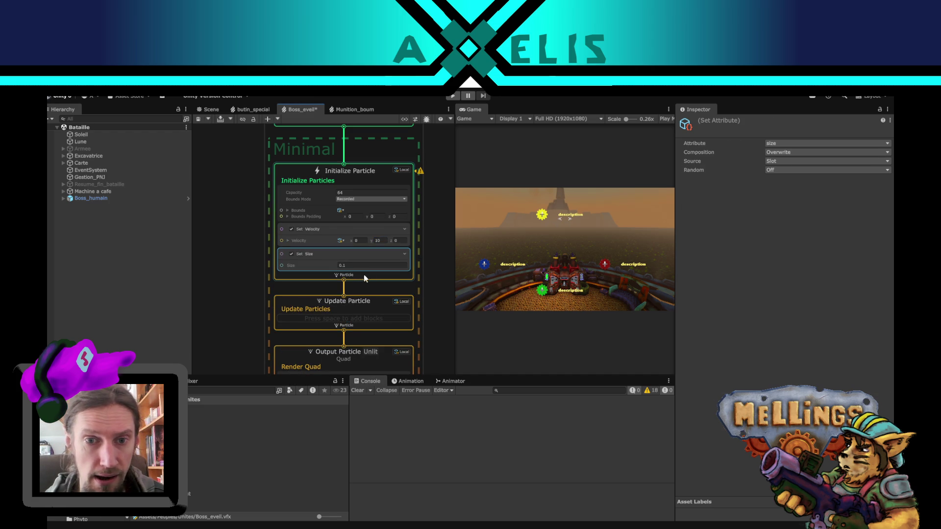
click(365, 265)
text(10)
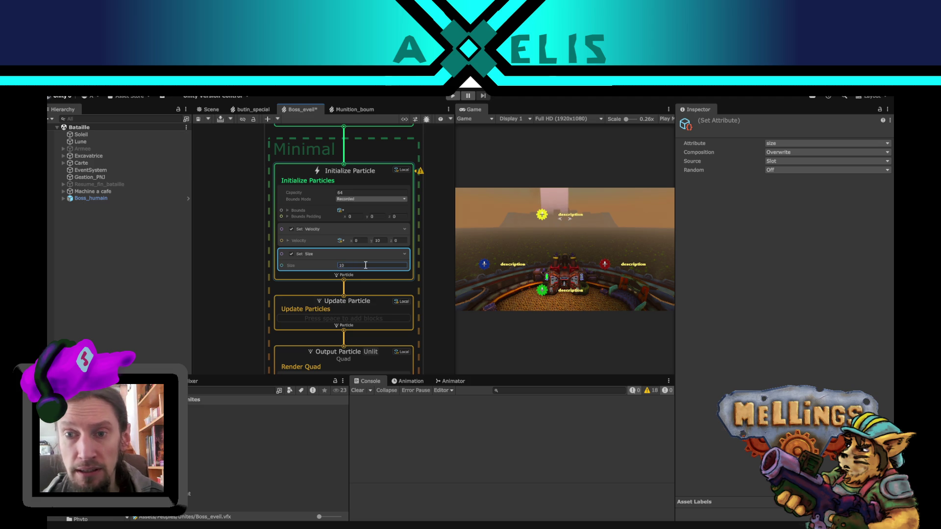
text(1)
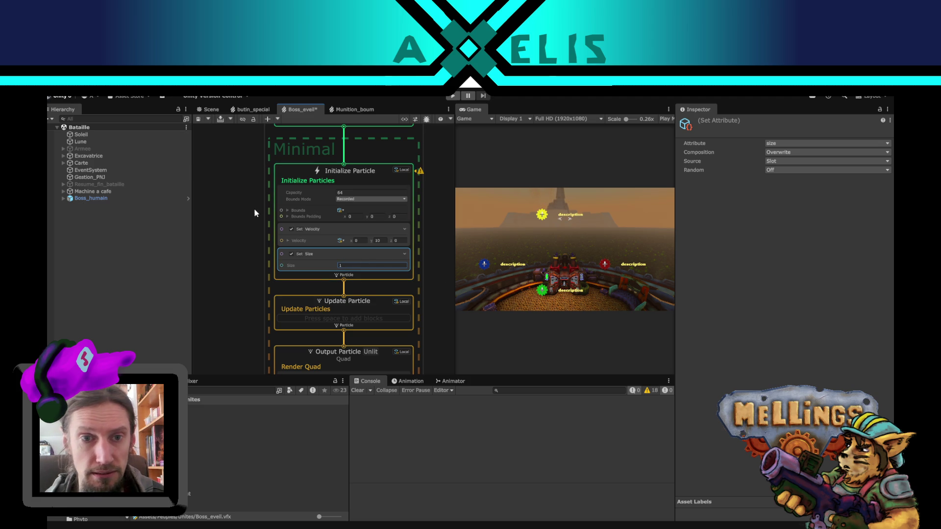
Step: Set the Constant Spawn Rate to 100 and the Initialize Particle capacity to 10000
scroll(254, 208, up, 5)
click(349, 223)
double_click(350, 222)
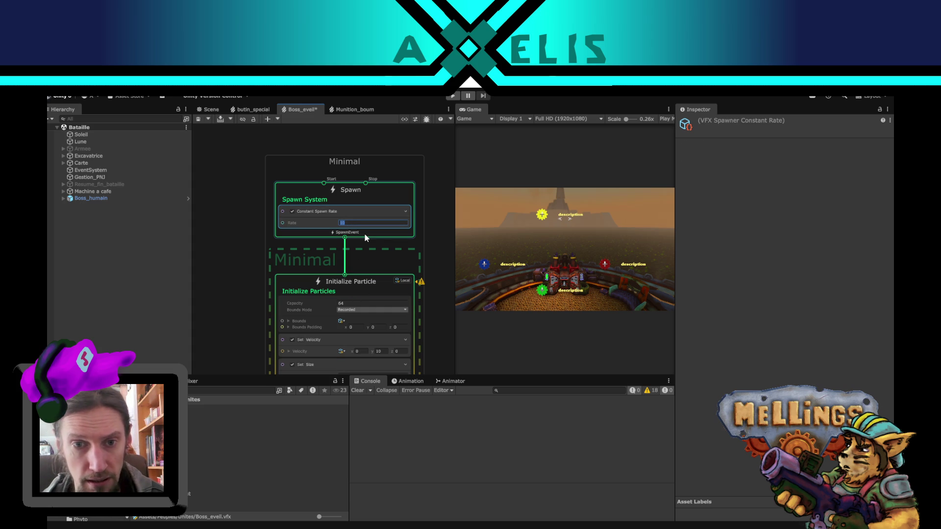
text(0)
click(358, 301)
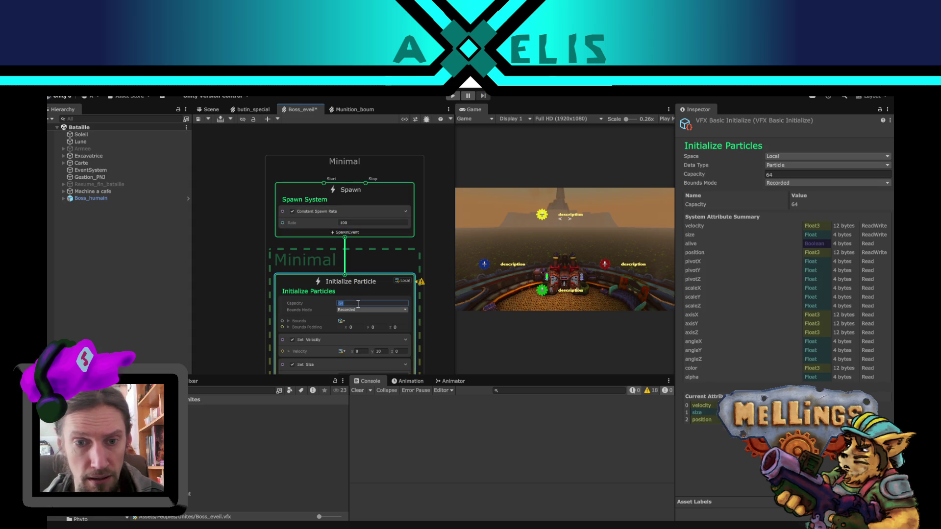
text(10000)
key(Return)
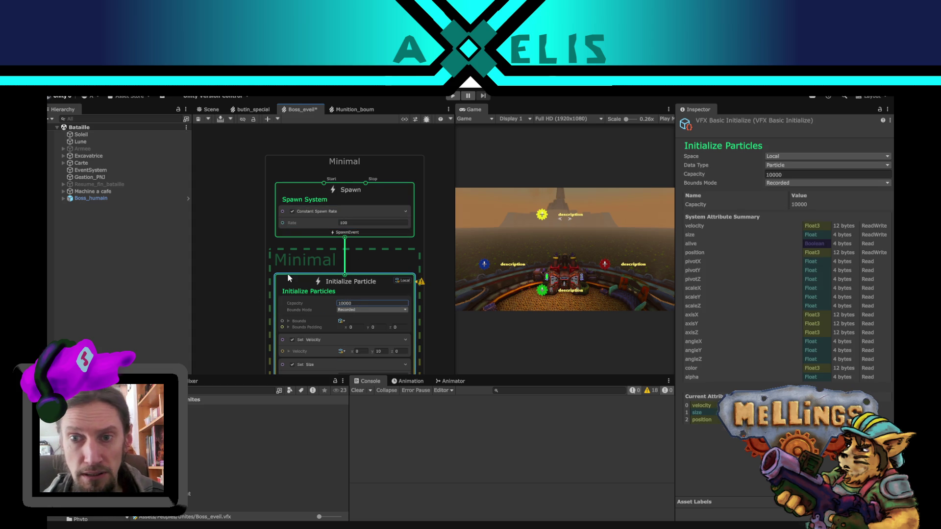
drag(276, 308, 273, 289)
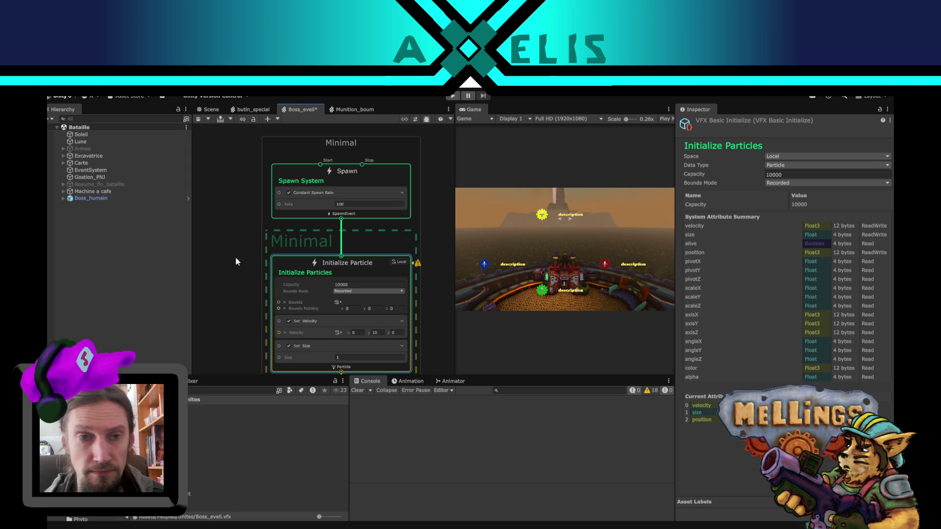
click(187, 199)
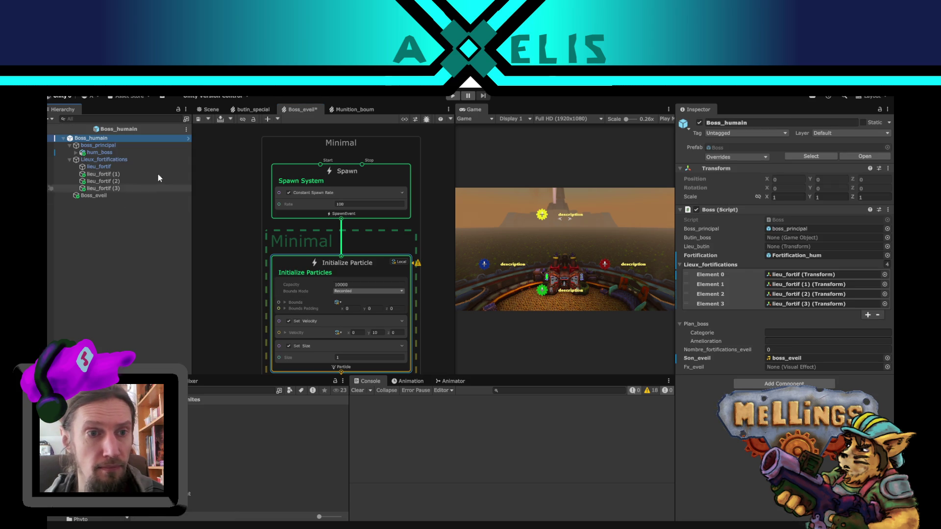
click(211, 111)
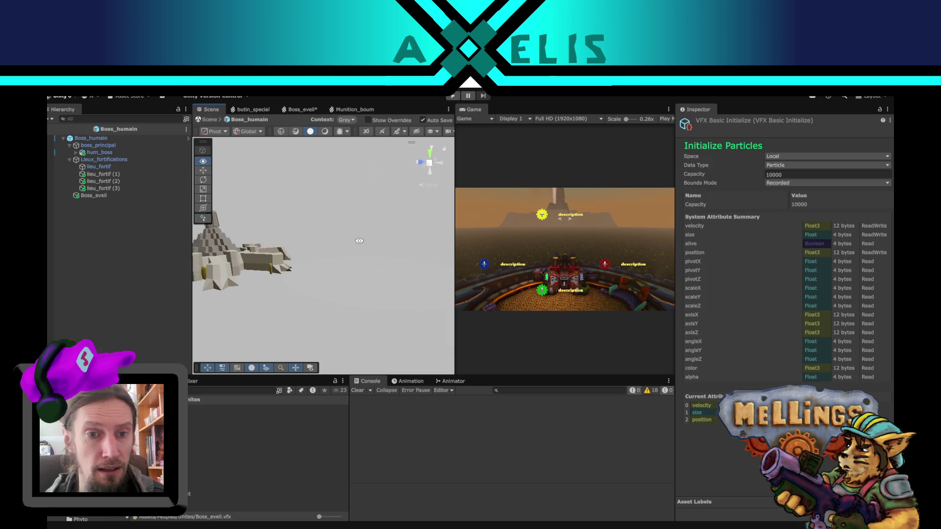
click(107, 195)
scroll(210, 246, up, 5)
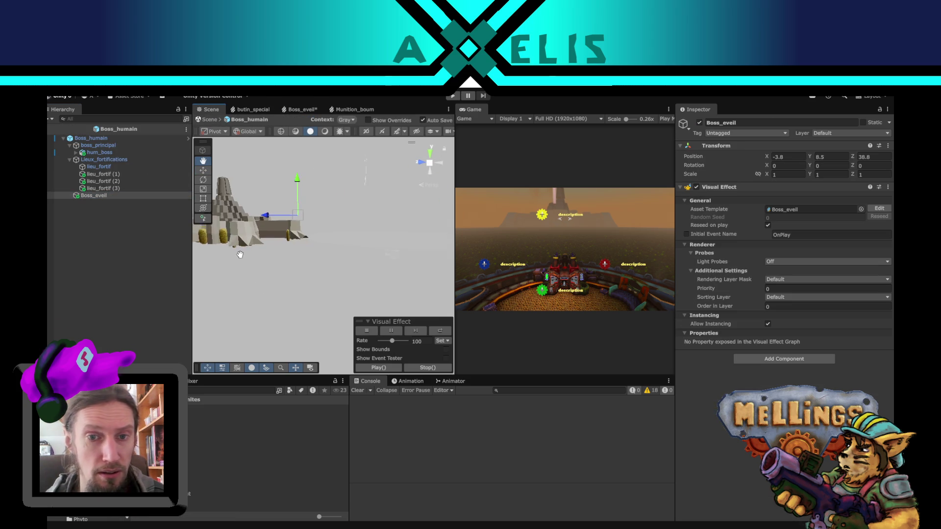
mouse_move(318, 248)
mouse_down()
mouse_move(278, 301)
mouse_move(311, 259)
mouse_move(327, 262)
mouse_move(267, 288)
mouse_move(273, 293)
mouse_up()
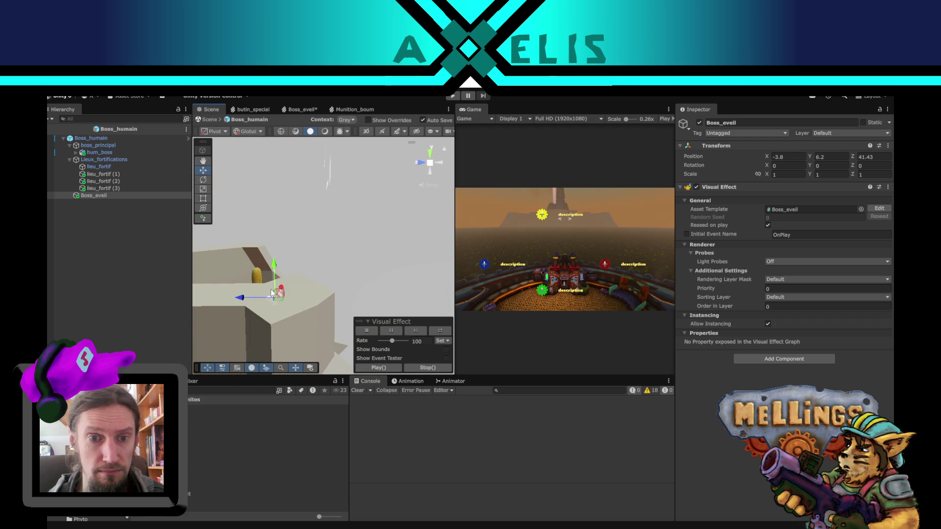
click(65, 130)
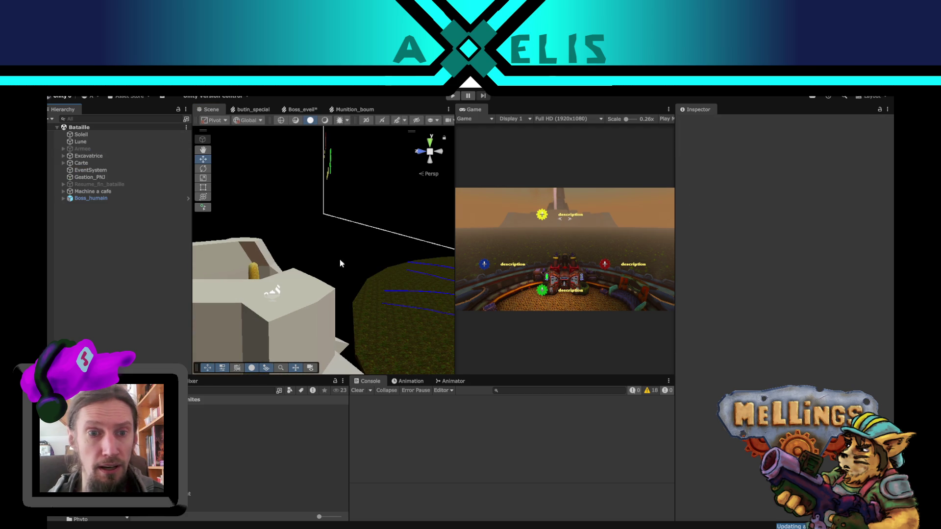
click(300, 110)
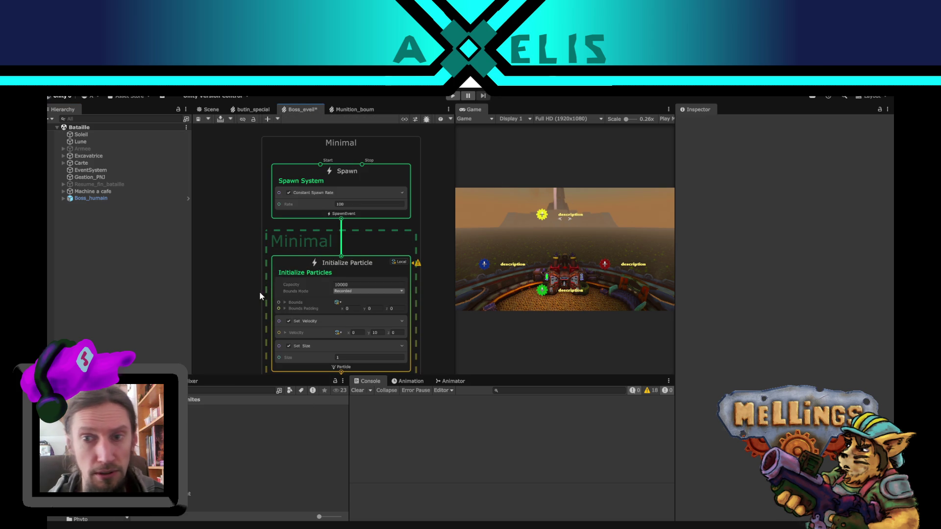
scroll(242, 284, down, 5)
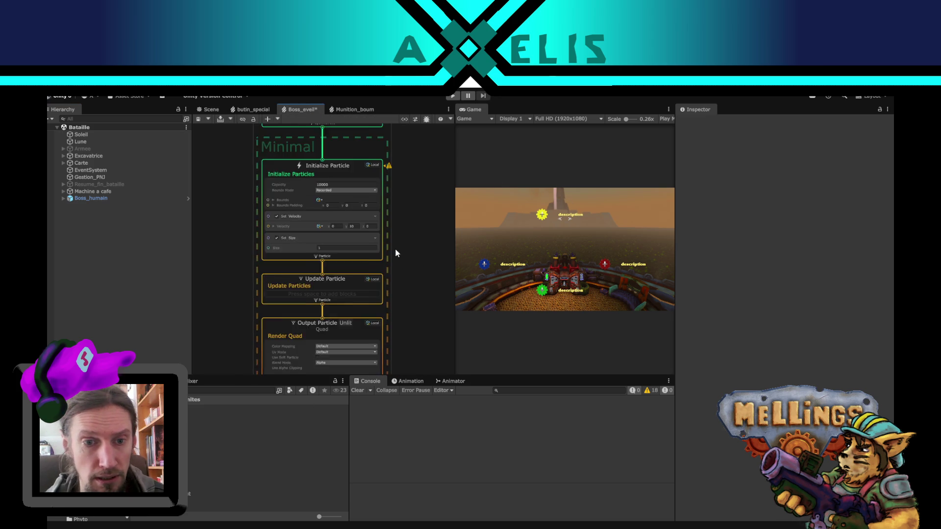
scroll(396, 252, up, 2)
Step: Add a Set Color block to Initialize Particle using red at HDR intensity 2
click(283, 267)
key(space)
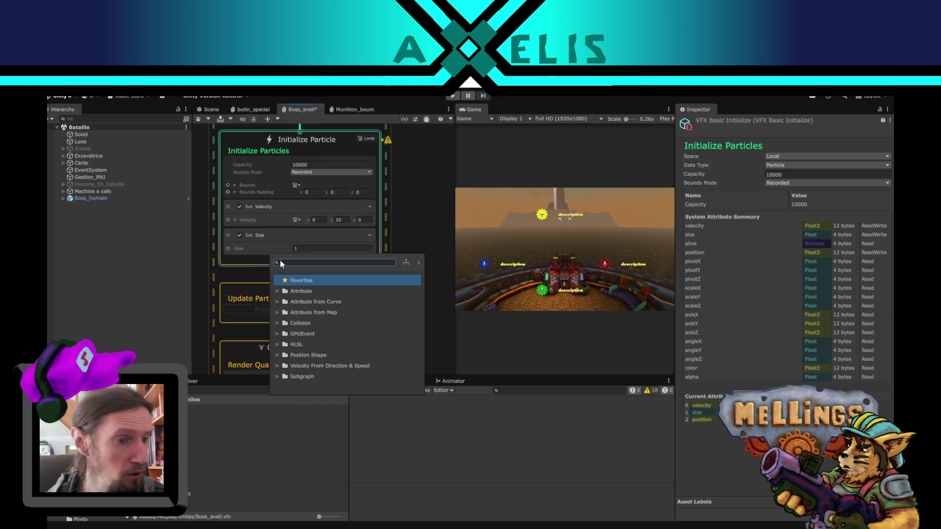
text(color)
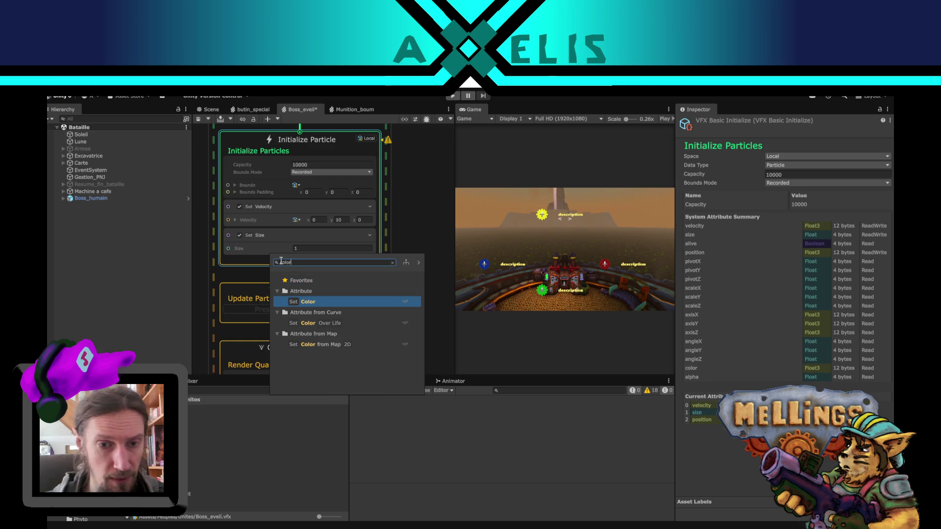
click(316, 304)
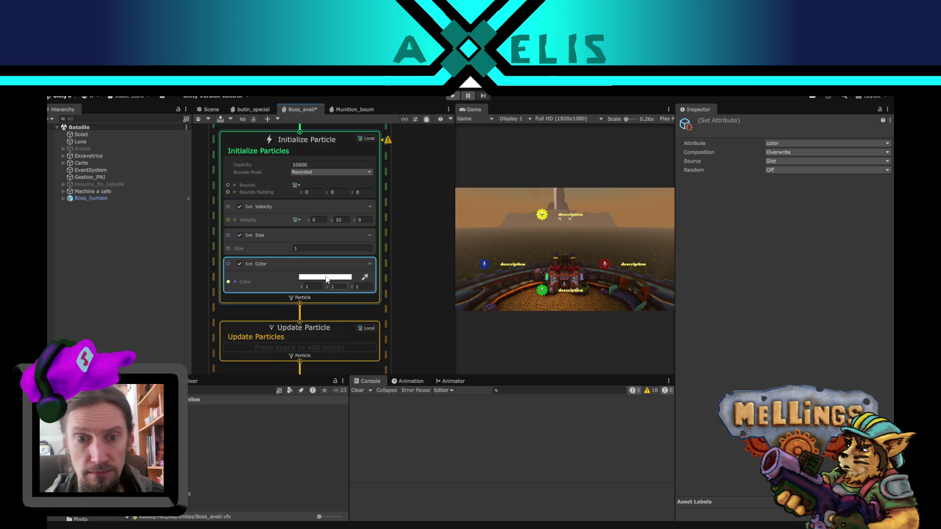
click(326, 277)
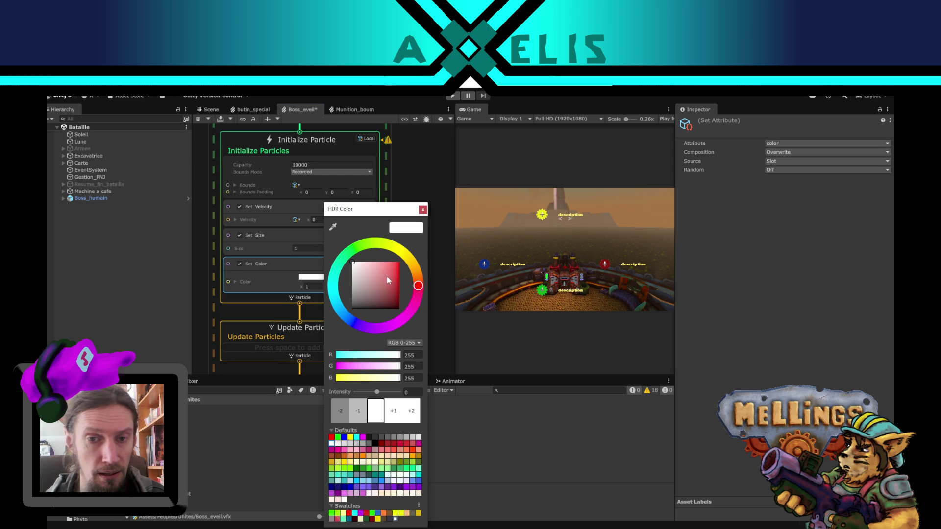
drag(389, 272, 400, 268)
click(415, 411)
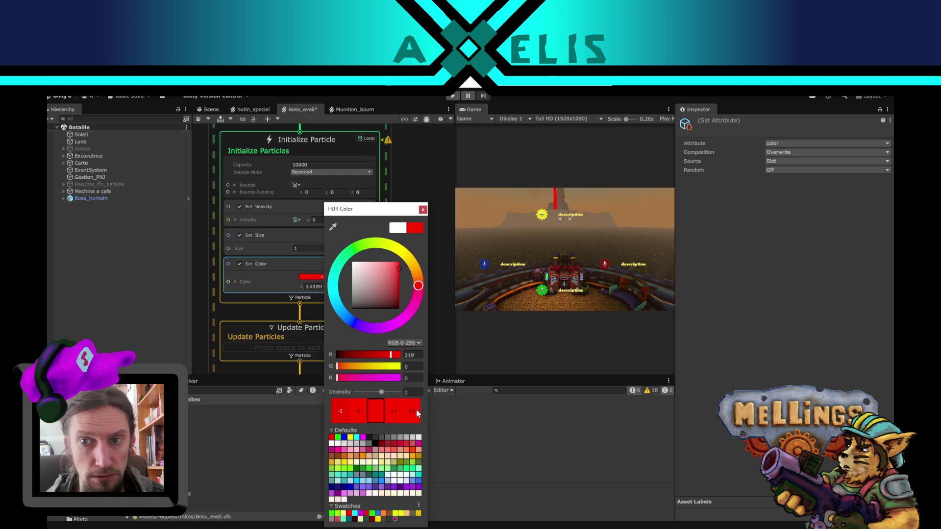
click(423, 209)
drag(216, 305, 326, 150)
Step: Add a Set Alpha Over Life block to the Output Particle Quad
click(389, 269)
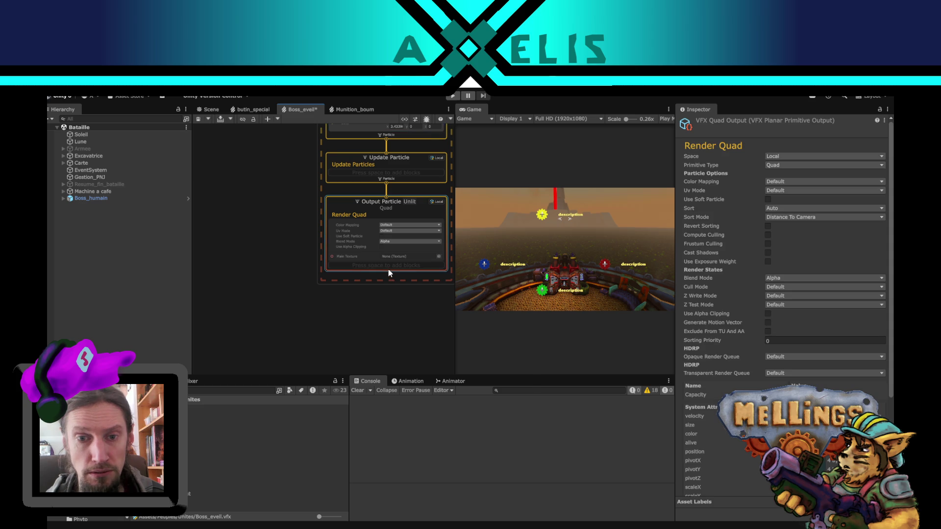
key(space)
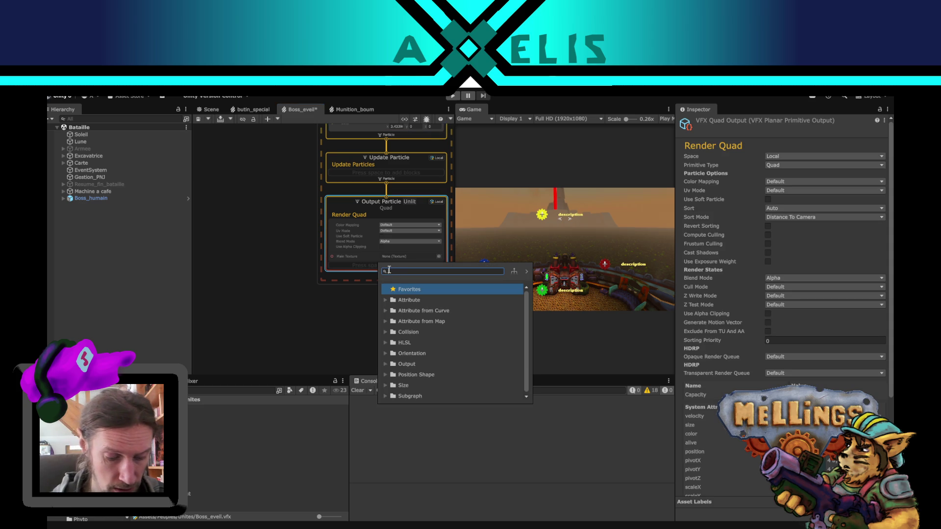
text(alpha)
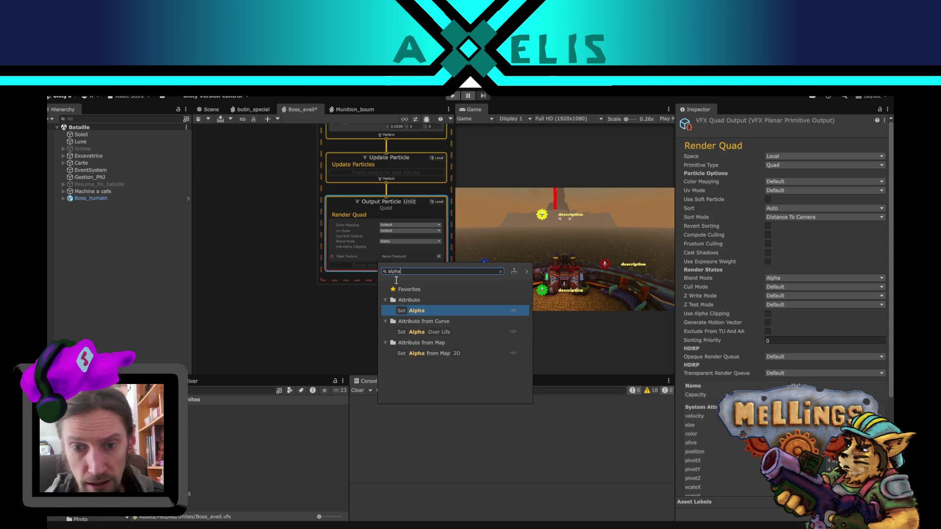
click(448, 329)
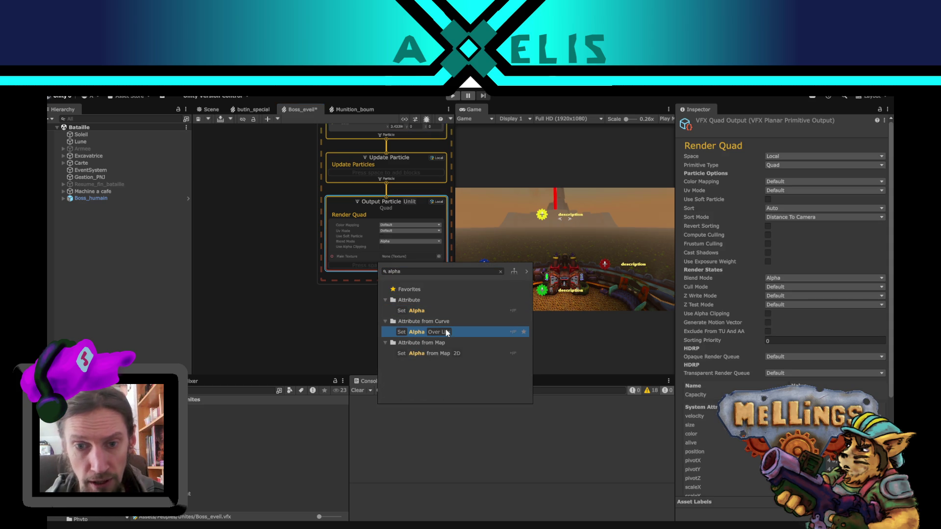
double_click(420, 331)
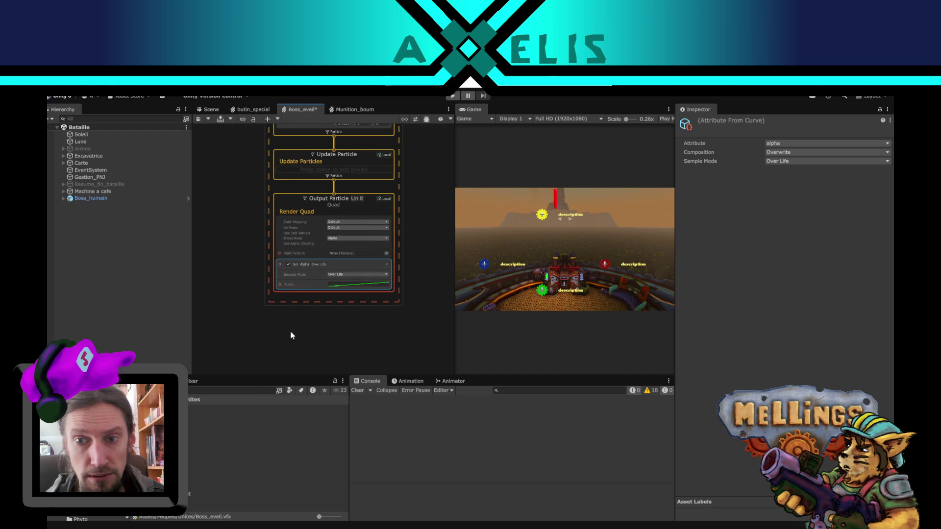
Step: Shape the alpha curve to rise steeply, hold, then fall to 0 at the end
click(346, 286)
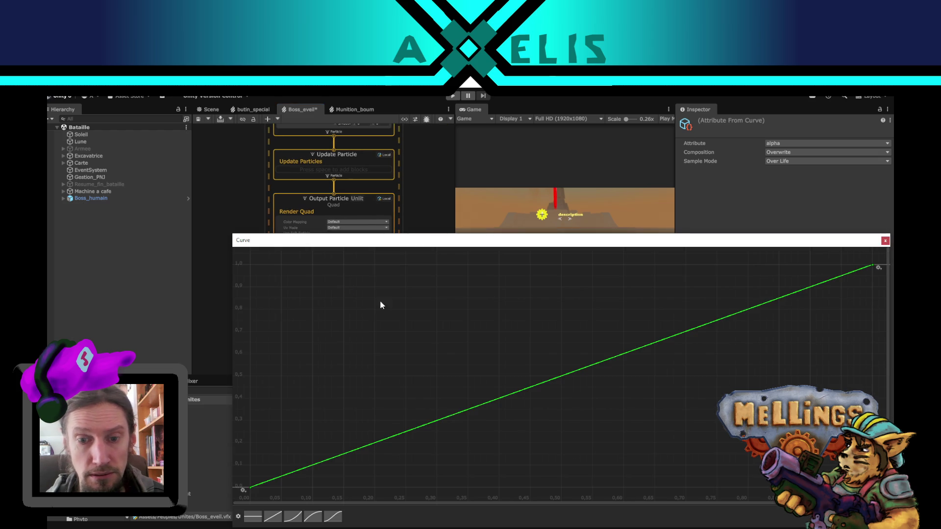
double_click(498, 398)
mouse_move(496, 400)
mouse_down()
mouse_move(471, 337)
mouse_move(373, 300)
mouse_up()
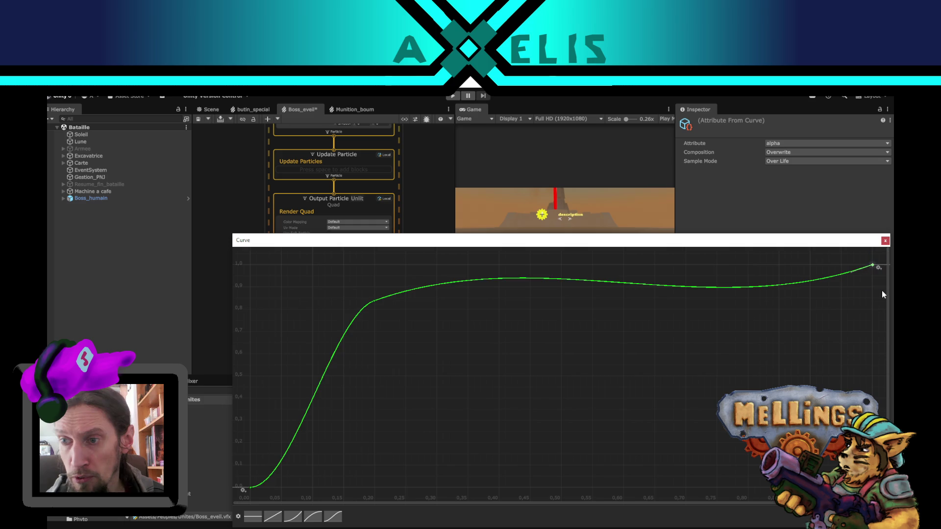
scroll(881, 290, down, 1)
right_click(873, 270)
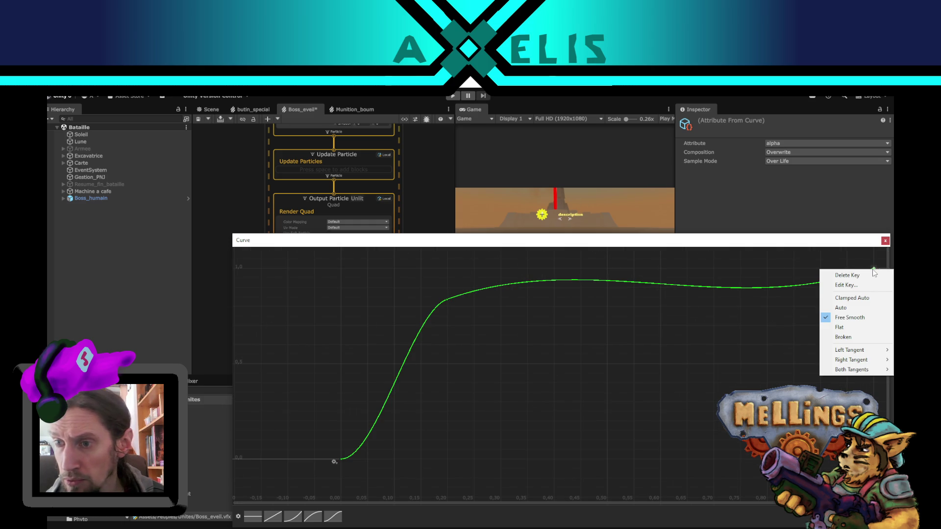
click(846, 285)
text(0)
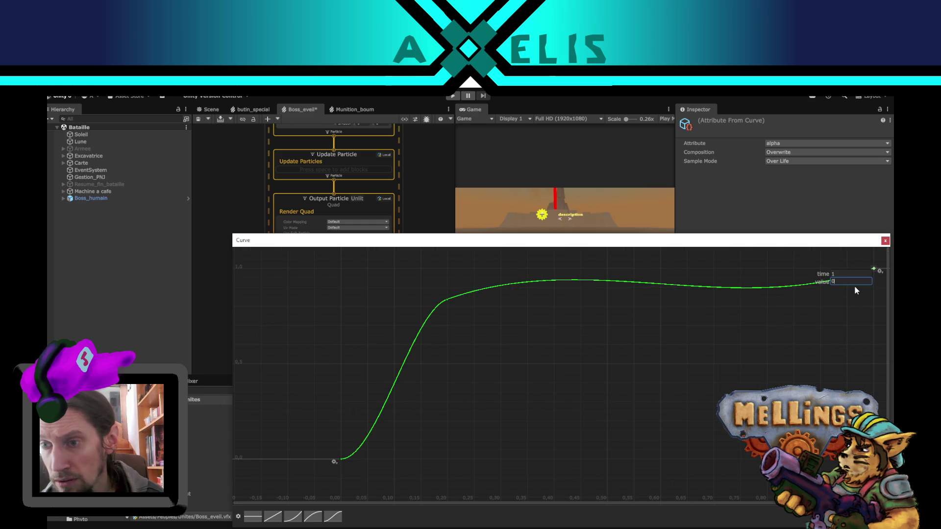
key(Return)
drag(841, 456, 842, 386)
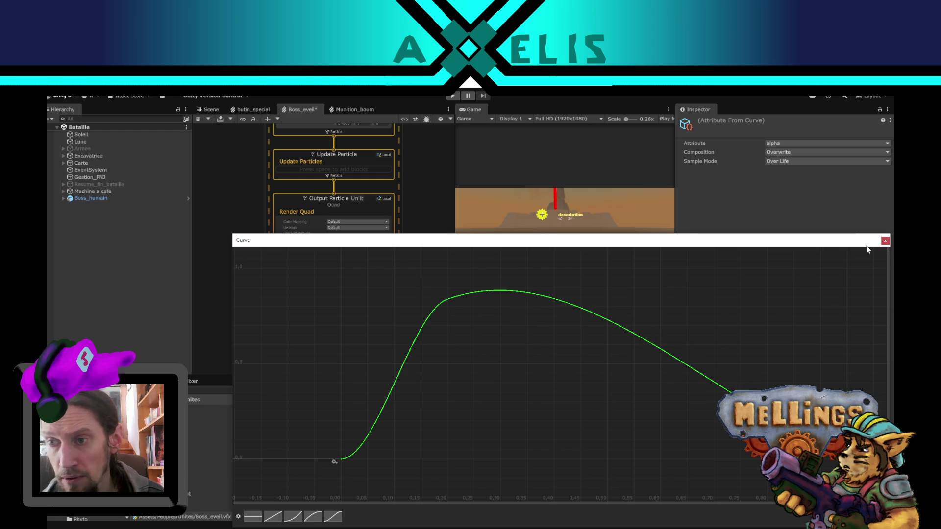
click(885, 240)
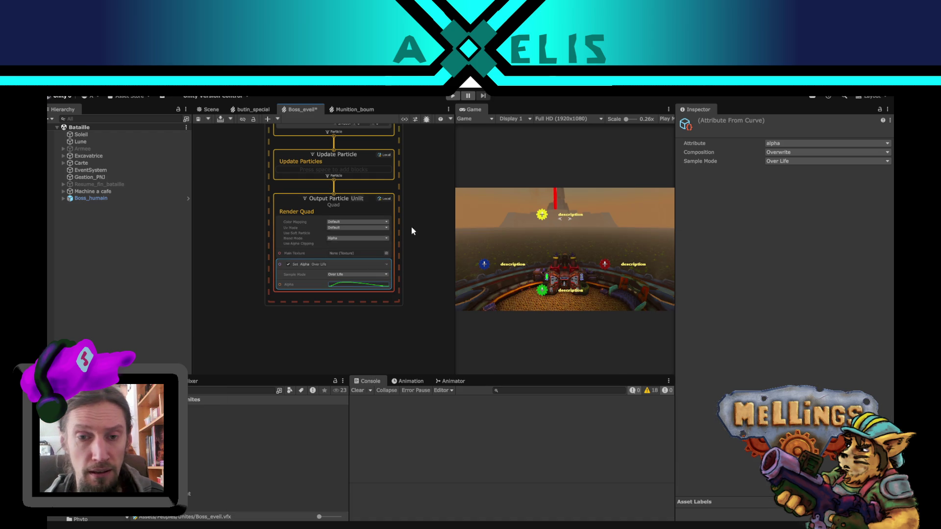
drag(427, 217, 392, 376)
mouse_move(412, 210)
mouse_down()
mouse_move(409, 264)
mouse_move(428, 202)
mouse_up()
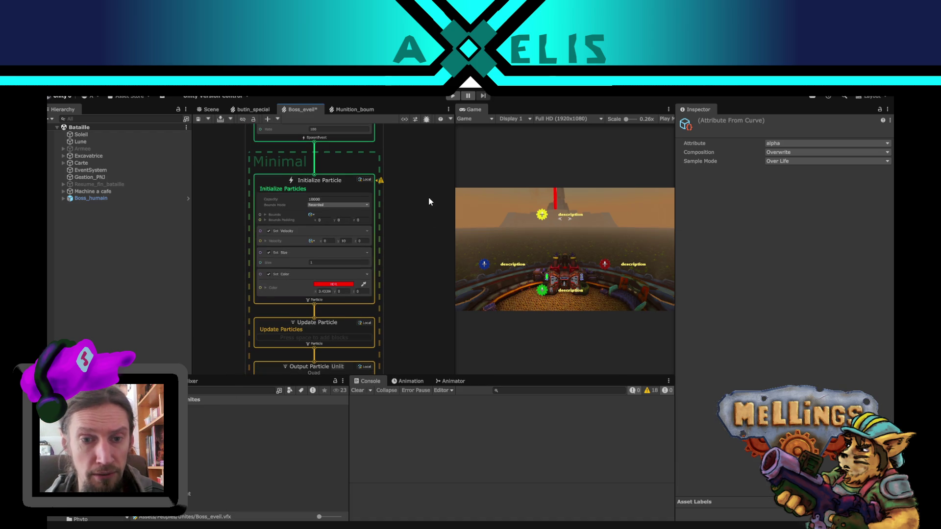
Step: Add a Set Lifetime block to Initialize Particle with a lifetime of 0.8
click(326, 299)
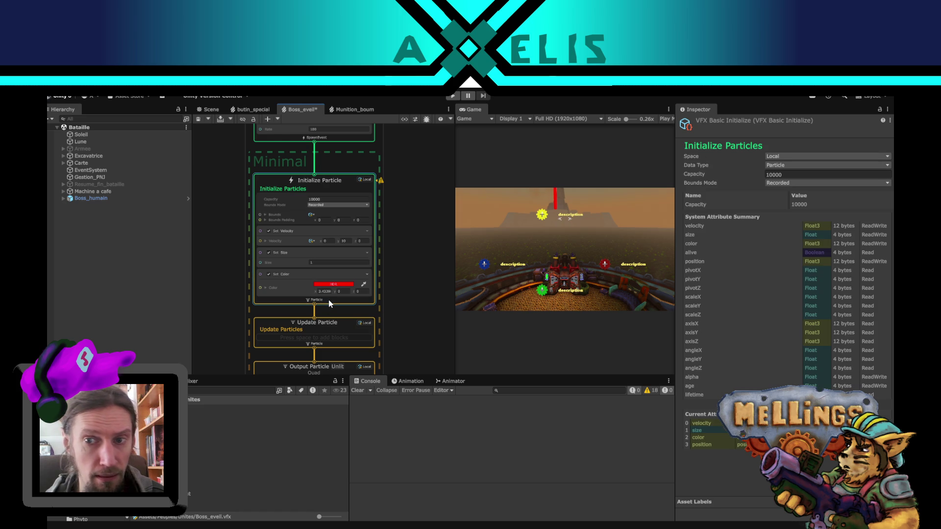
key(space)
text(lifet)
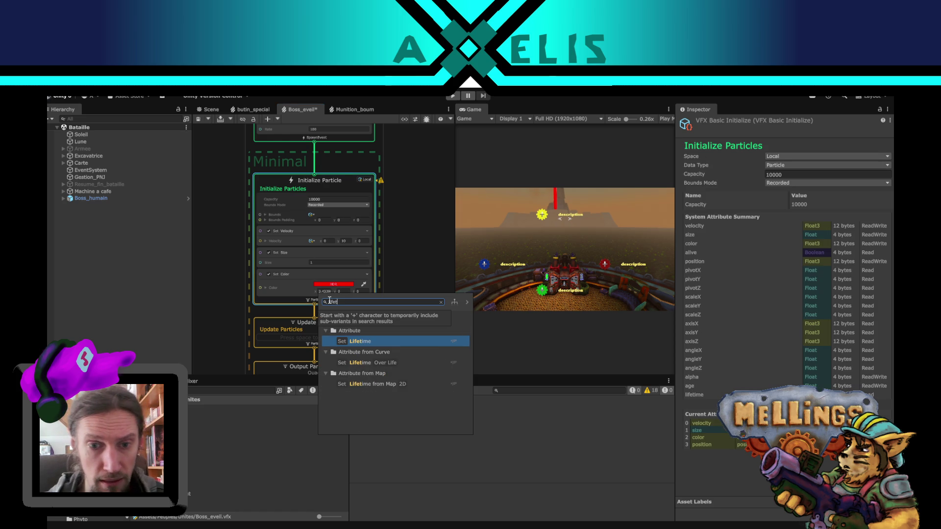
click(389, 342)
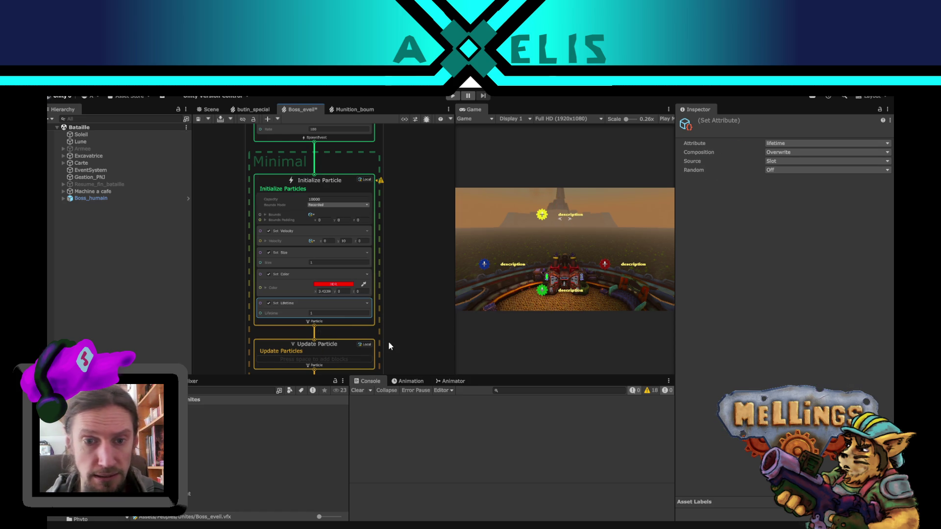
click(338, 314)
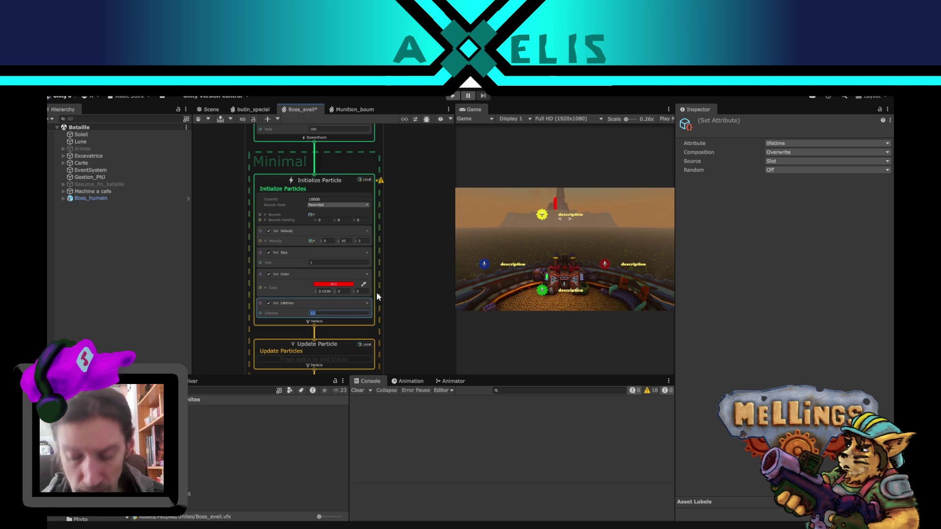
text(1)
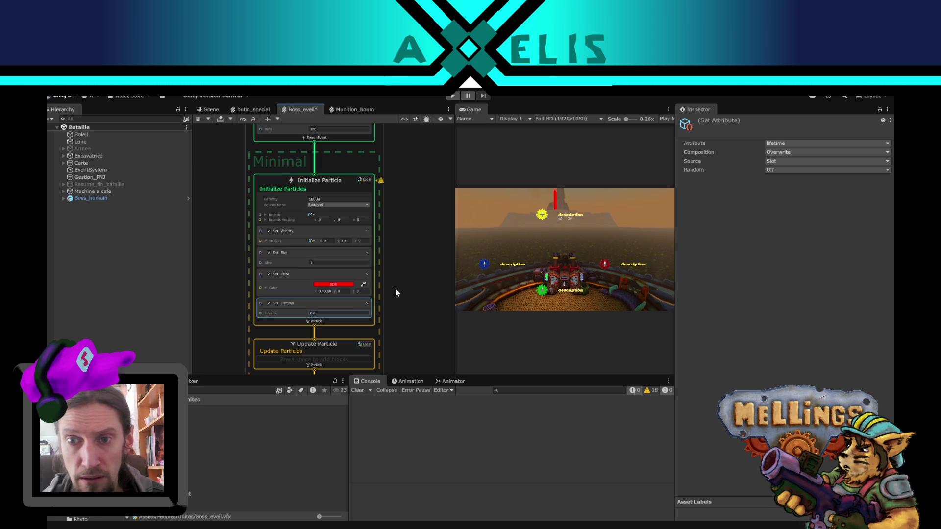
scroll(393, 324, down, 5)
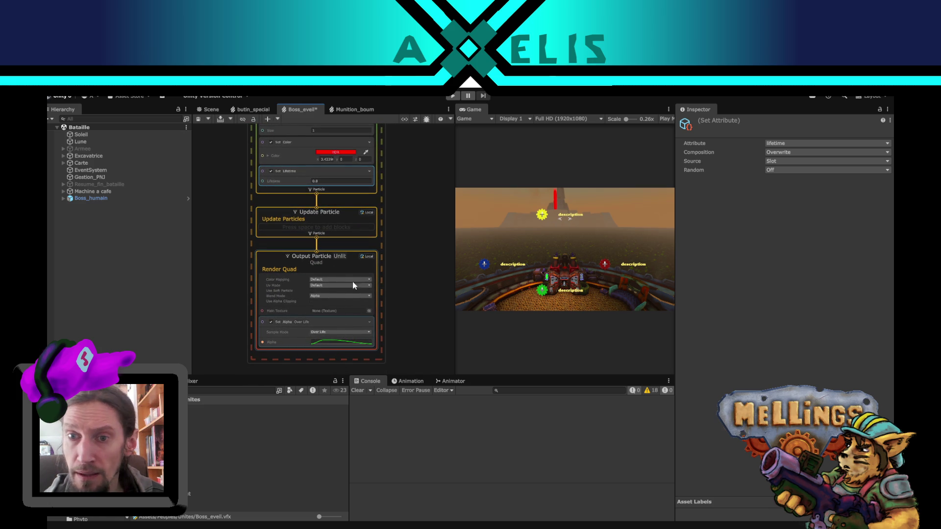
Step: Lower the Alpha Over Life curve's peak keyframe and steepen the falloff after it
mouse_move(383, 210)
mouse_down()
mouse_move(393, 240)
mouse_move(360, 304)
mouse_move(388, 308)
mouse_move(389, 337)
mouse_move(409, 236)
mouse_up()
click(369, 285)
click(338, 351)
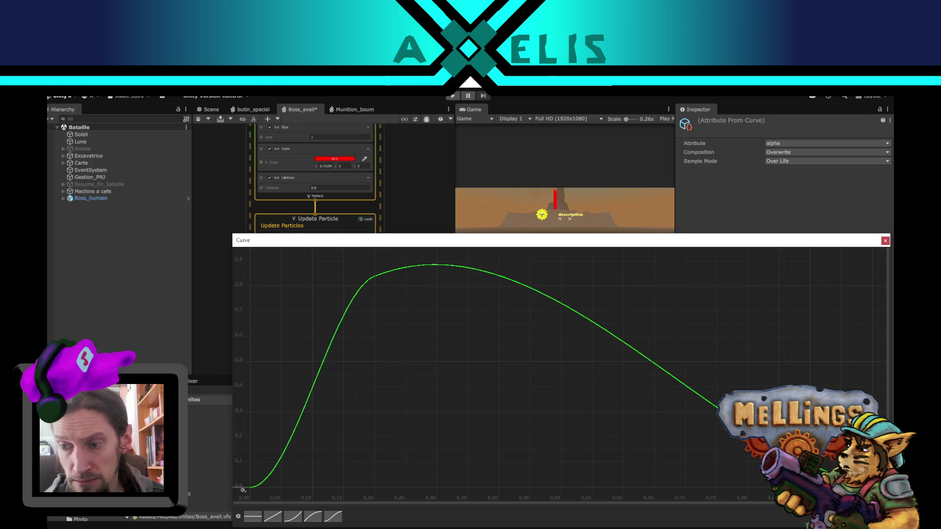
click(374, 276)
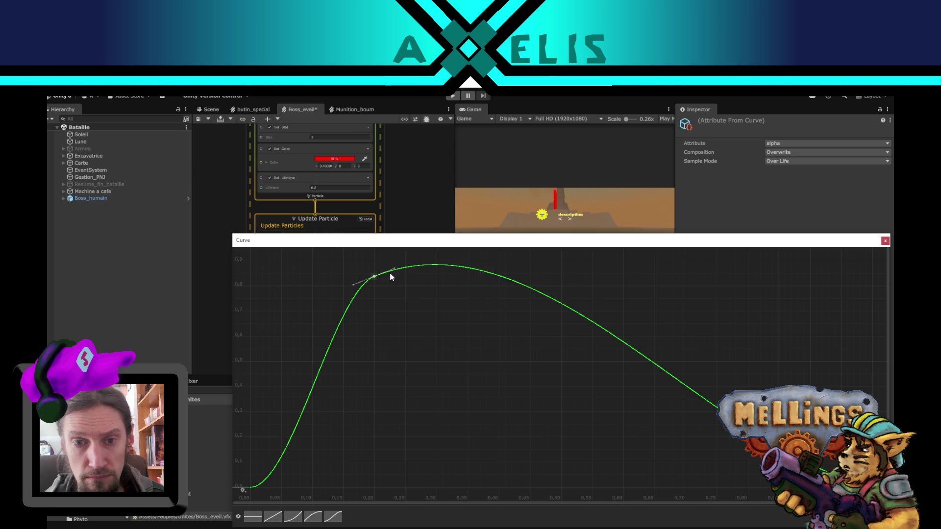
mouse_move(391, 273)
mouse_down()
mouse_move(399, 279)
mouse_move(394, 310)
mouse_up()
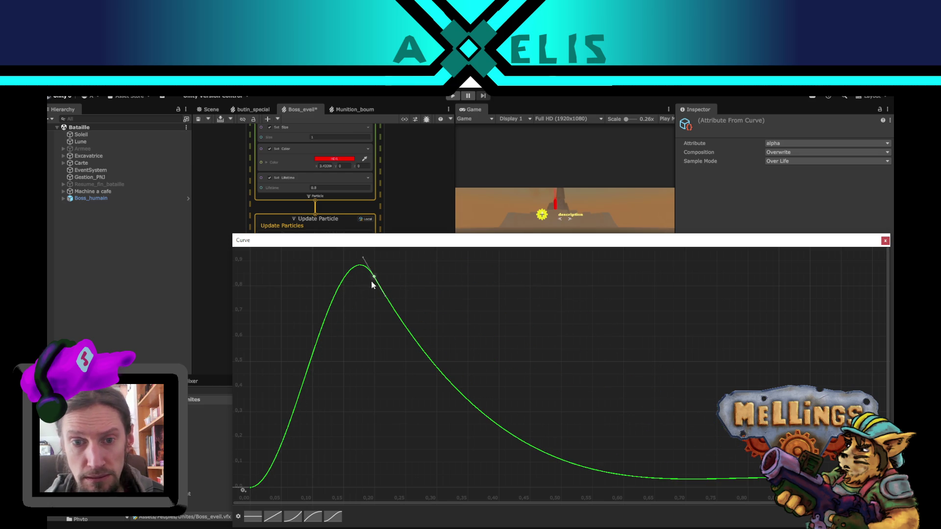
mouse_move(374, 277)
mouse_down()
mouse_move(422, 317)
mouse_move(445, 304)
mouse_move(420, 311)
mouse_move(440, 335)
mouse_move(454, 385)
mouse_up()
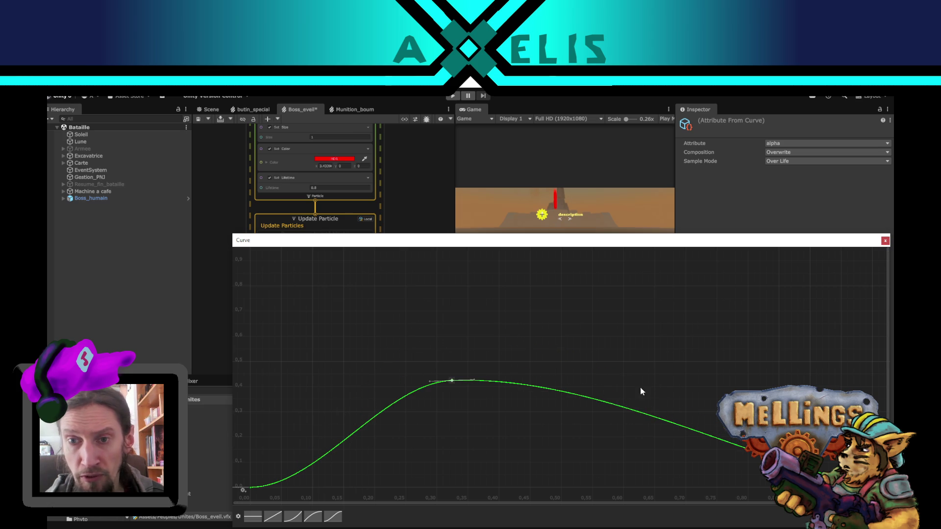
click(885, 241)
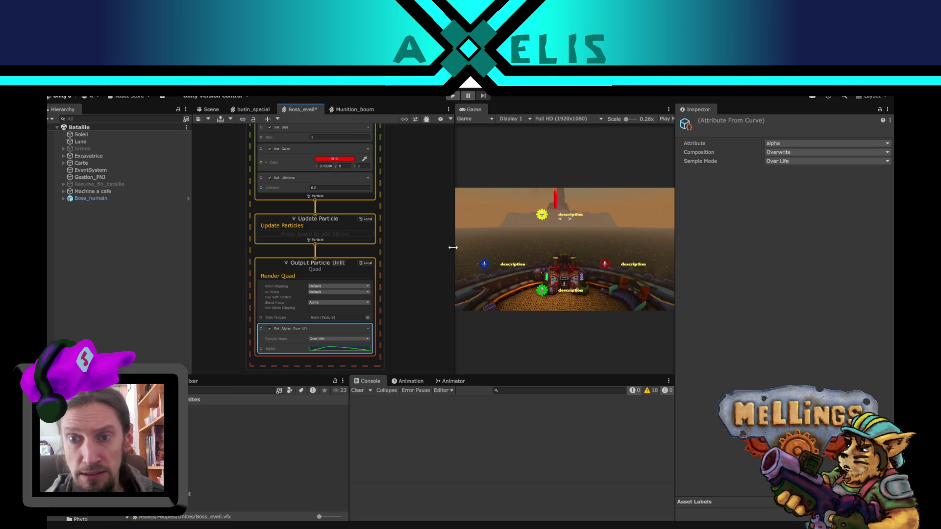
Step: Pull the alpha curve's later keyframe and tail down so alpha fades to nearly zero
click(343, 349)
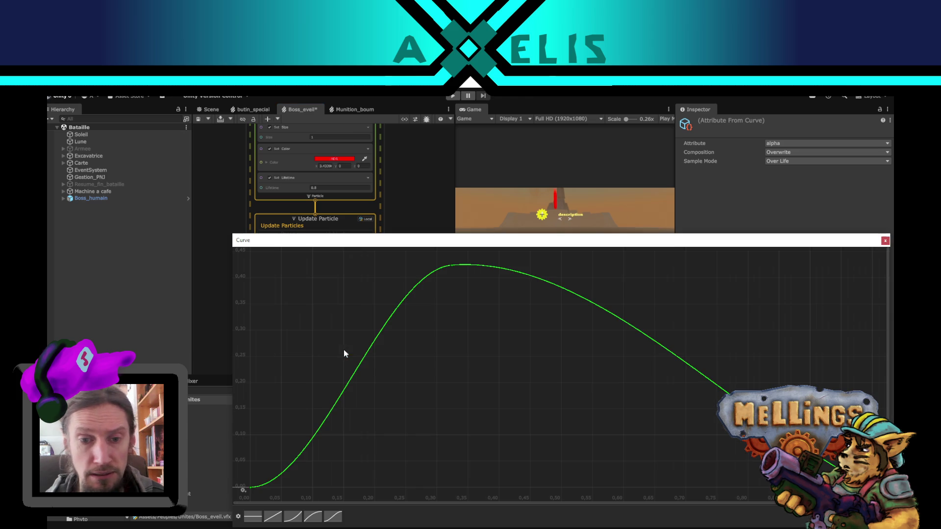
mouse_move(646, 337)
mouse_down()
mouse_move(684, 413)
mouse_move(609, 433)
mouse_move(537, 426)
mouse_move(532, 415)
mouse_move(564, 439)
mouse_up()
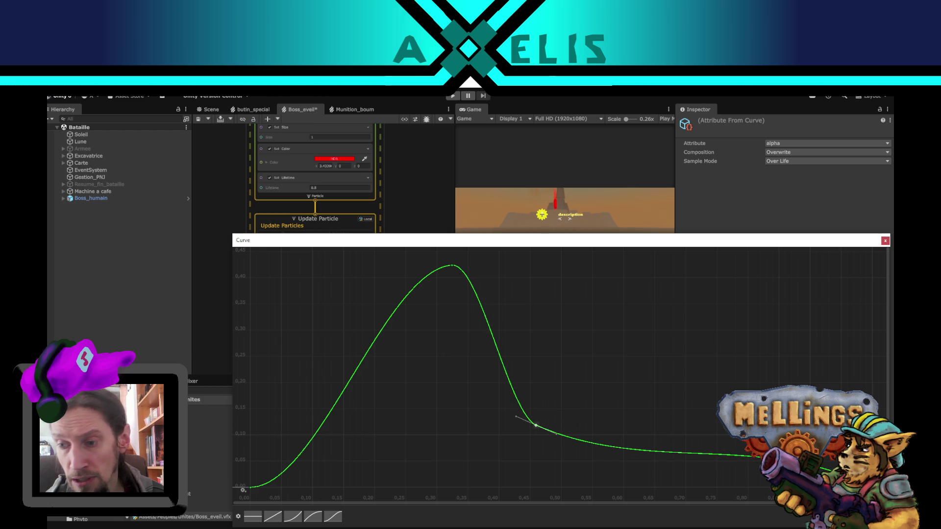
drag(866, 458, 866, 487)
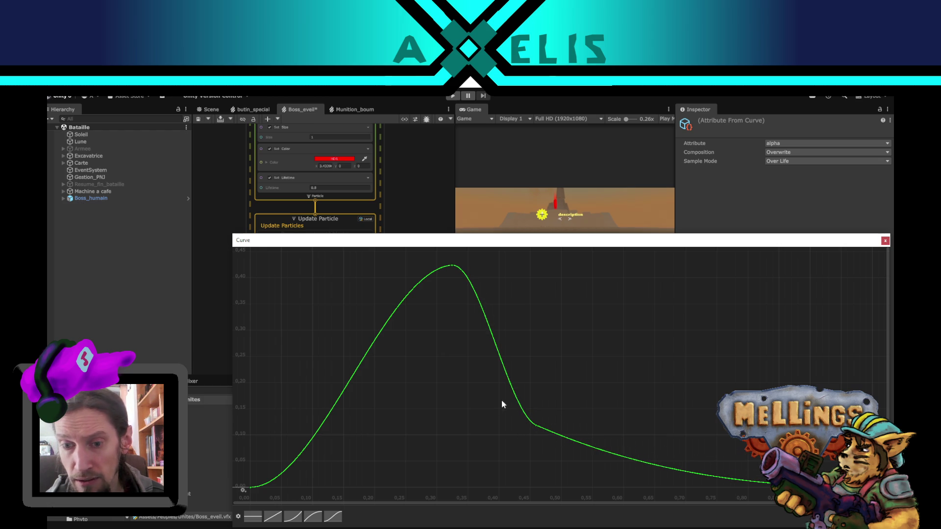
click(536, 426)
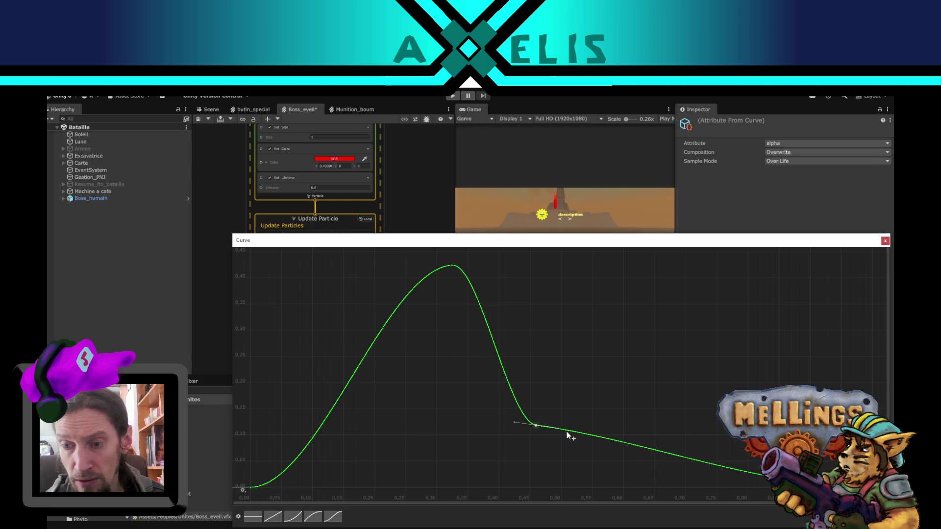
mouse_move(573, 443)
mouse_down()
mouse_move(572, 422)
mouse_move(583, 423)
mouse_up()
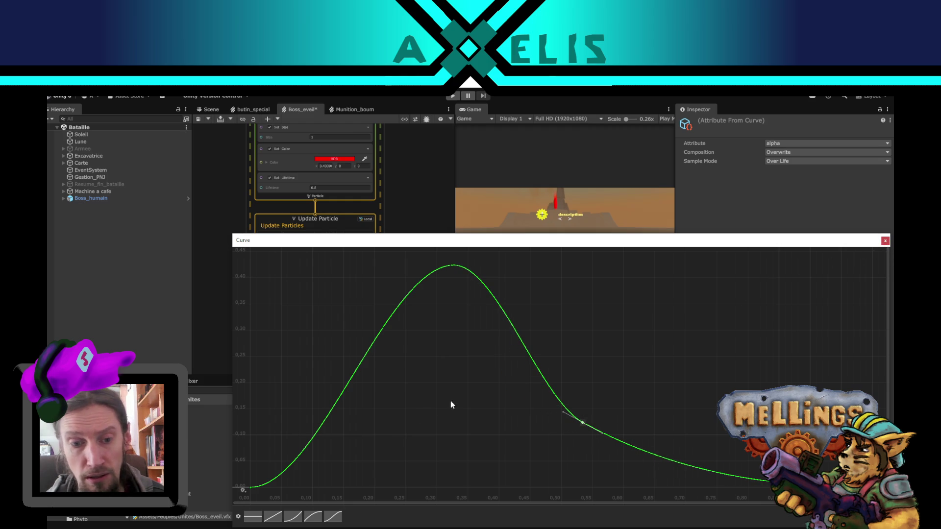
click(885, 240)
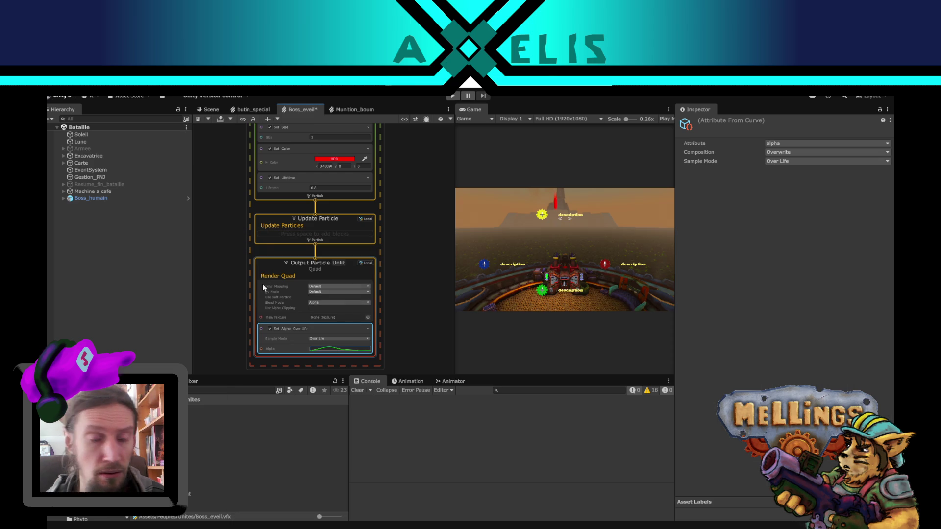
Step: Box-select the whole Minimal system and shift it to make room
drag(232, 225, 247, 250)
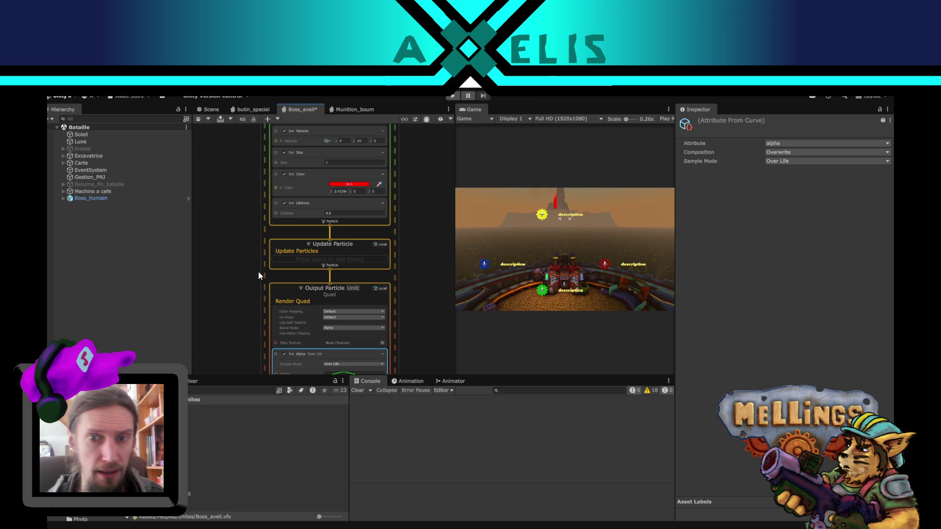
drag(250, 331, 254, 245)
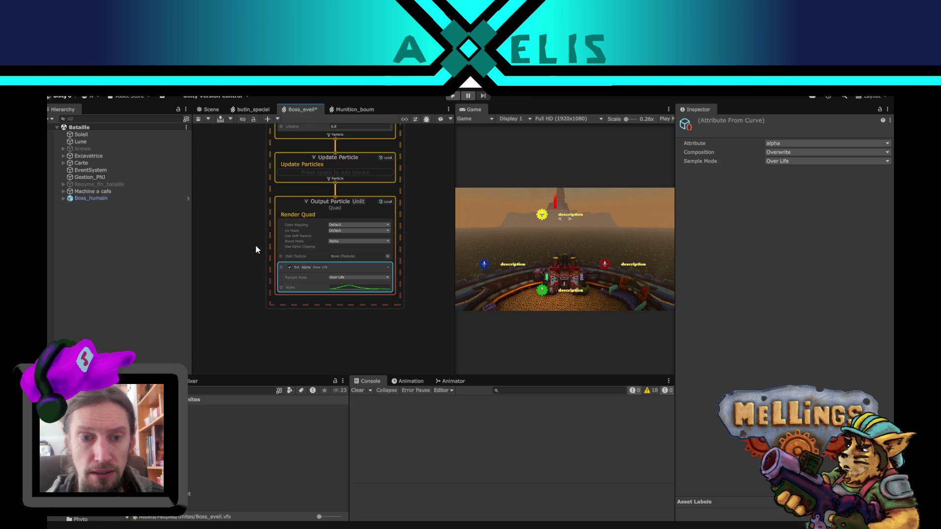
click(455, 220)
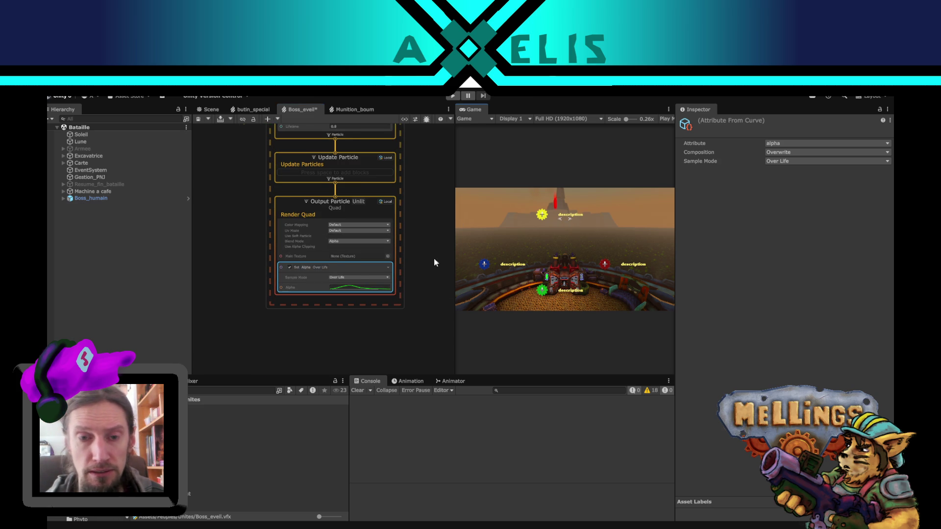
click(413, 245)
scroll(430, 235, up, 2)
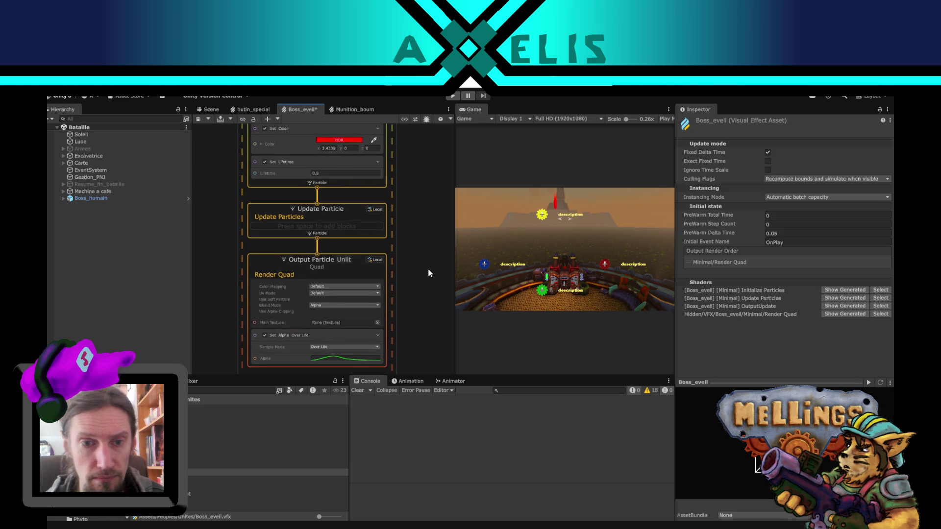
scroll(427, 268, down, 5)
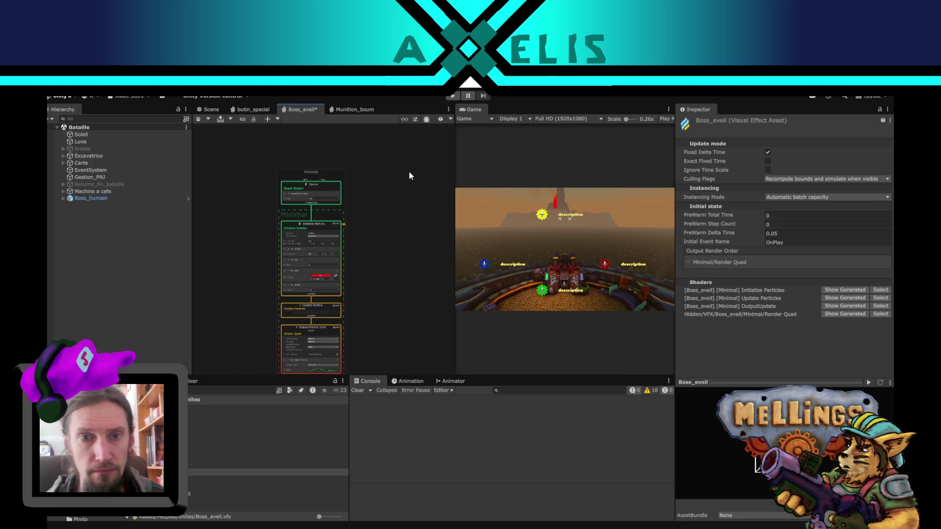
drag(410, 175, 288, 370)
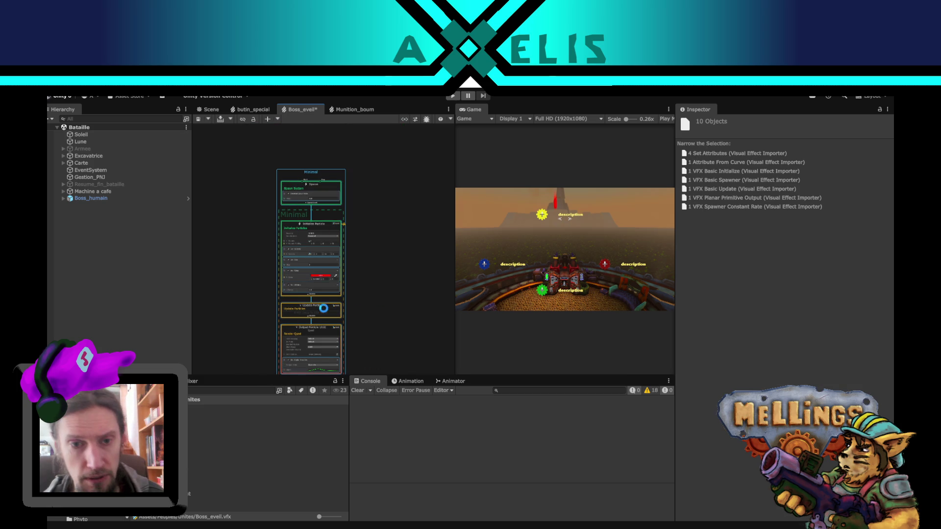
mouse_move(326, 174)
mouse_down()
mouse_move(371, 178)
mouse_move(280, 150)
mouse_up()
Step: Duplicate the system with Ctrl+D and place Minimal (1) beside the original
key(ctrl+d)
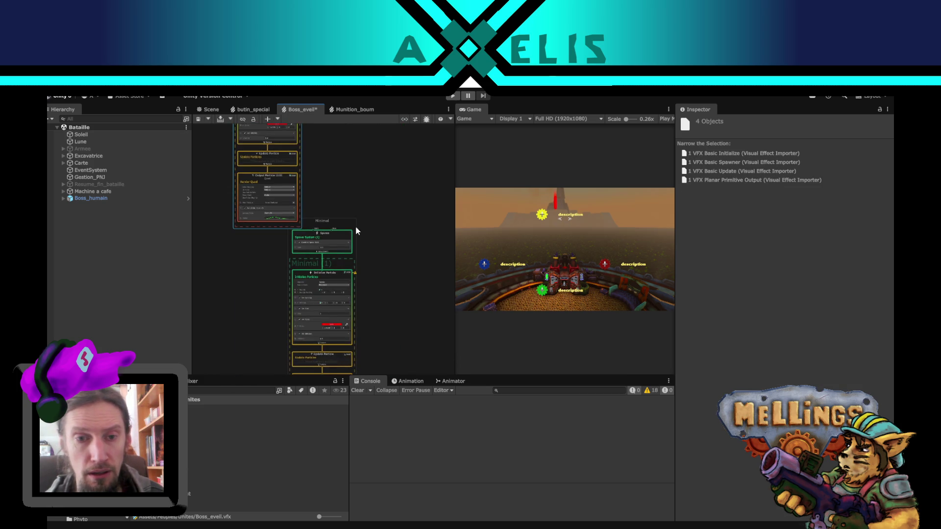
scroll(356, 231, down, 2)
click(378, 193)
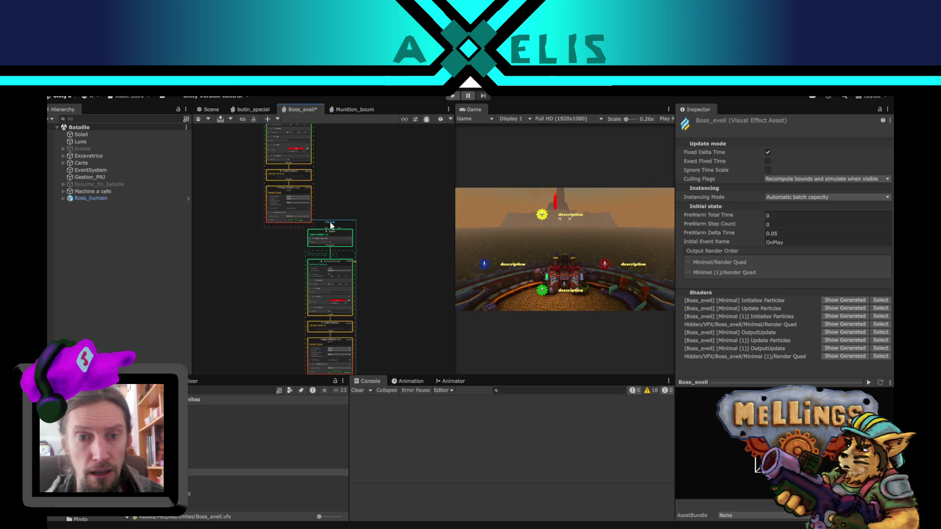
mouse_move(331, 225)
mouse_down()
mouse_move(371, 187)
mouse_move(367, 140)
mouse_up()
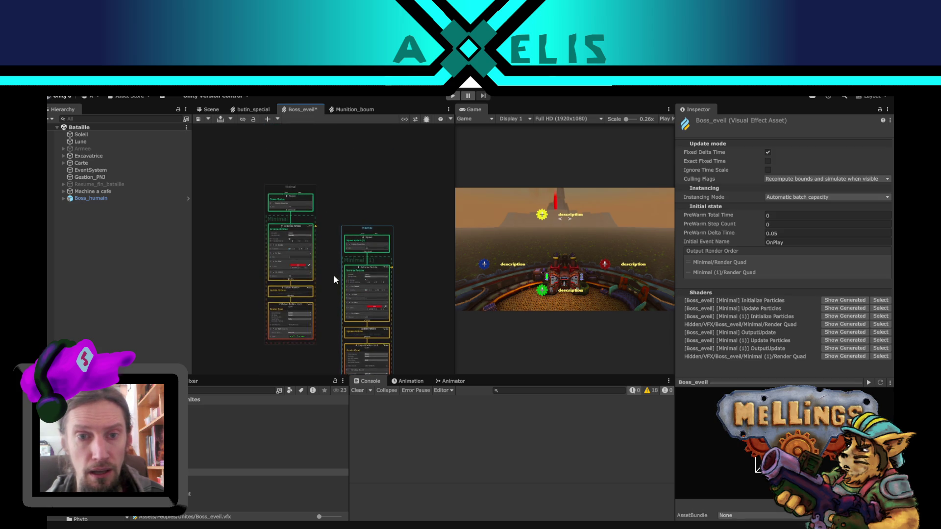
scroll(372, 272, up, 6)
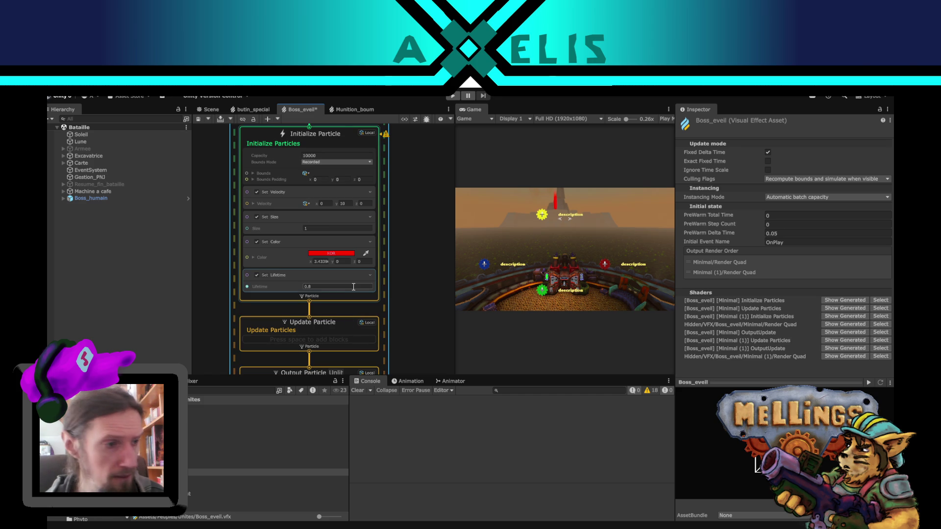
Step: Change Minimal (1)'s Set Velocity Y value from 10 to 2
drag(422, 310, 418, 236)
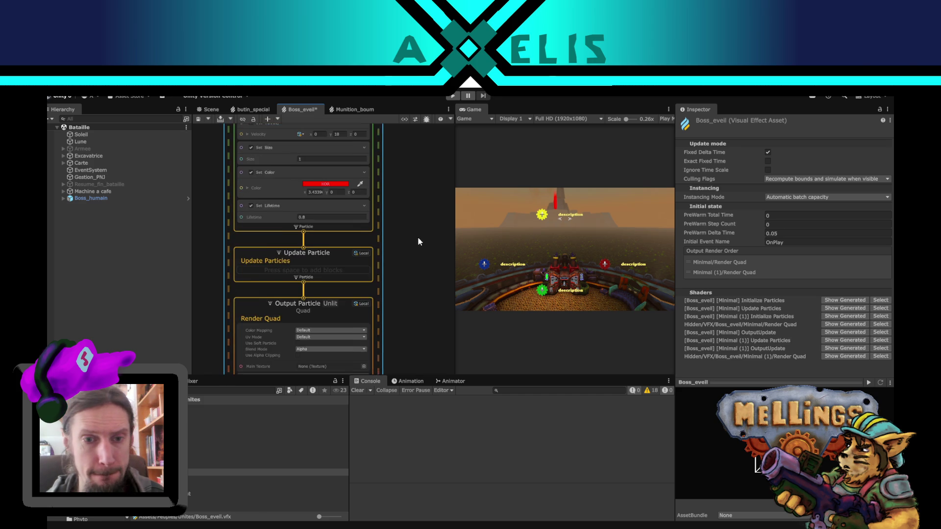
drag(393, 185, 398, 243)
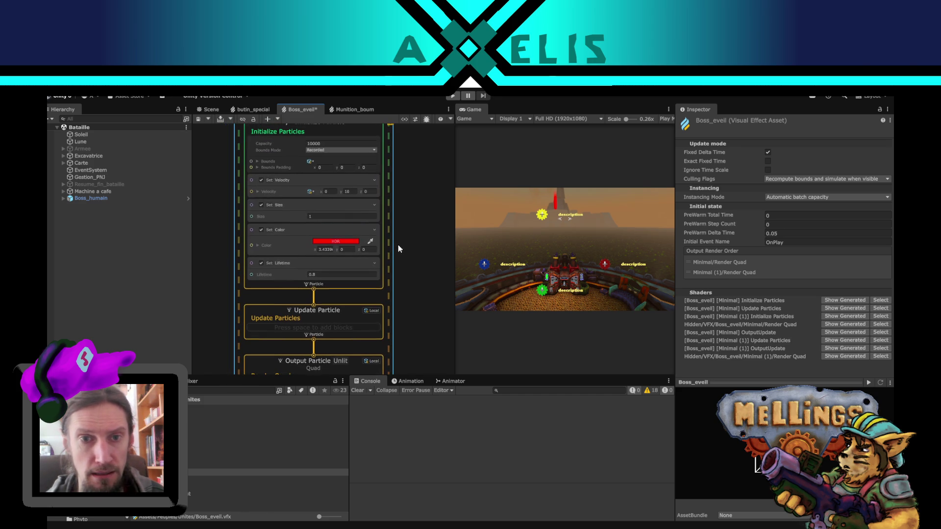
click(326, 216)
click(336, 191)
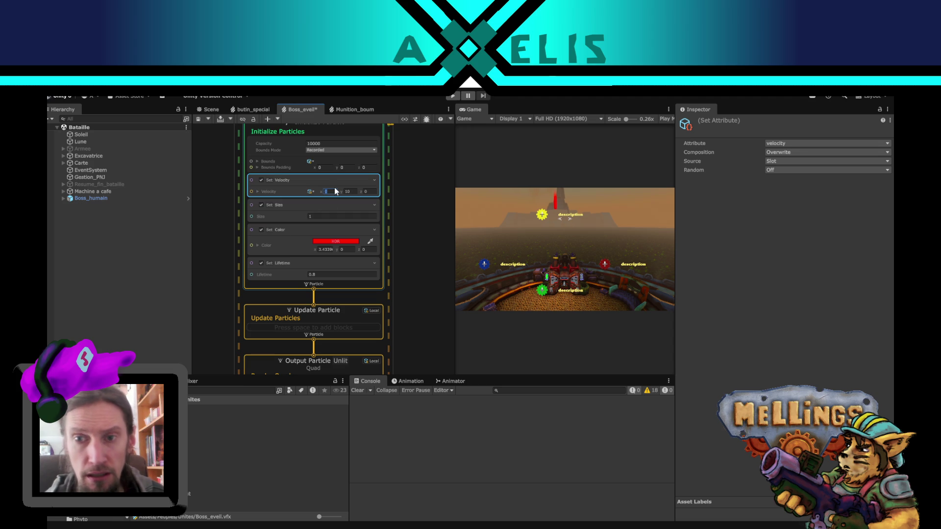
click(347, 191)
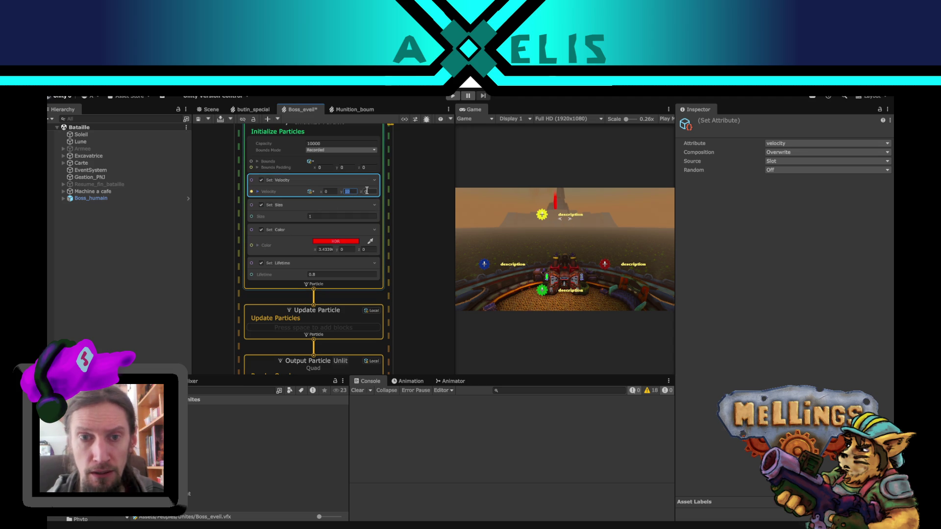
click(335, 192)
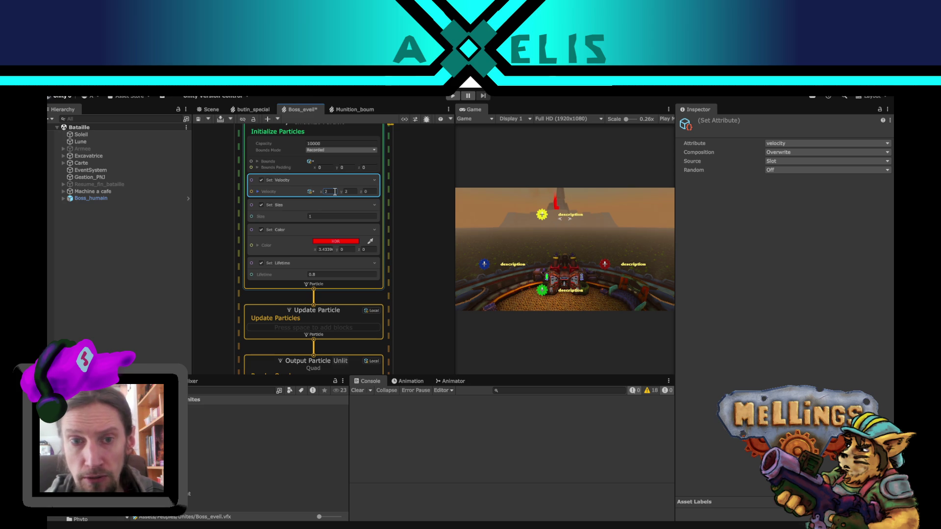
click(329, 319)
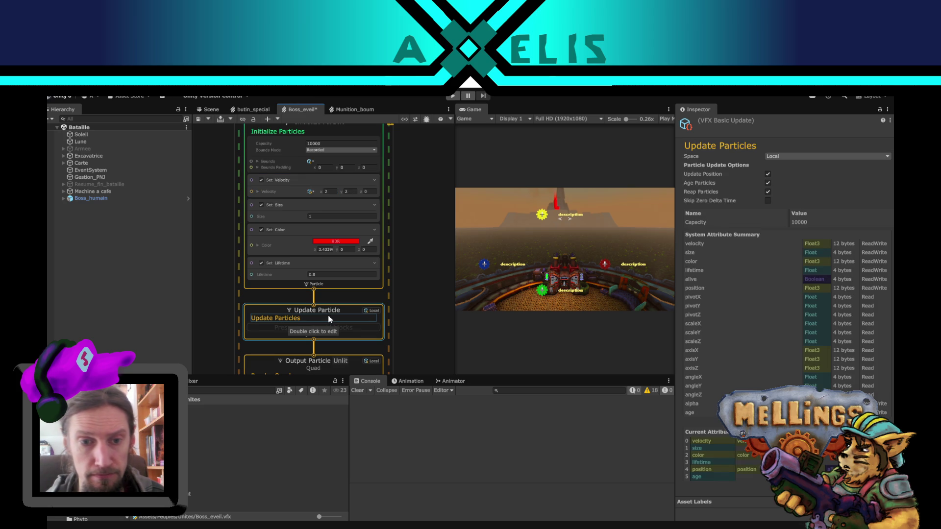
Step: Add a Set Angle.XYZ Over Life block to Update Particles through the 'angle' search
key(space)
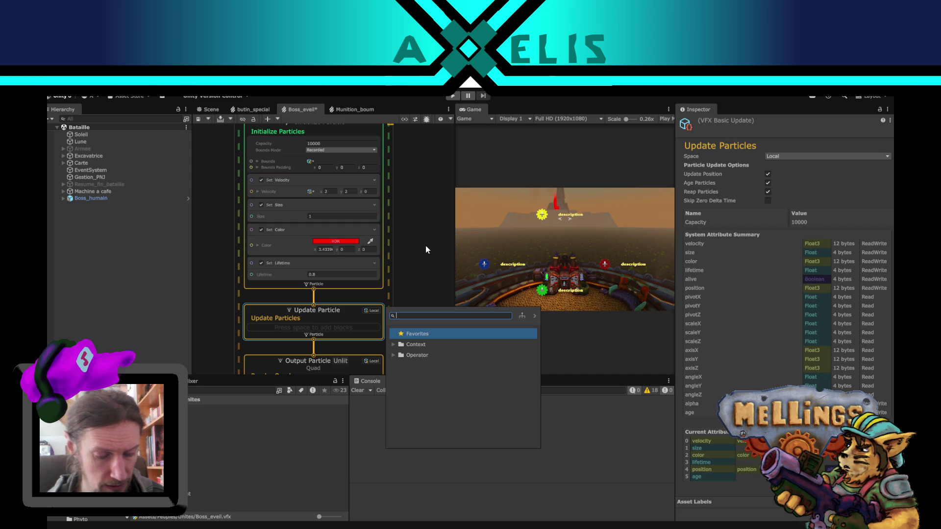
text(angle)
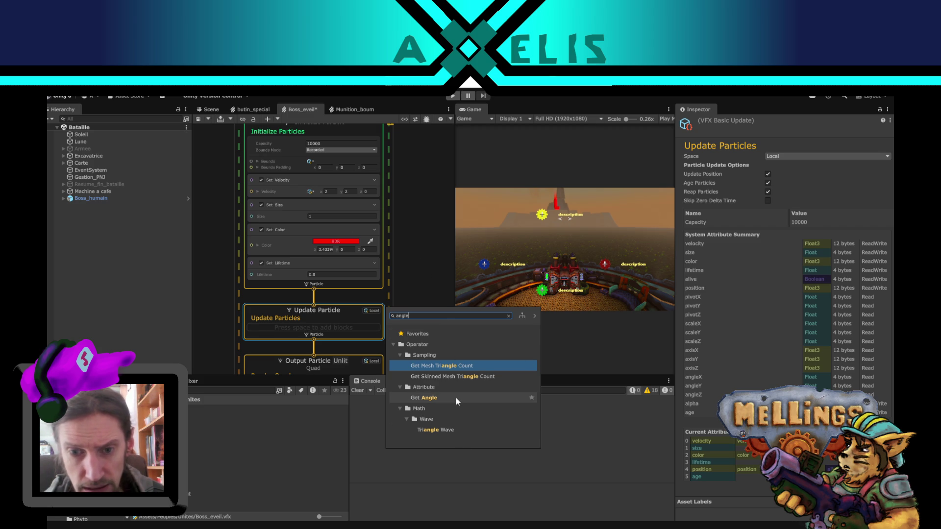
key(Escape)
drag(324, 338, 353, 222)
key(space)
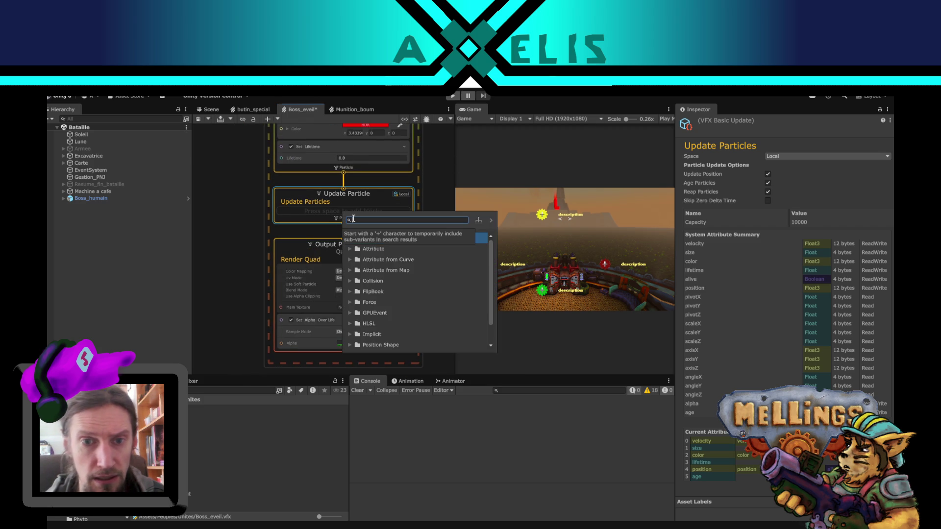
text(angle)
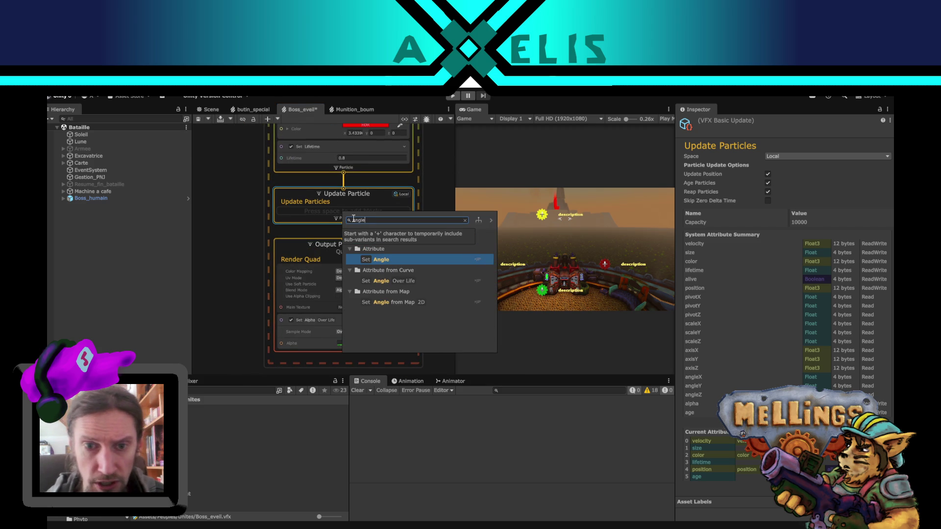
double_click(411, 280)
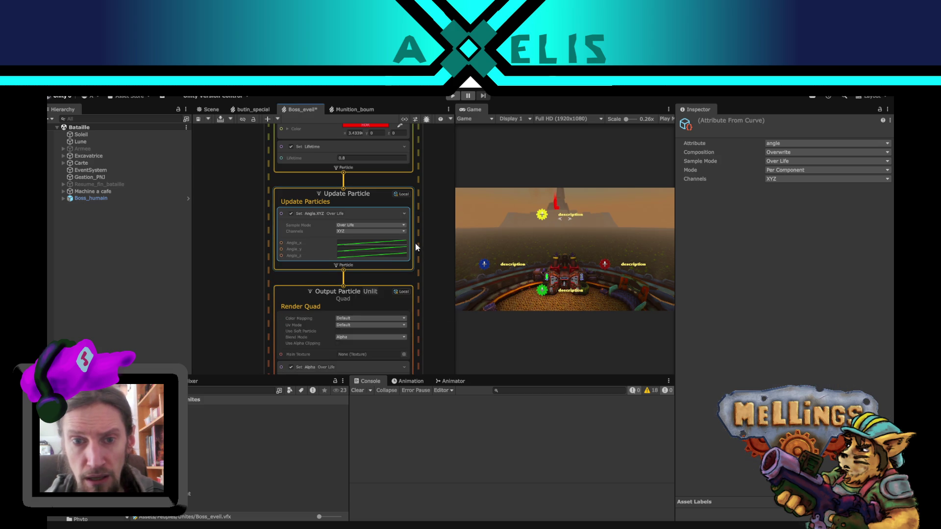
scroll(424, 177, down, 2)
Step: Change the Minimal (1) Initialize Particle Set Lifetime value from 0.8 to 1
scroll(427, 154, up, 5)
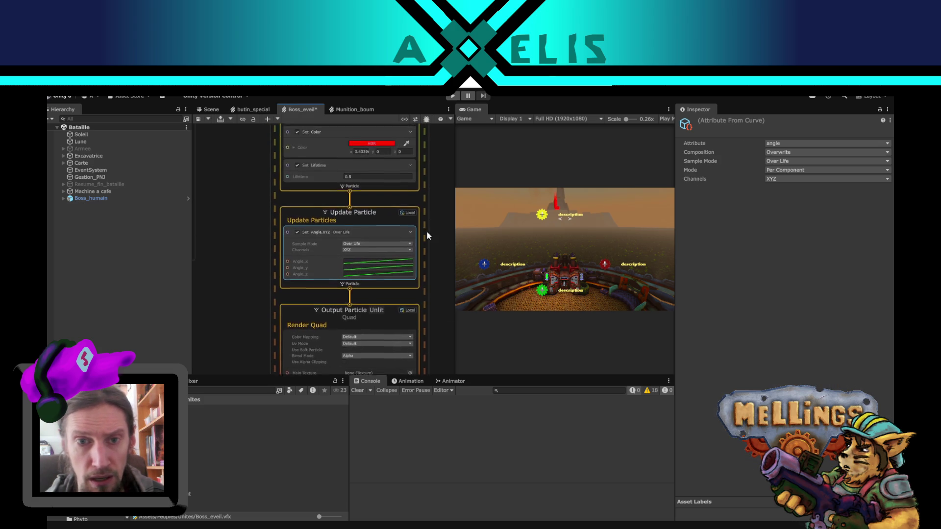
scroll(419, 248, up, 1)
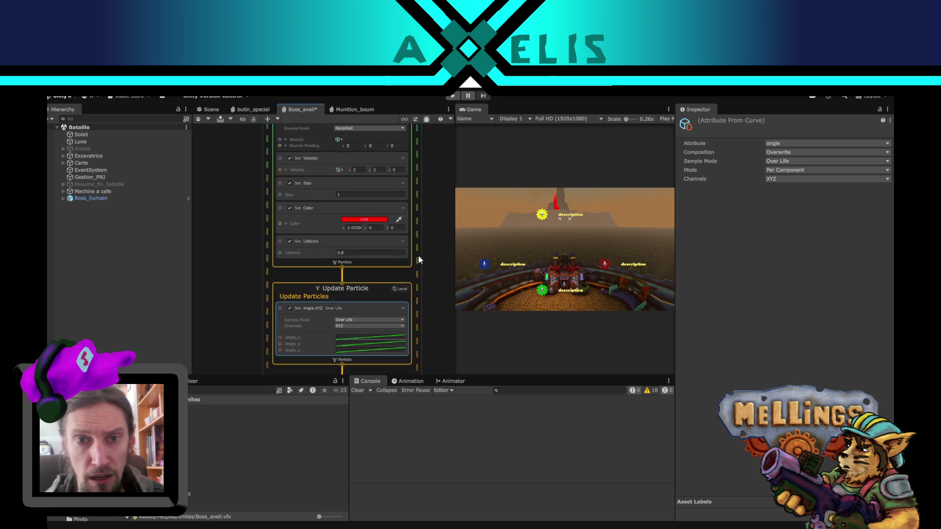
click(361, 170)
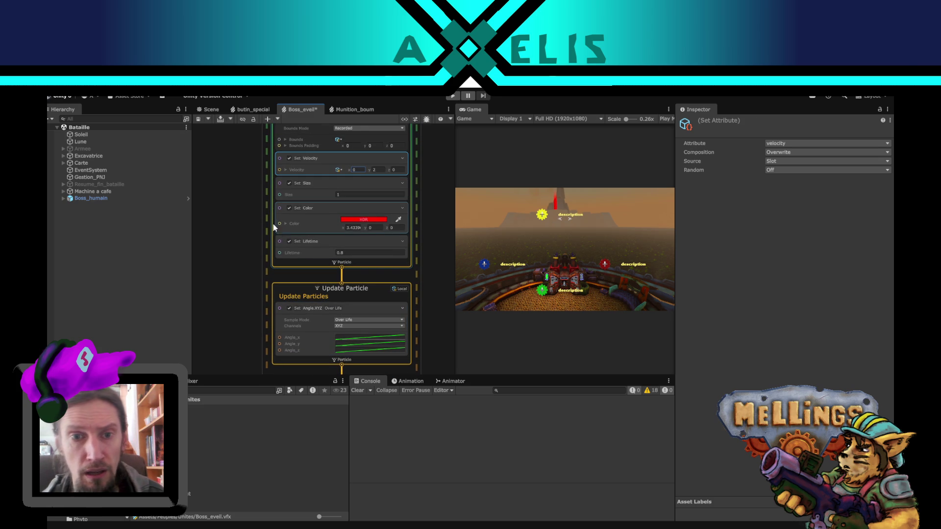
scroll(280, 279, right, 5)
scroll(297, 244, down, 3)
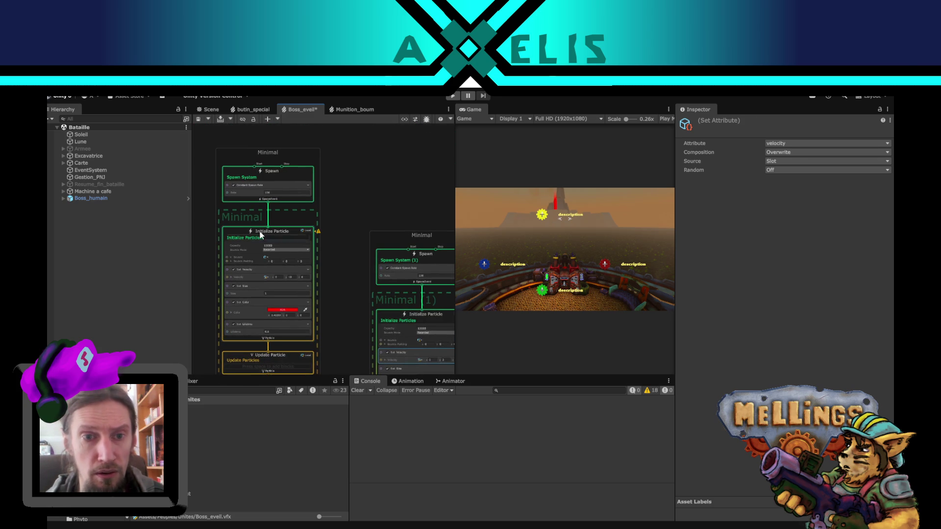
click(234, 185)
drag(341, 325, 301, 195)
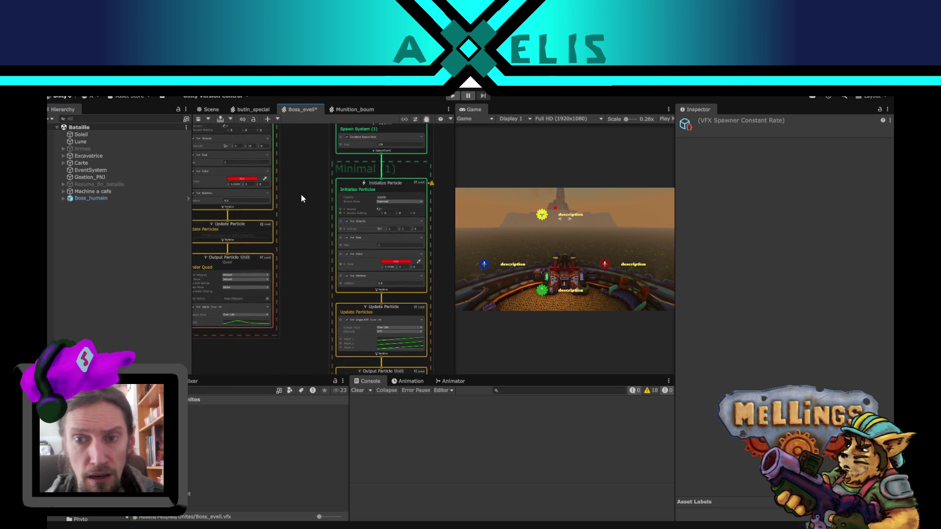
scroll(307, 280, up, 3)
drag(315, 295, 253, 236)
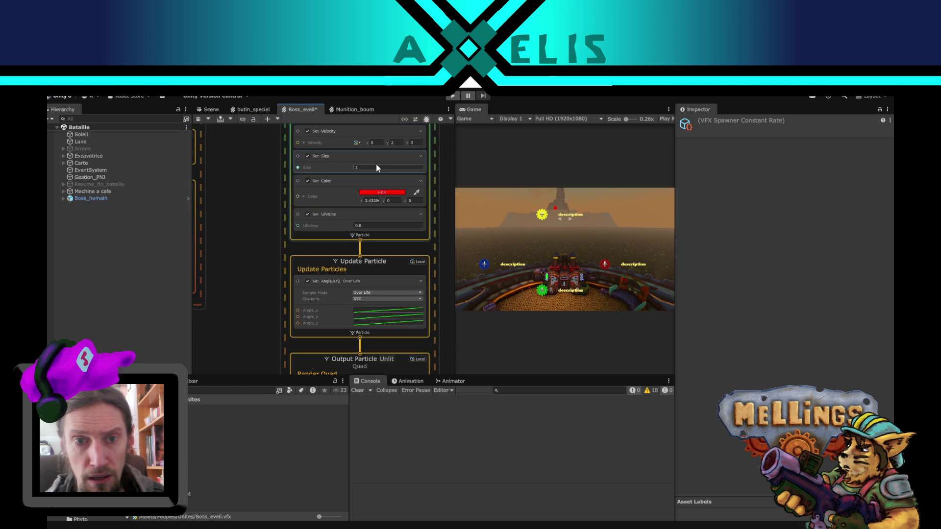
click(388, 226)
text(1)
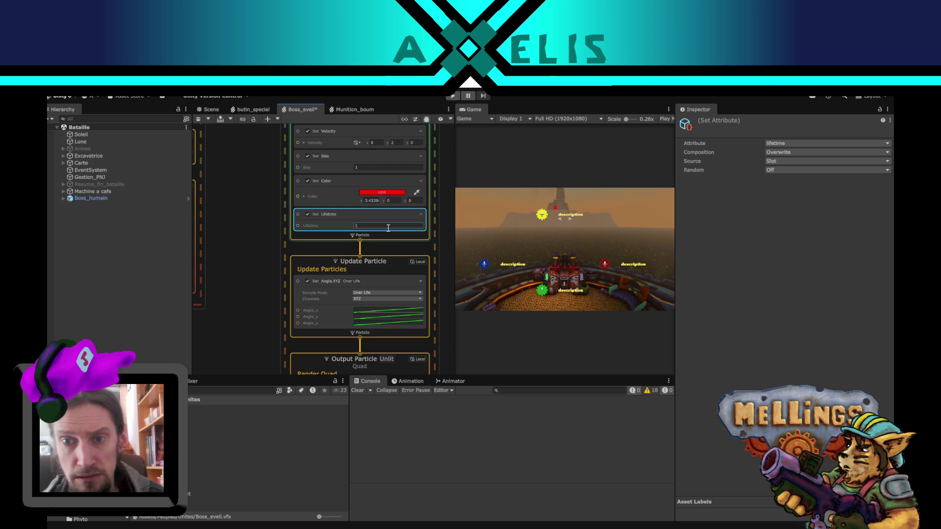
drag(253, 309, 225, 229)
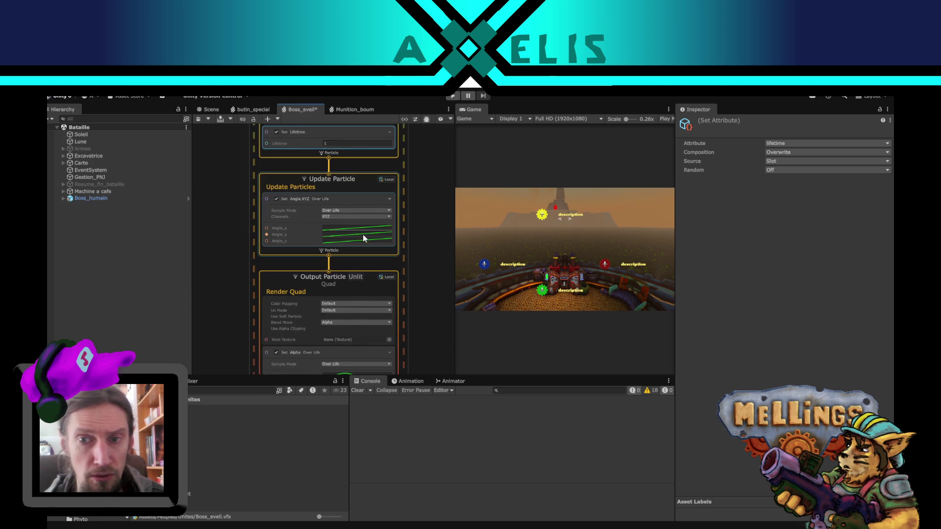
drag(249, 299, 255, 317)
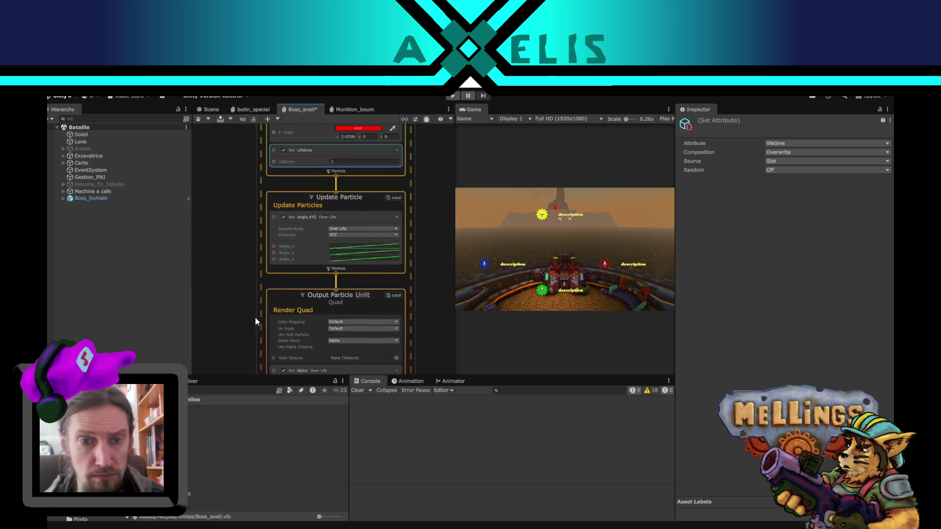
Step: Select the Output Particle Quad context and try an 'angl' block search without adding anything
click(317, 274)
key(space)
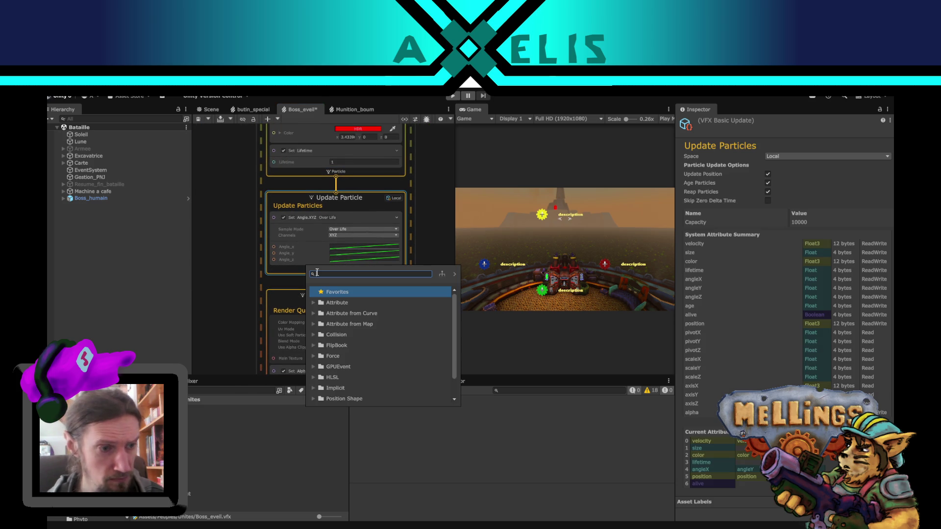
key(Escape)
scroll(240, 337, down, 5)
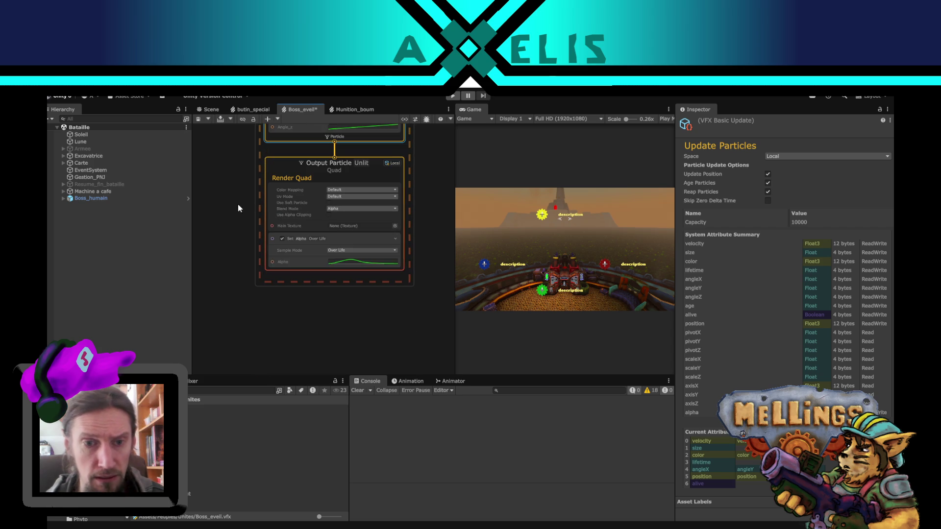
click(325, 272)
key(space)
text(an)
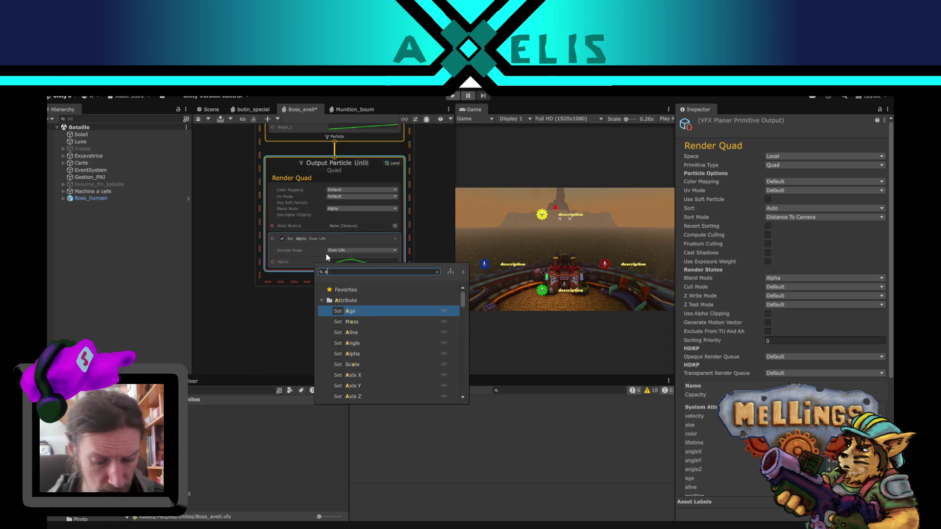
text(gl)
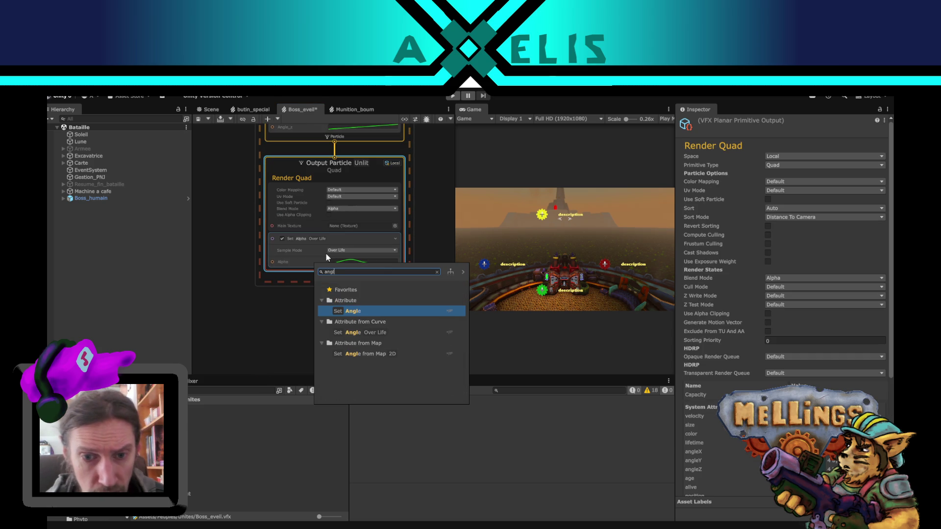
key(Escape)
scroll(421, 225, up, 3)
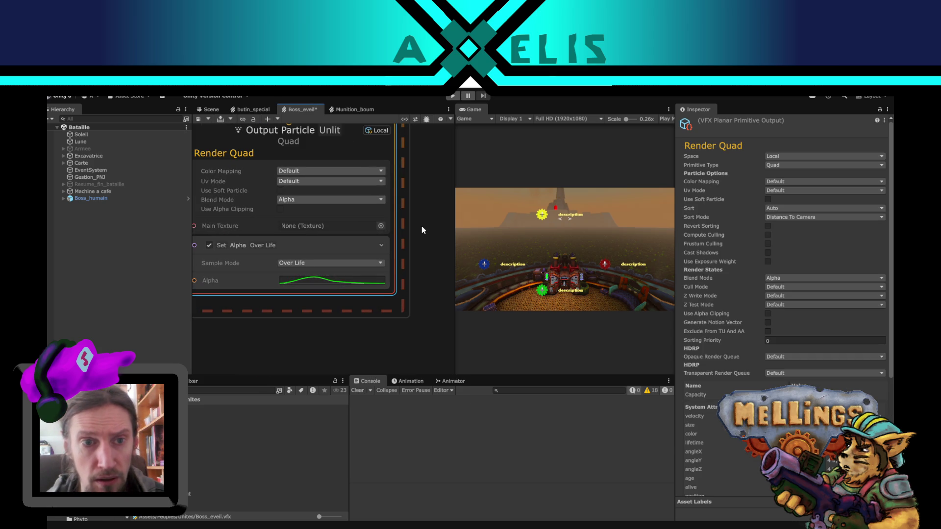
scroll(422, 225, down, 3)
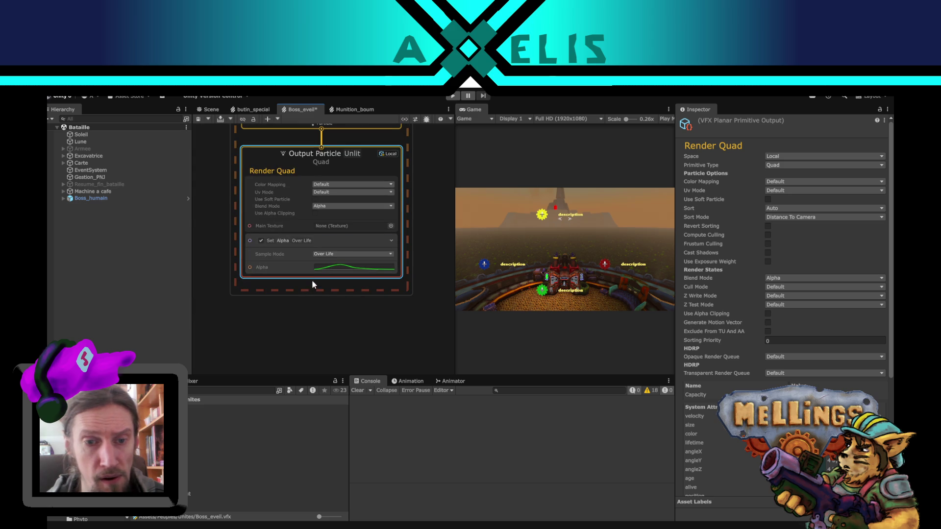
Step: Add an Orient: Along Velocity block to the quad output via the 'orient' search
key(space)
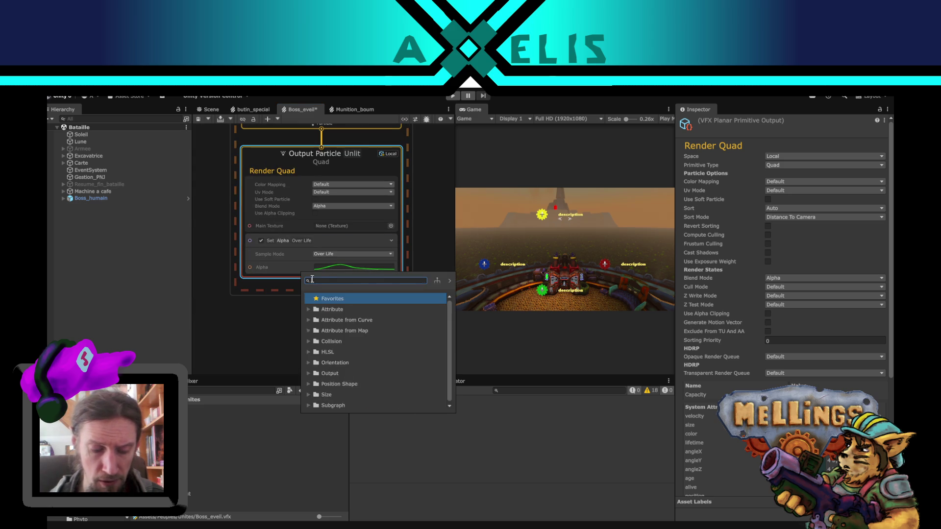
text(face)
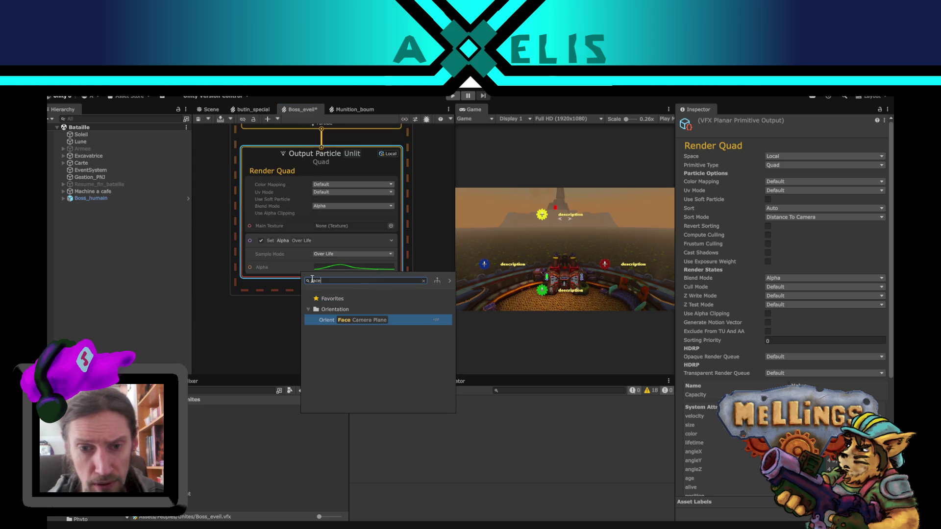
key(Escape)
key(space)
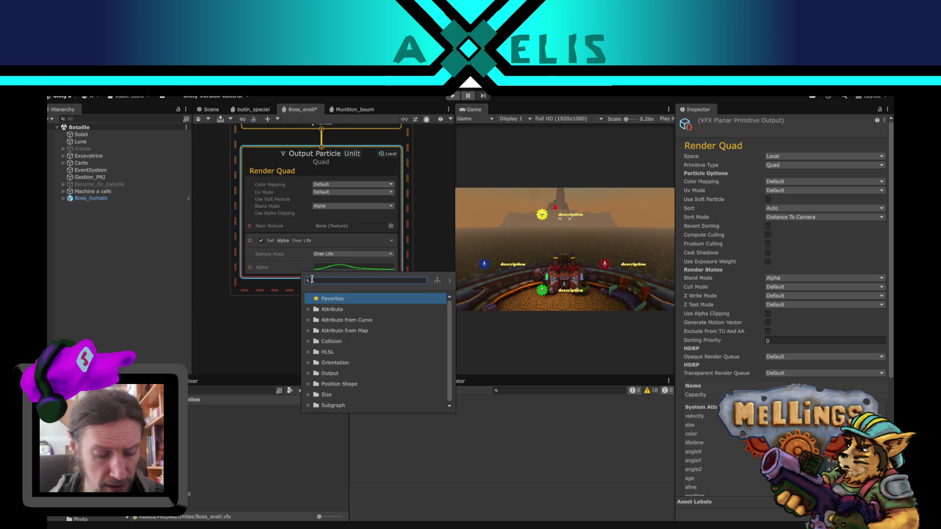
text(orient)
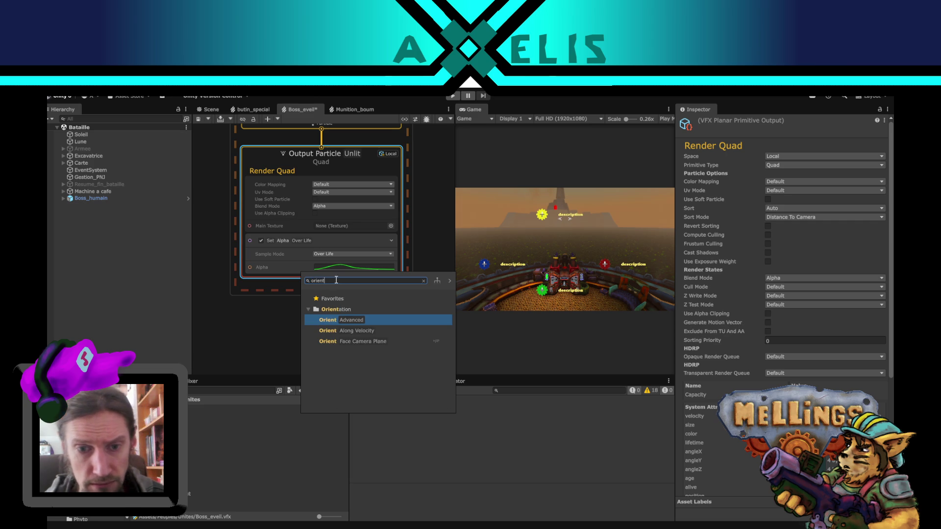
click(381, 331)
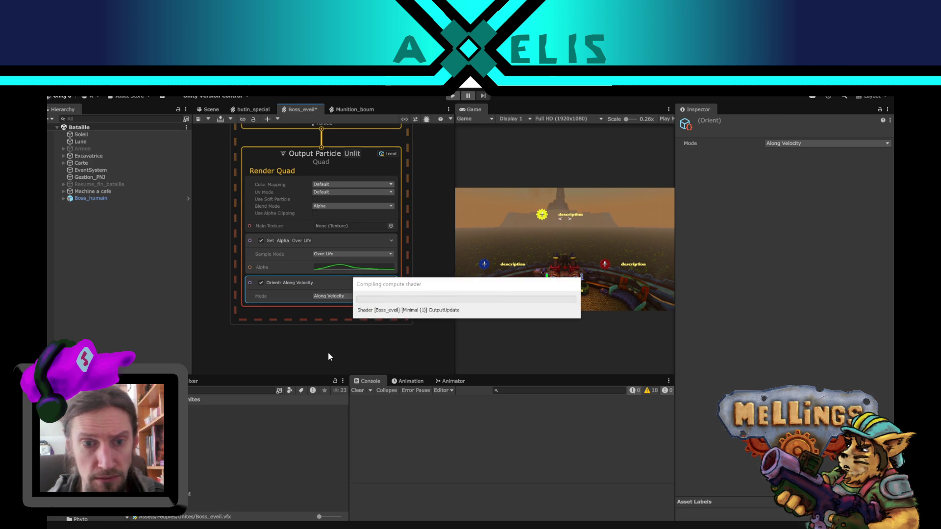
Step: Keep the angle block on Over Life and limit its Channels to X
drag(451, 216, 452, 328)
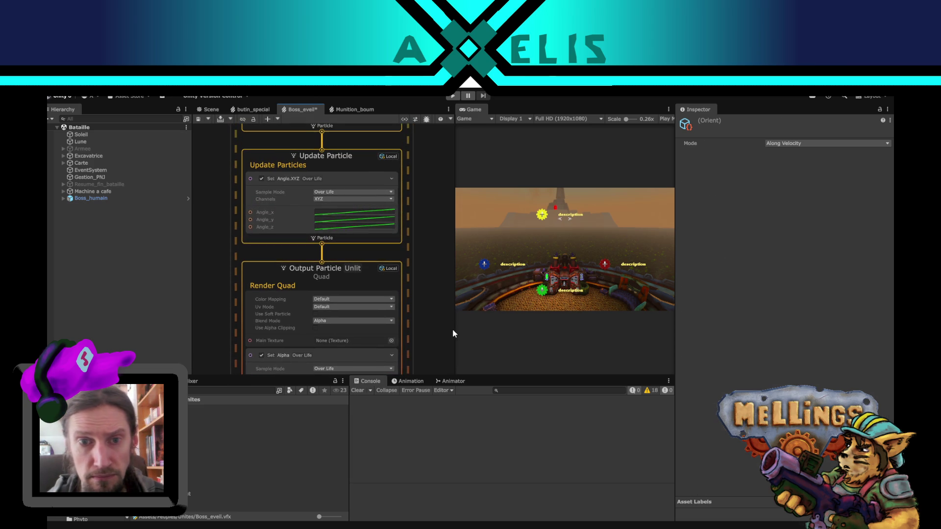
click(357, 214)
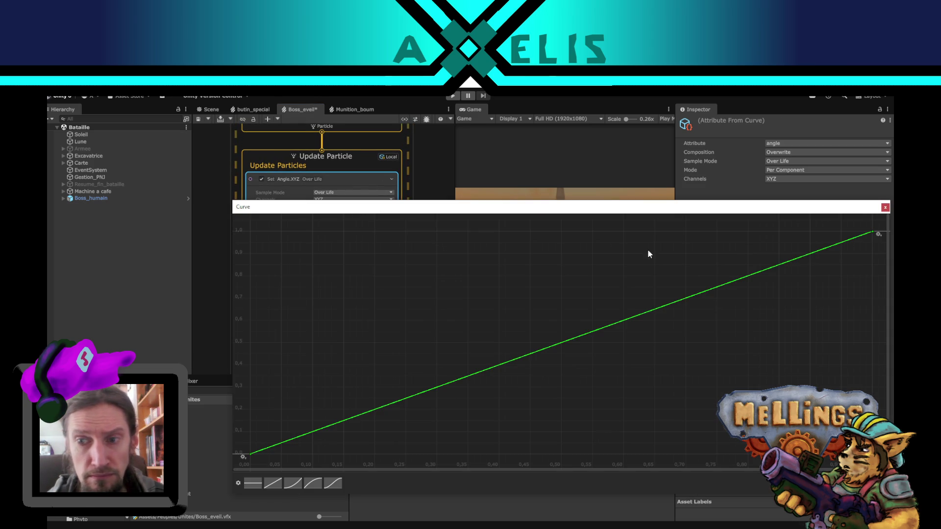
click(885, 208)
click(343, 195)
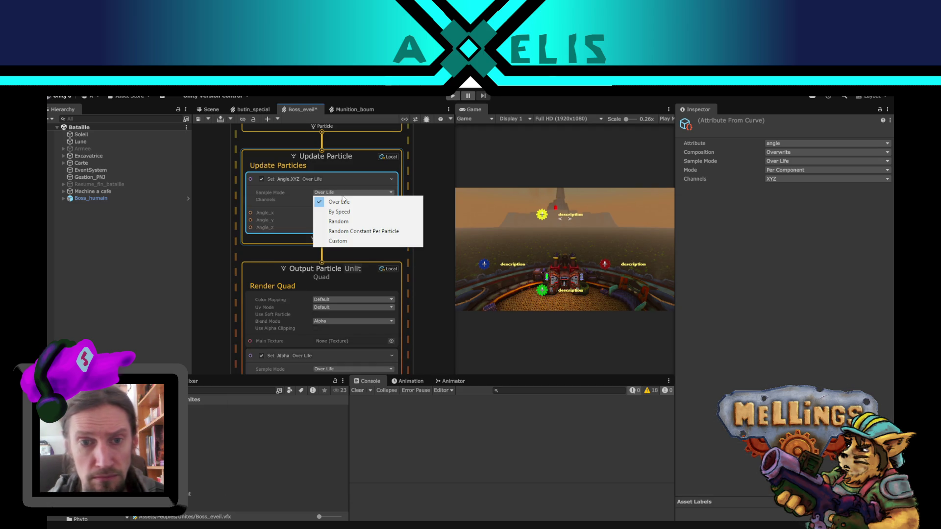
click(343, 201)
click(349, 199)
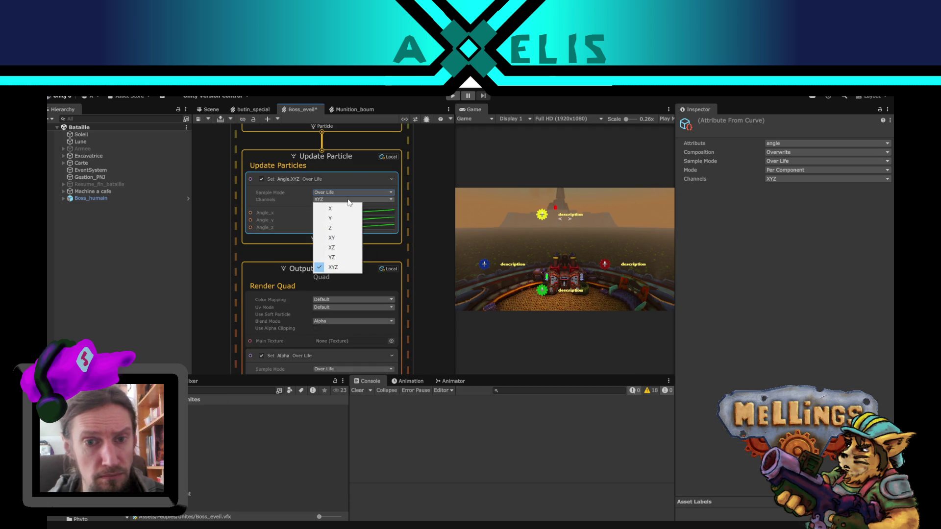
click(347, 209)
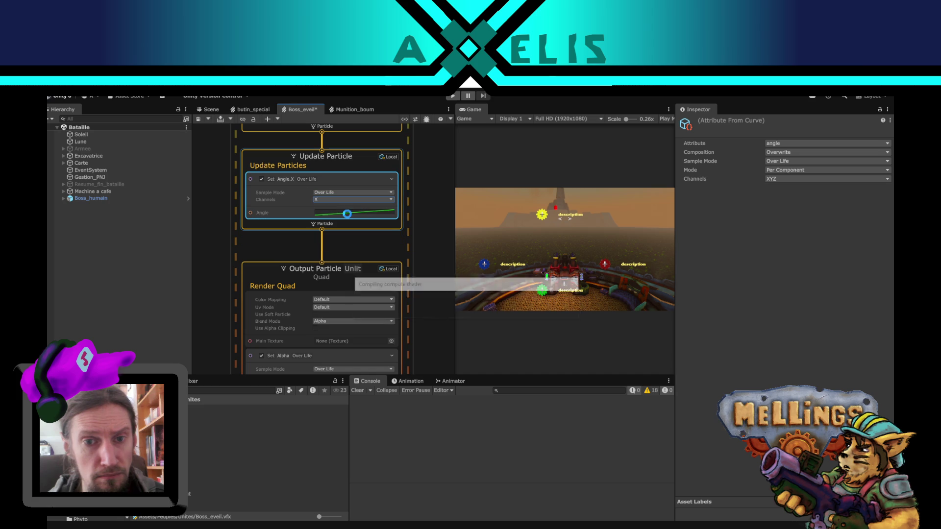
Step: Apply the ease-out preset to the Angle.X curve and move the Curve editor aside
click(362, 213)
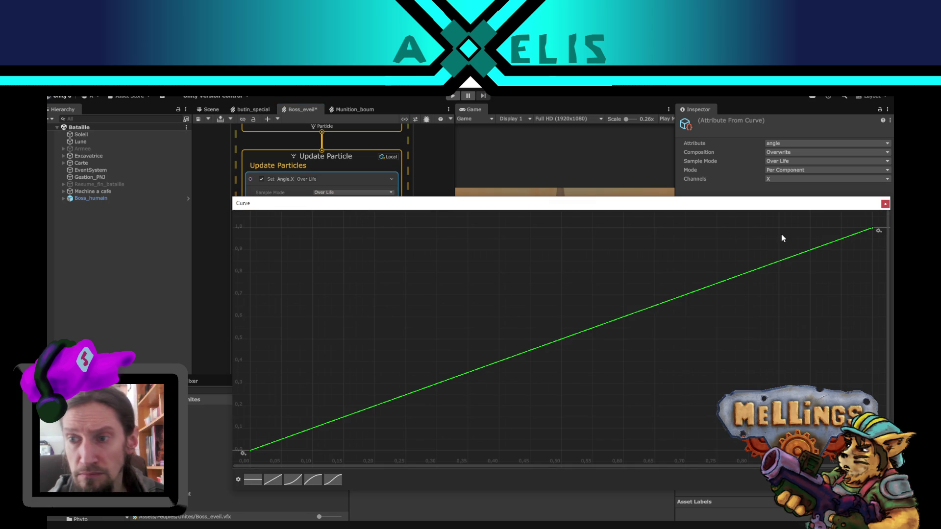
click(314, 480)
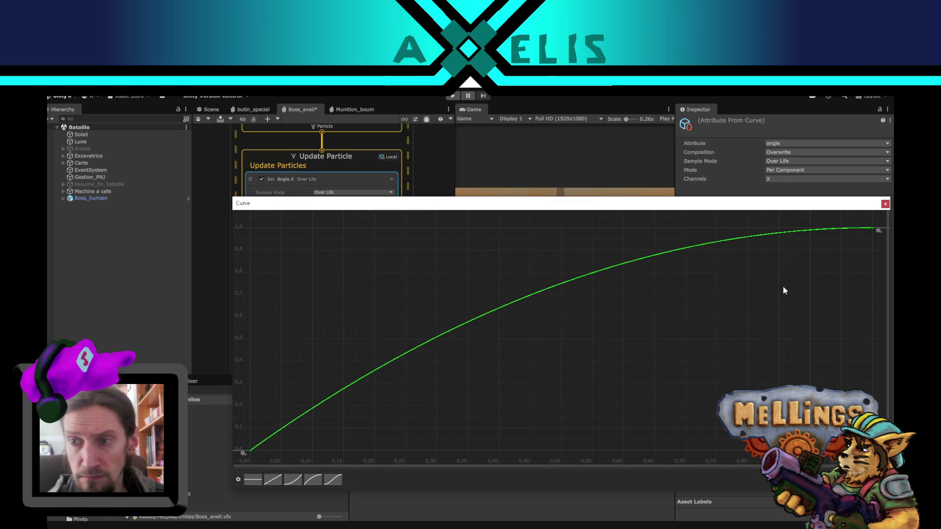
mouse_move(864, 212)
mouse_down()
mouse_move(752, 241)
mouse_move(549, 265)
mouse_move(867, 310)
mouse_up()
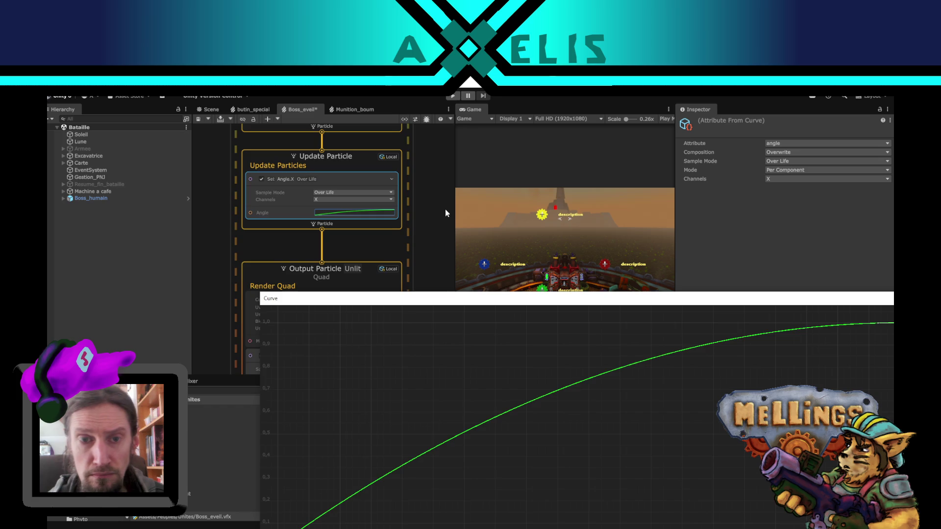
drag(445, 209, 433, 291)
scroll(433, 291, up, 3)
Step: Set the initial Set Velocity Y value to 10
scroll(414, 221, up, 3)
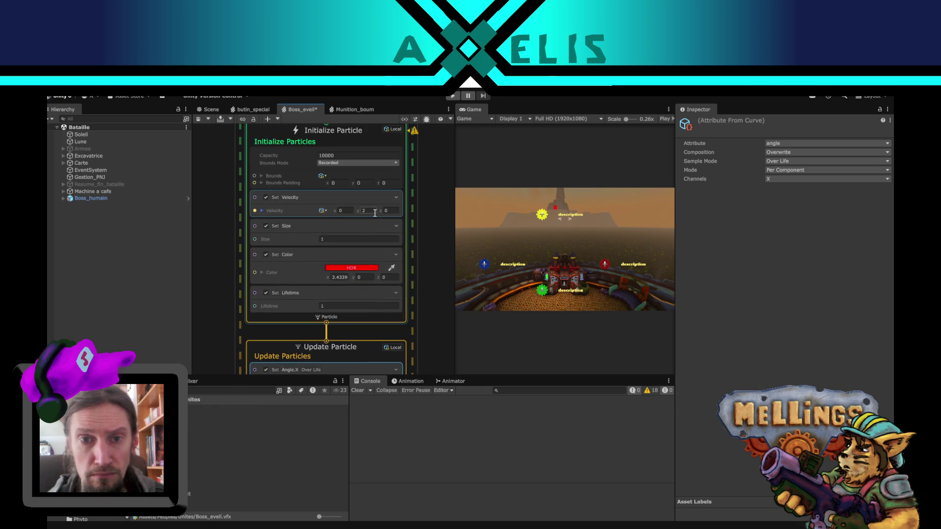
click(374, 211)
text(10)
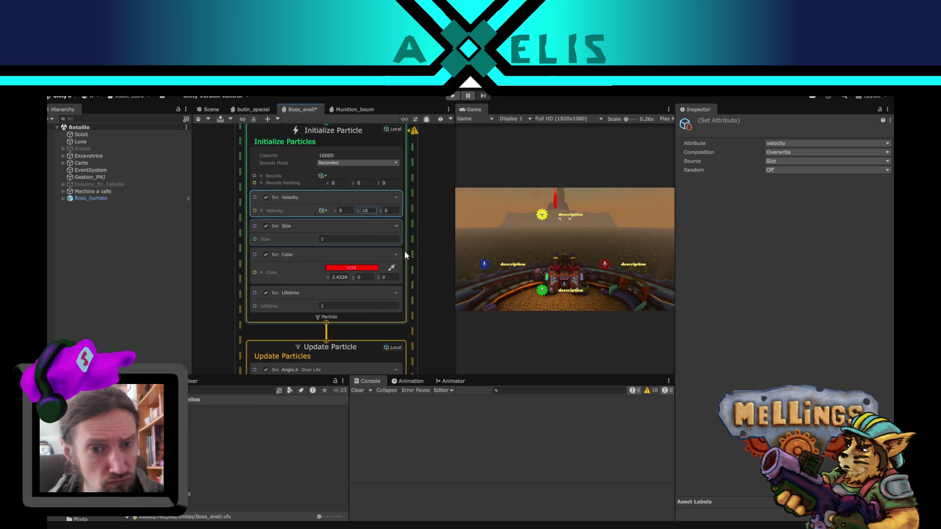
Step: Search Update Particle's blocks for 'orient', then select the existing Orient: Along Velocity block
drag(413, 322, 395, 215)
drag(384, 310, 392, 167)
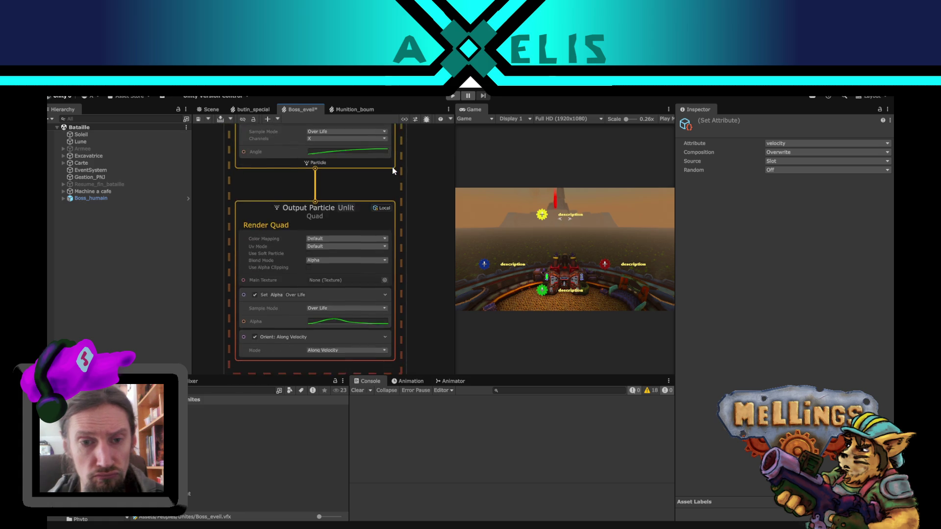
scroll(355, 195, up, 2)
click(354, 195)
key(space)
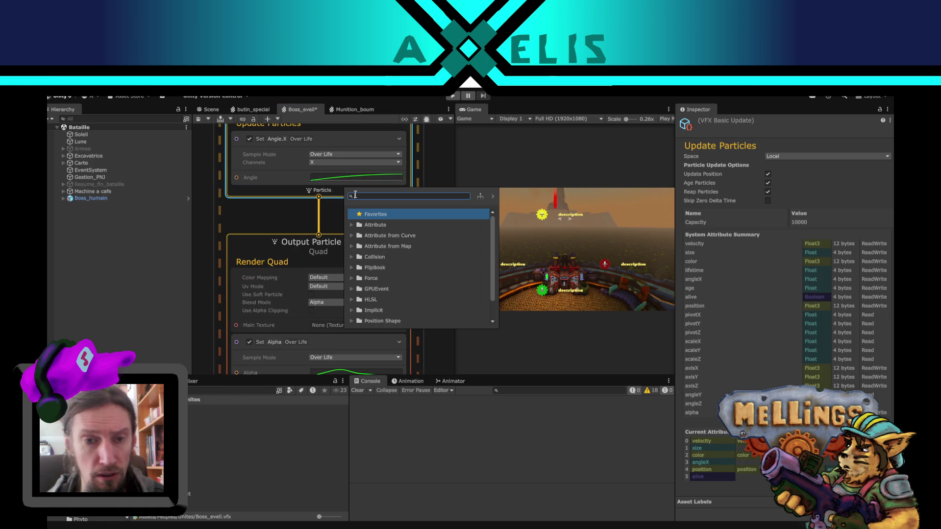
text(orient)
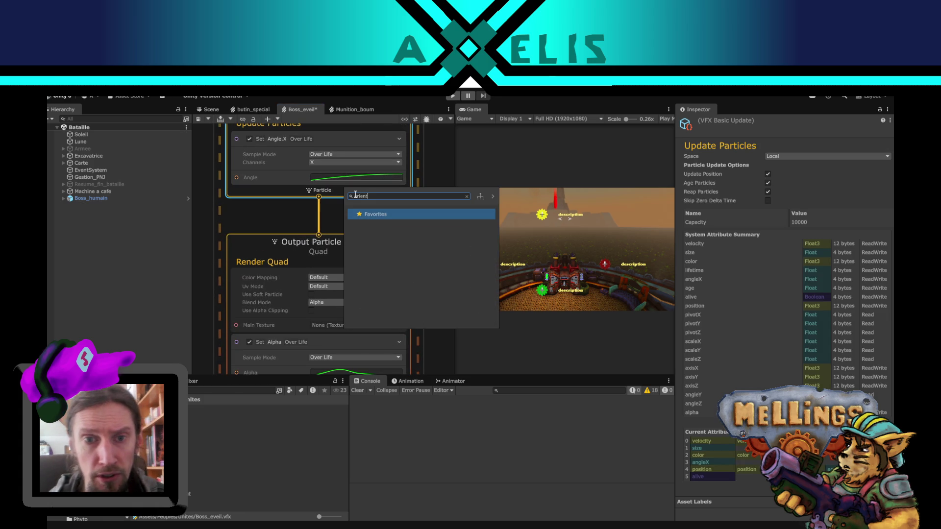
key(Escape)
scroll(425, 274, down, 5)
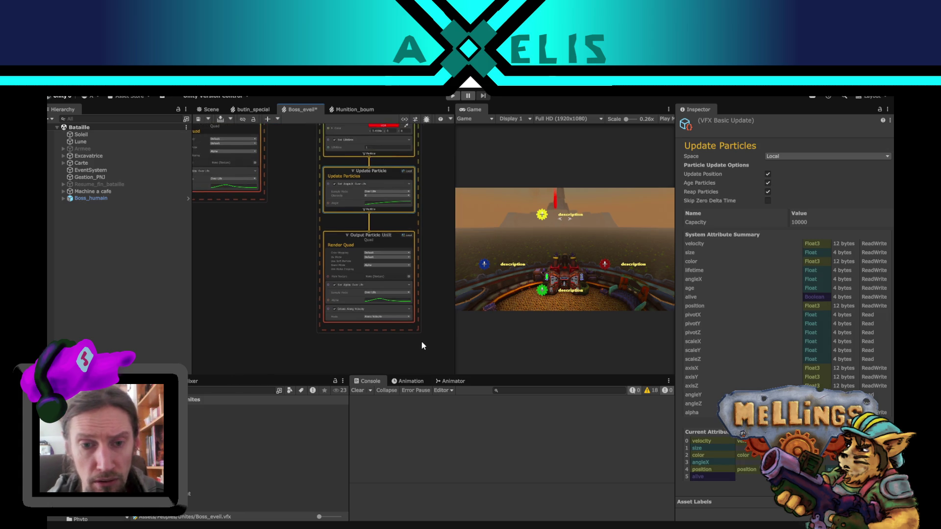
scroll(421, 343, up, 3)
click(326, 298)
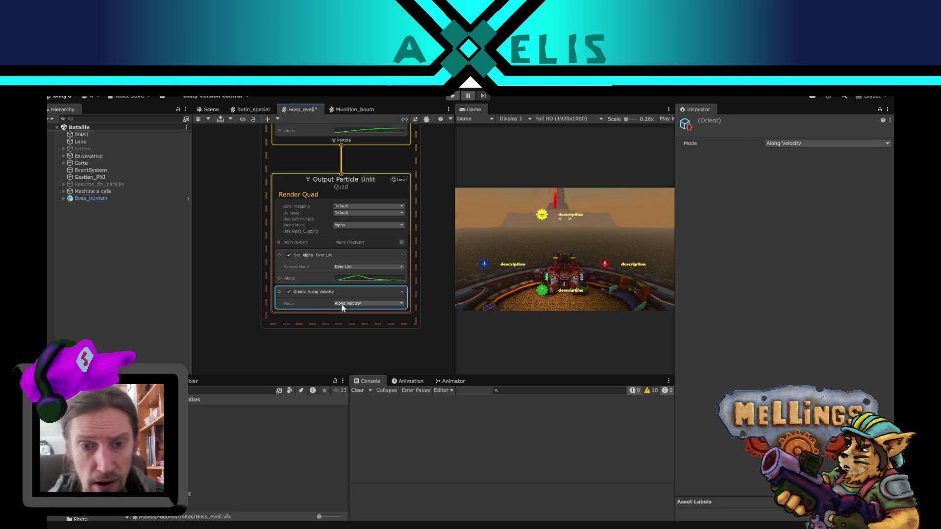
drag(428, 200, 418, 326)
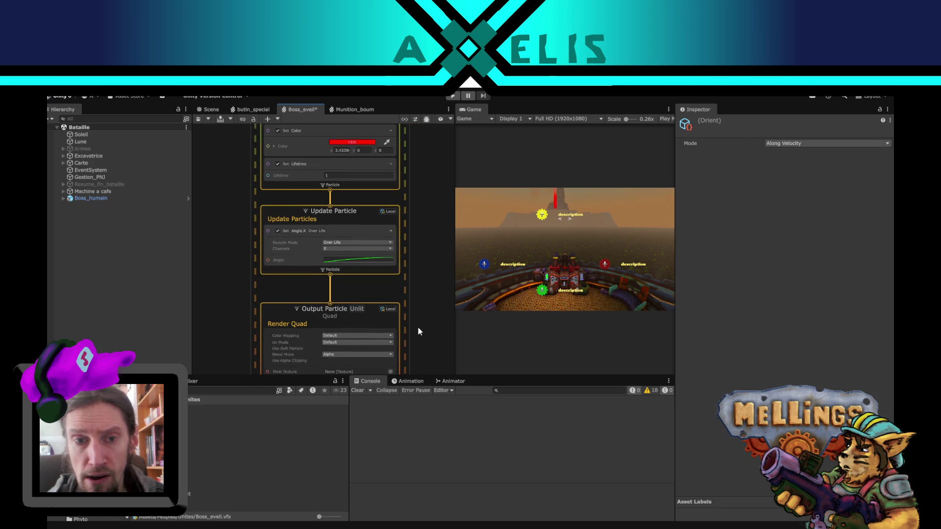
Step: Delete the Set Angle.X block, then add and remove a Set Velocity block
click(319, 234)
key(Delete)
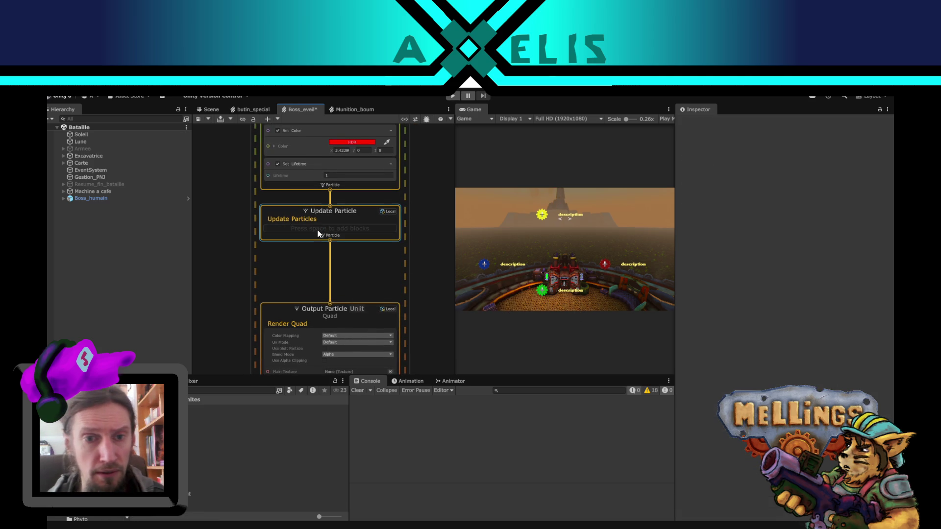
key(space)
text(veloci)
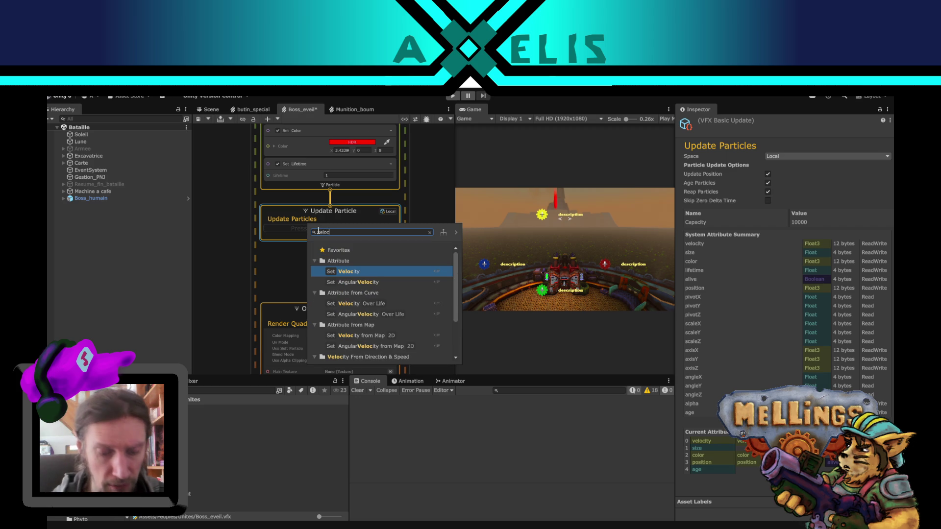
click(378, 273)
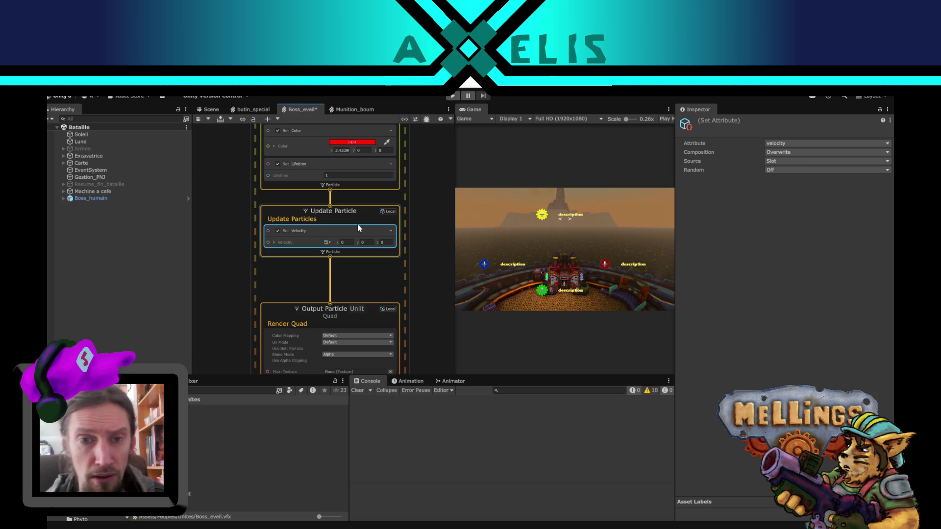
key(Delete)
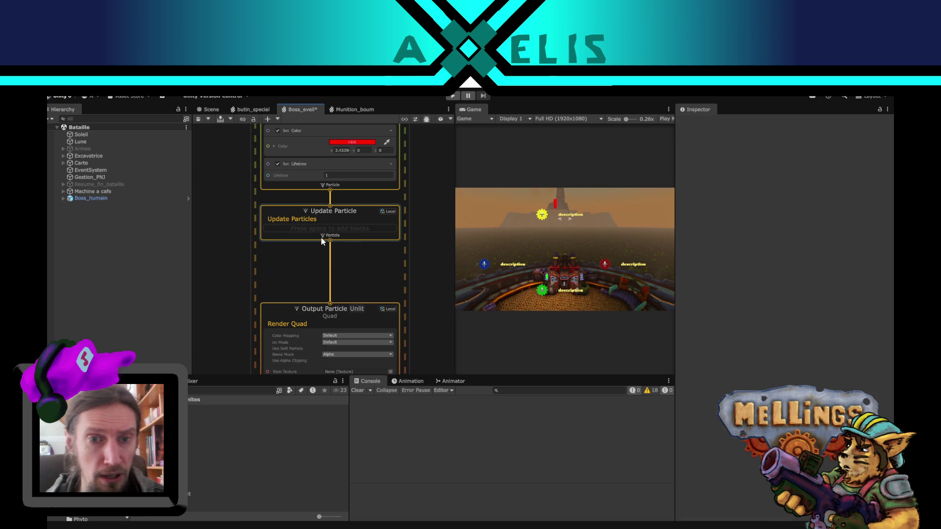
Step: Add a Set Angular Velocity block to Update Particle with X set to 3
click(321, 237)
key(space)
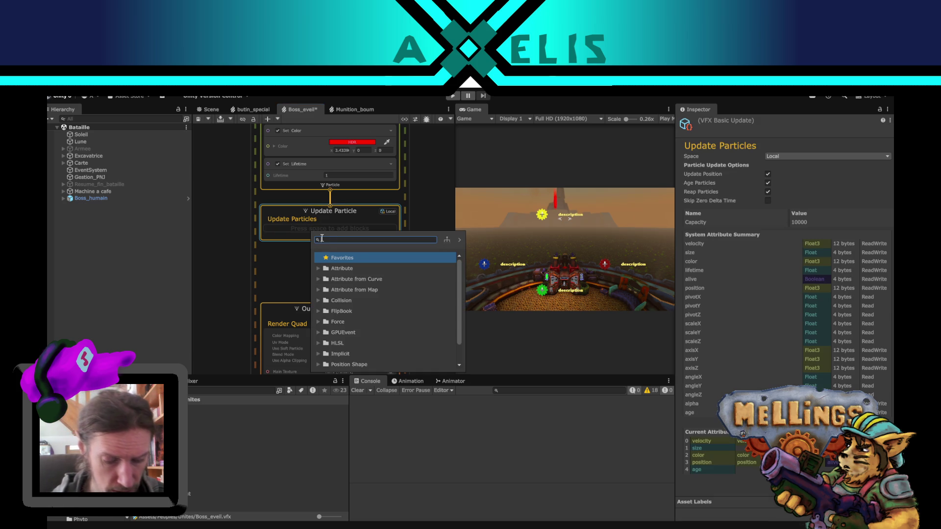
text(velo)
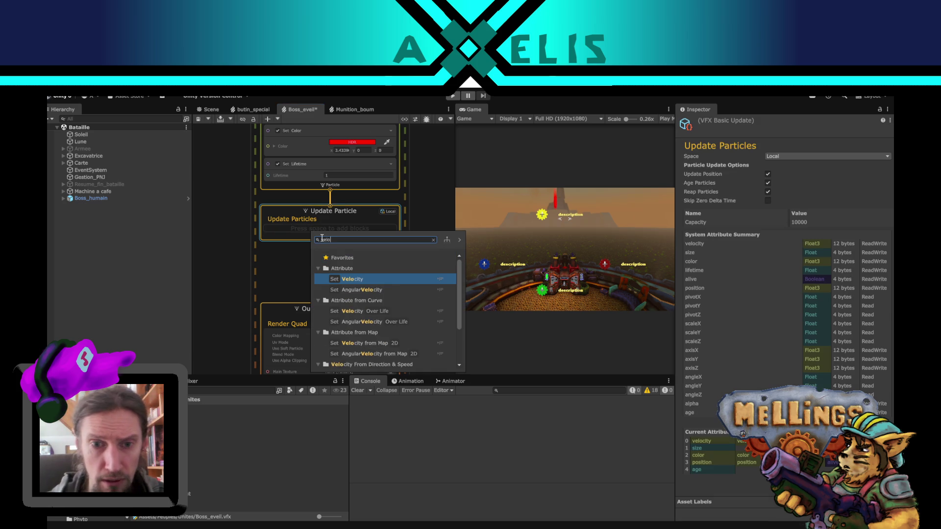
click(370, 290)
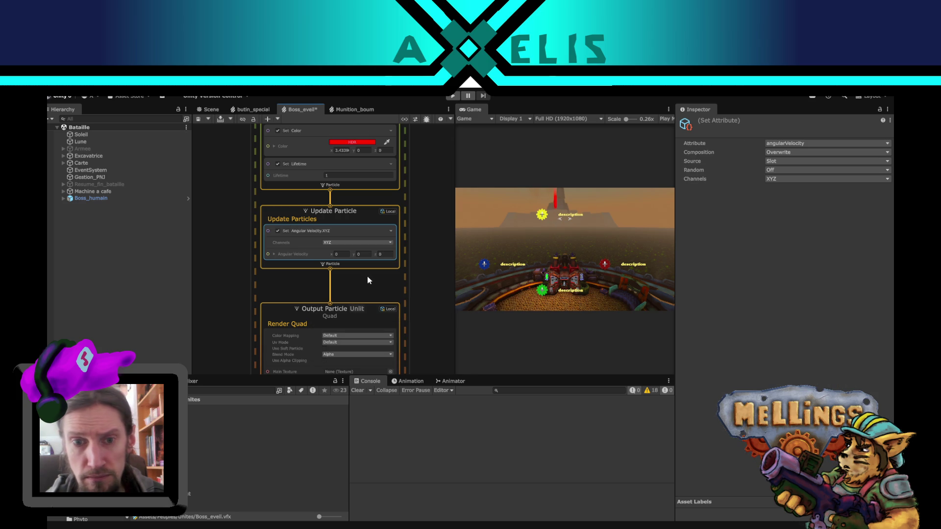
click(342, 254)
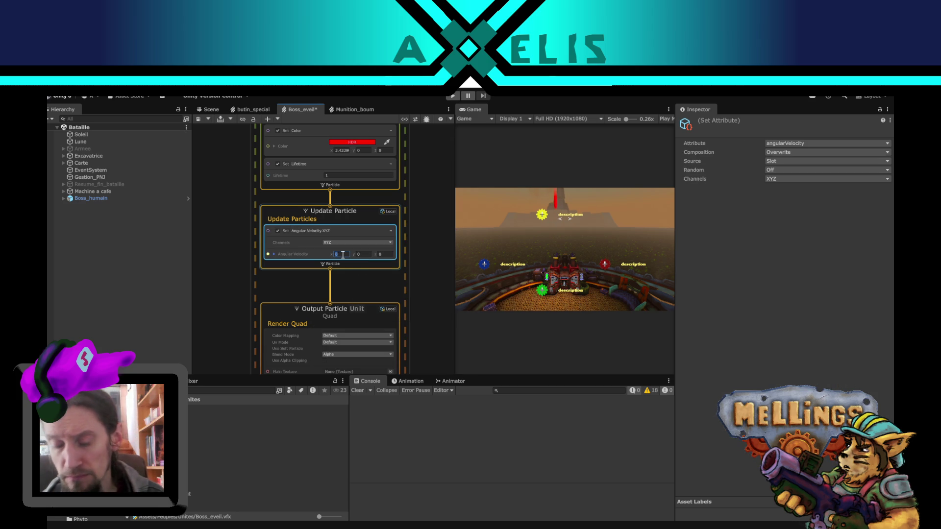
text(3)
click(384, 290)
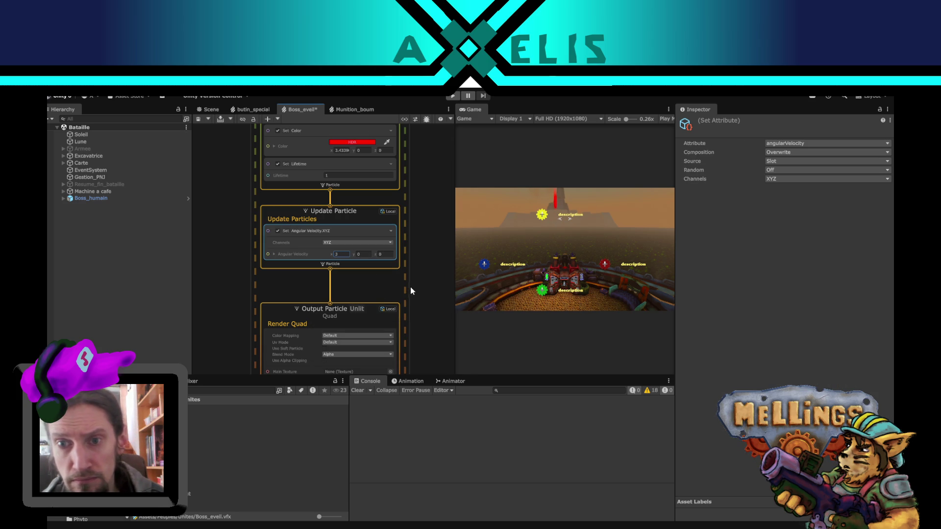
Step: Disable the initial Set Size block and delete the Set Angular Velocity block
scroll(401, 219, up, 3)
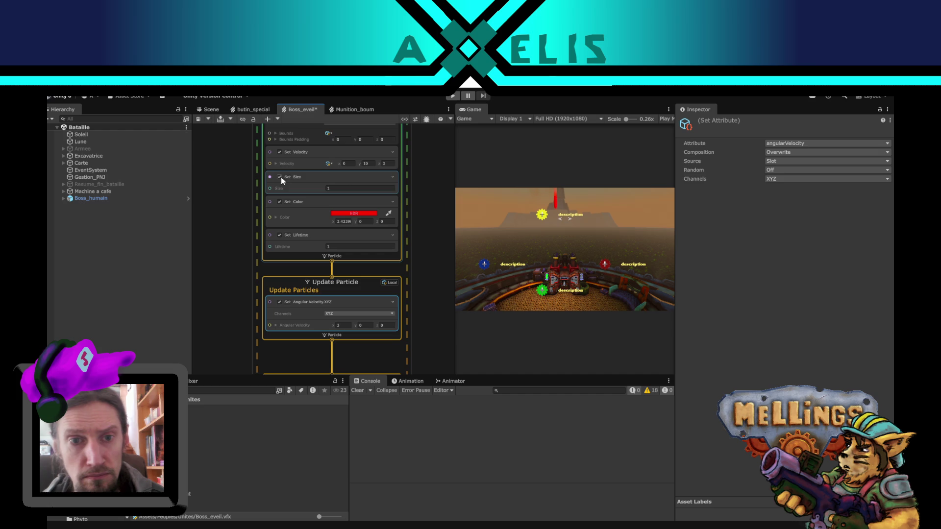
click(279, 177)
scroll(428, 330, down, 2)
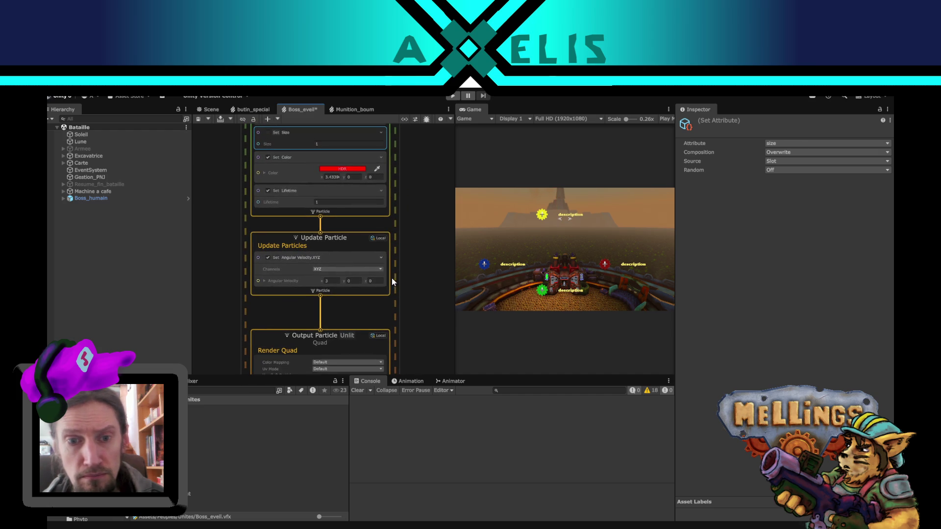
click(324, 257)
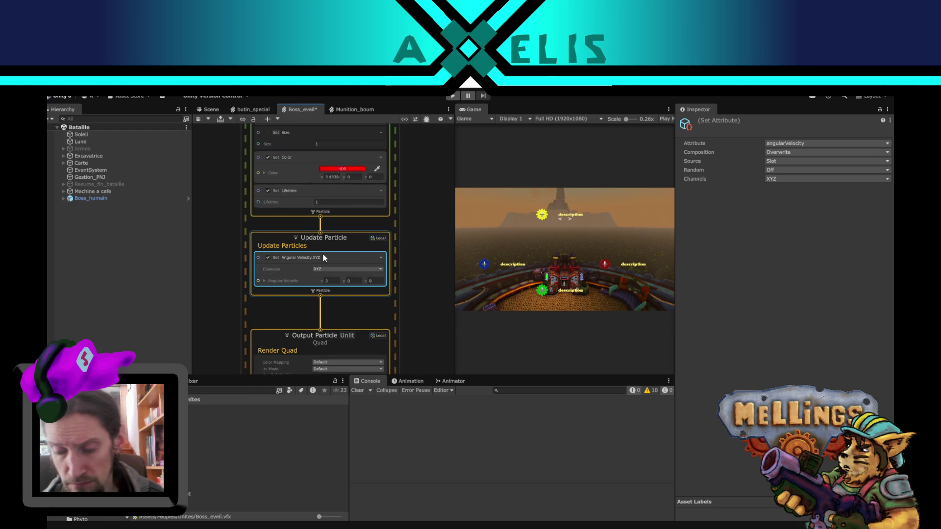
key(Delete)
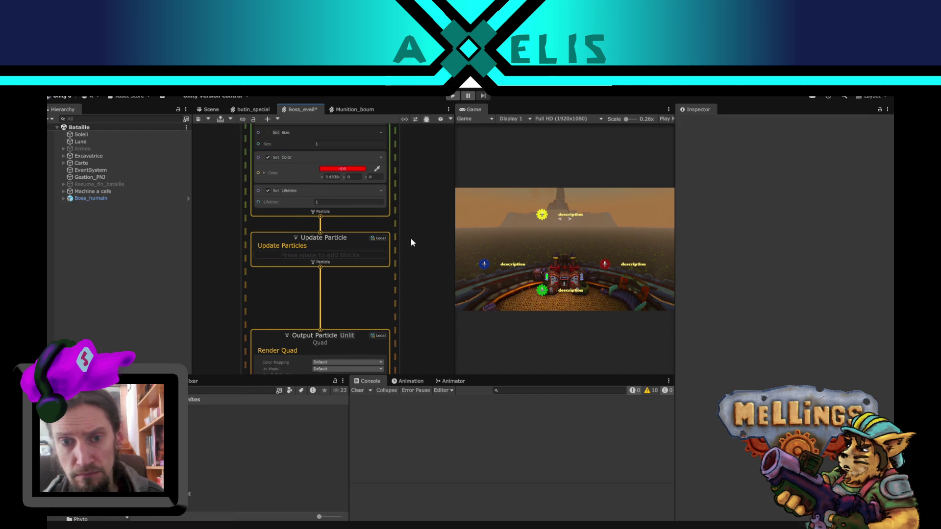
mouse_move(411, 238)
mouse_down()
mouse_move(403, 289)
mouse_move(396, 214)
mouse_up()
scroll(396, 213, up, 1)
scroll(398, 361, down, 2)
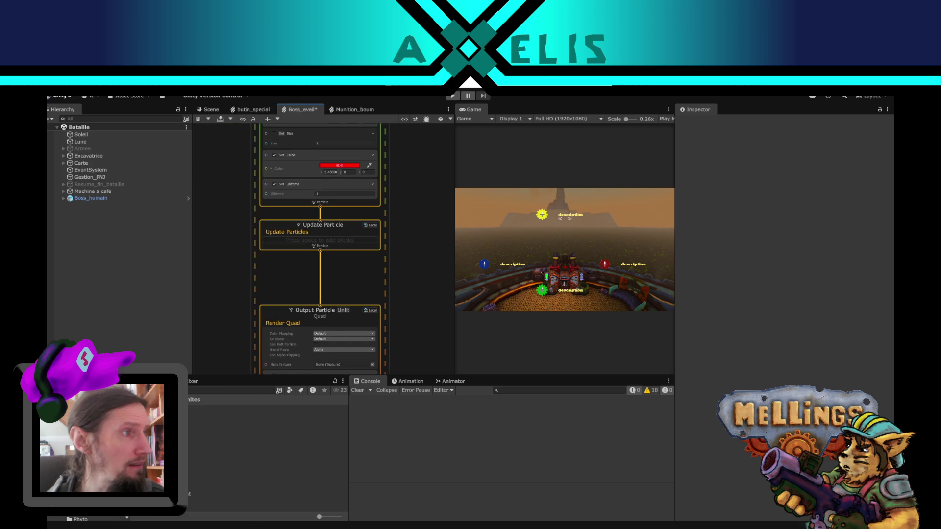
Step: Switch to Firefox and search for 'unity vfx graph spirale shape'
key(alt+Tab)
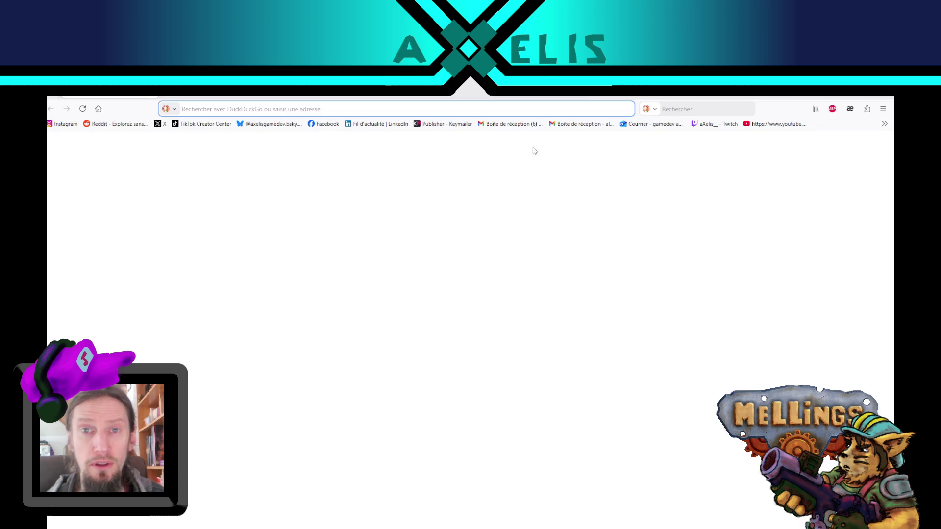
click(669, 111)
text(unoi)
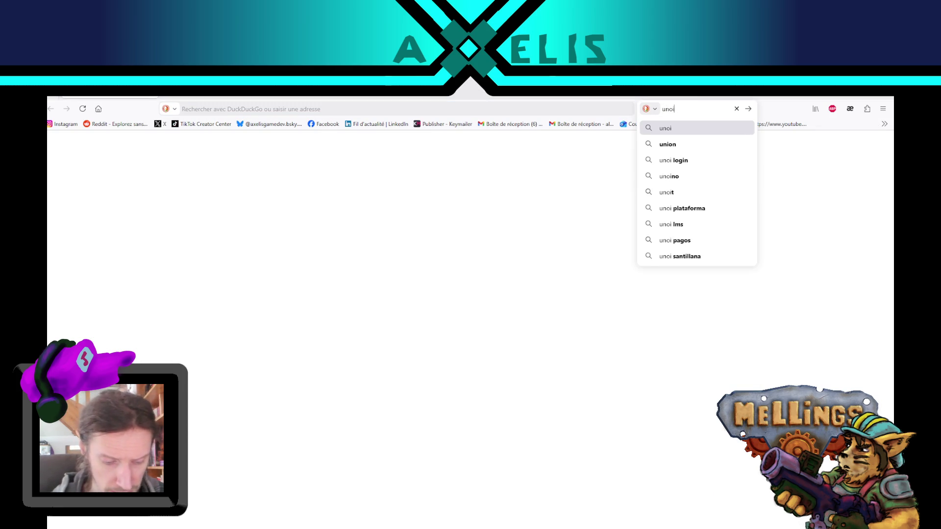
key(BackSpace)
key(BackSpace)
text(ity )
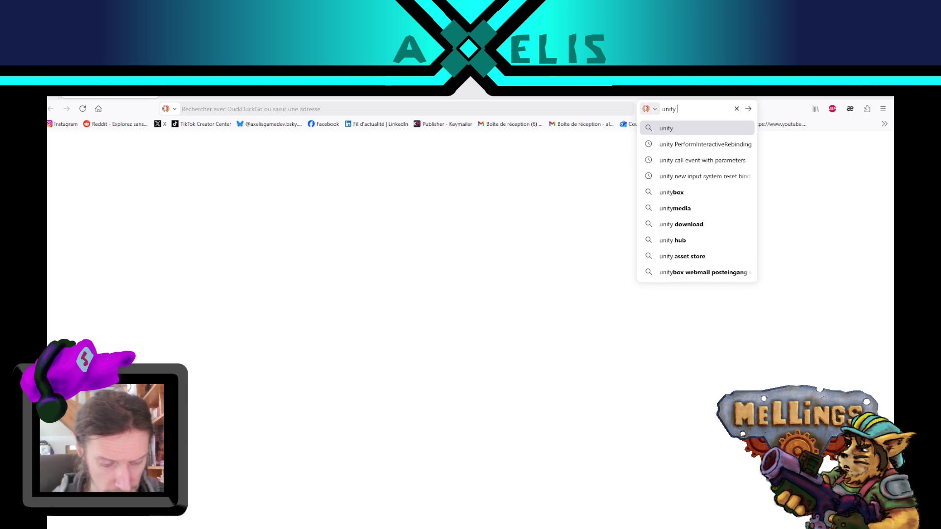
text(vfx graph)
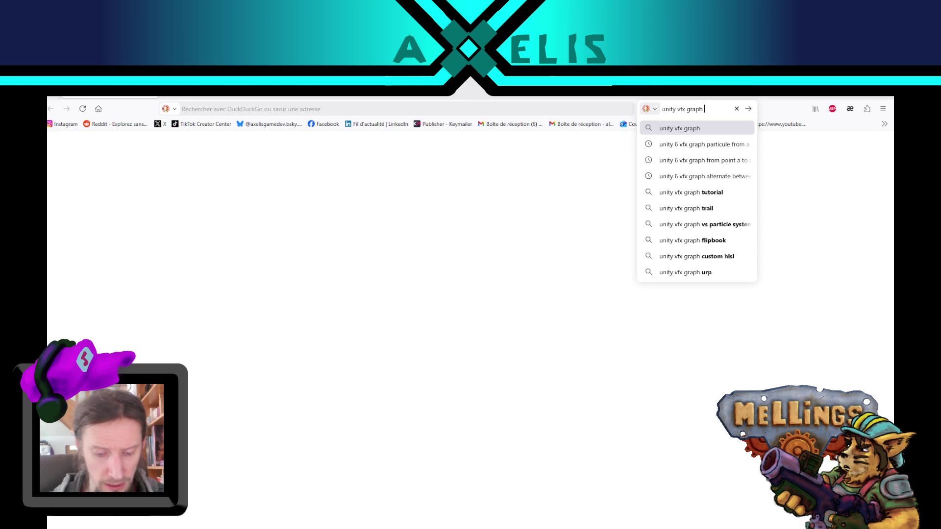
text(spirale)
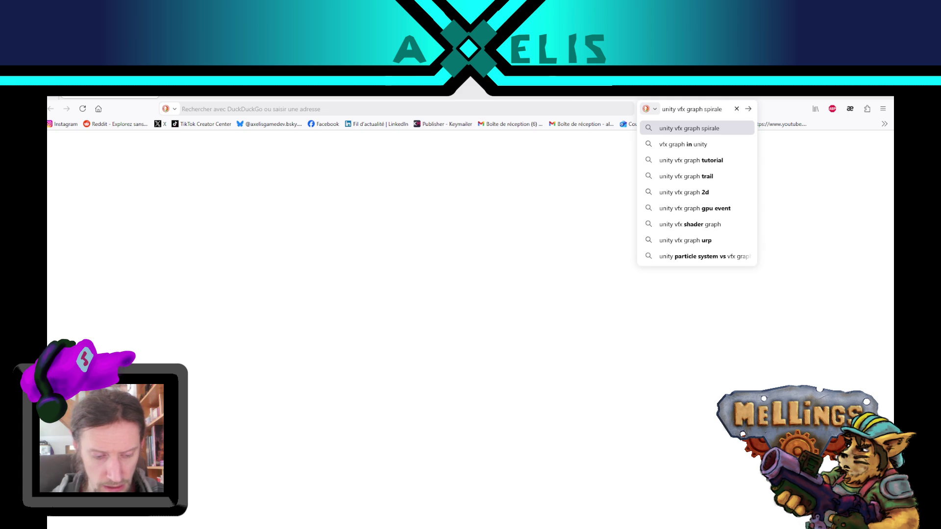
text( shape)
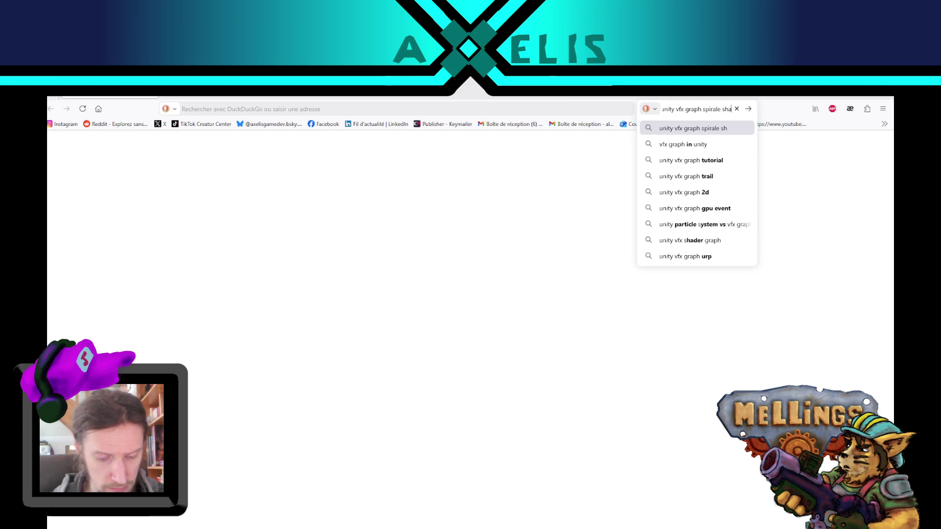
key(Return)
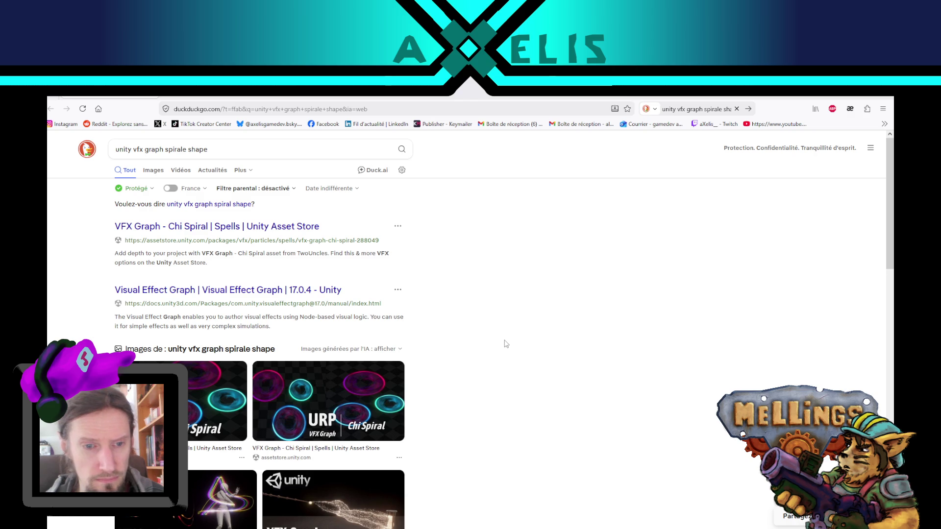
Step: Scroll down the DuckDuckGo results and open the 'Unity Ribbon/Spiral Shader Graph Tutorial - YouTube' link
scroll(502, 332, down, 2)
scroll(502, 332, down, 2)
scroll(504, 331, up, 1)
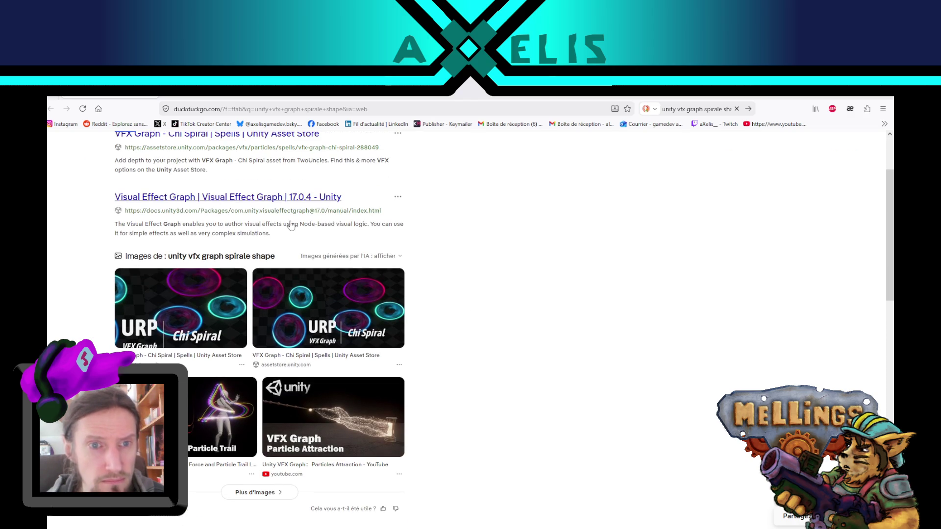
scroll(474, 261, down, 1)
scroll(475, 261, down, 1)
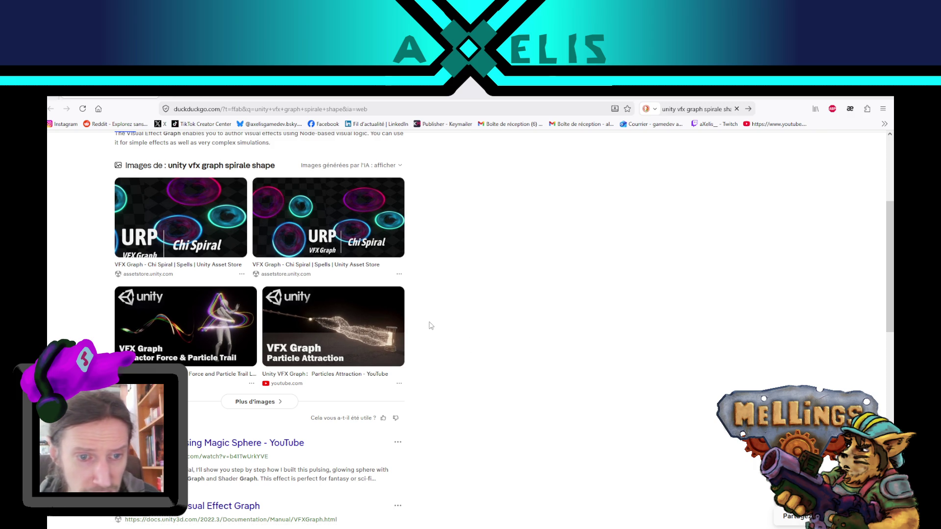
scroll(439, 281, up, 3)
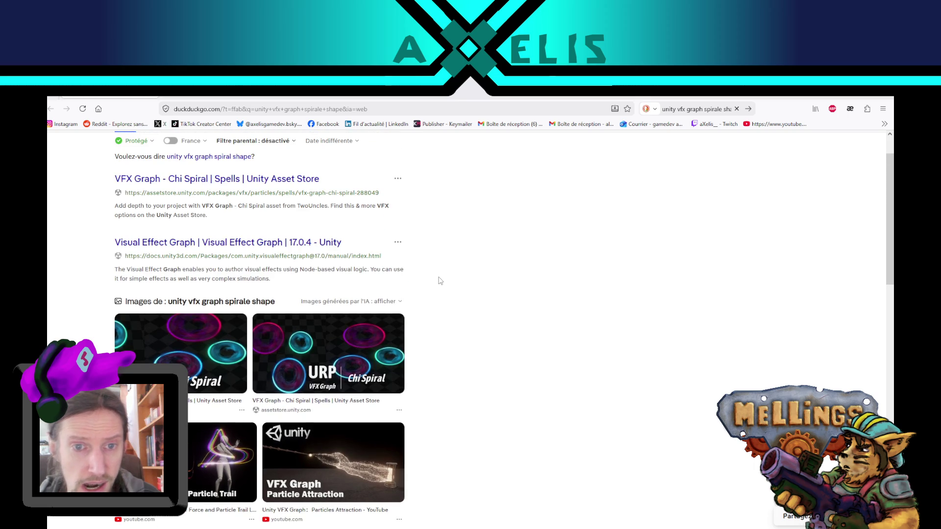
scroll(440, 280, down, 5)
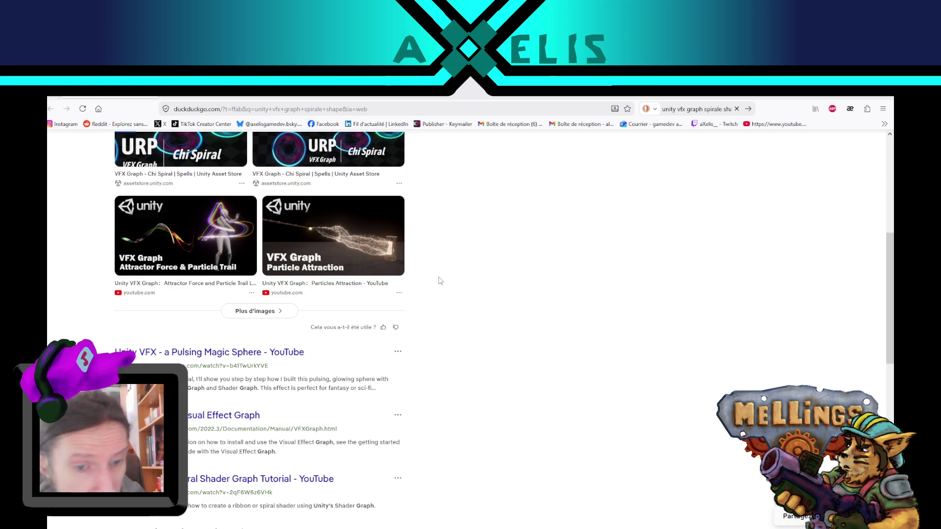
scroll(440, 280, down, 3)
click(255, 343)
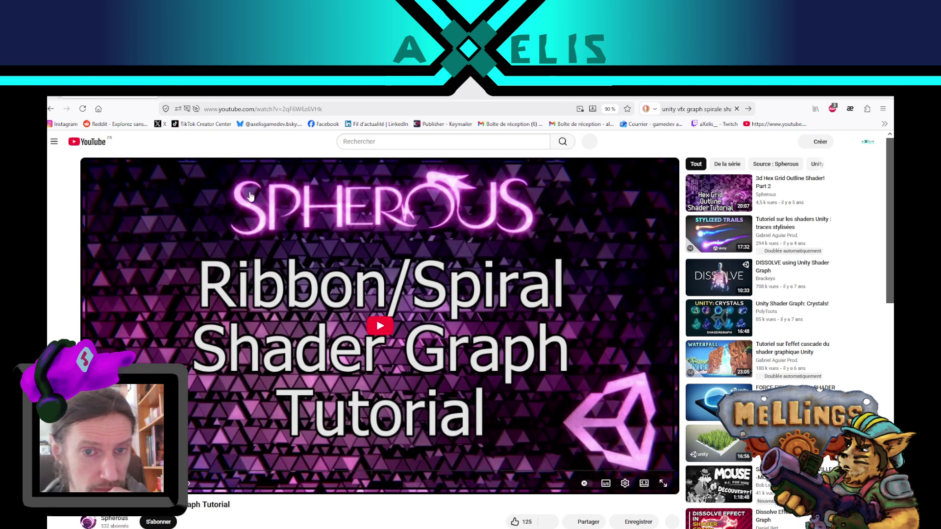
Step: Play the Ribbon/Spiral tutorial, skip to its Cross Product and Normalize parts, then return to DuckDuckGo
click(380, 327)
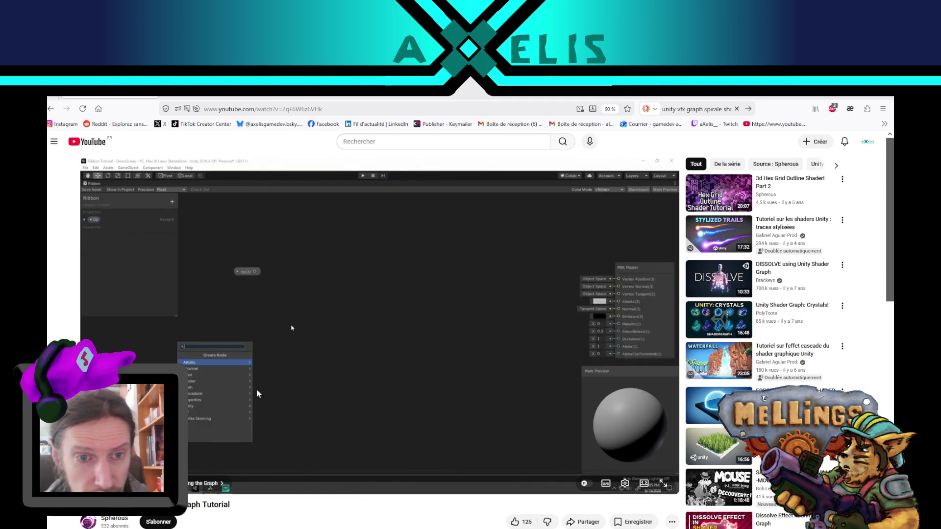
click(205, 472)
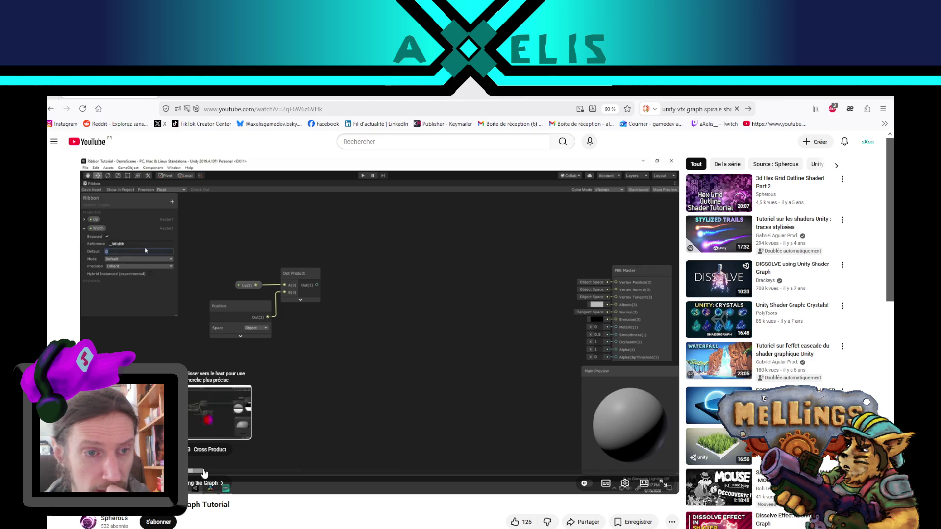
click(205, 471)
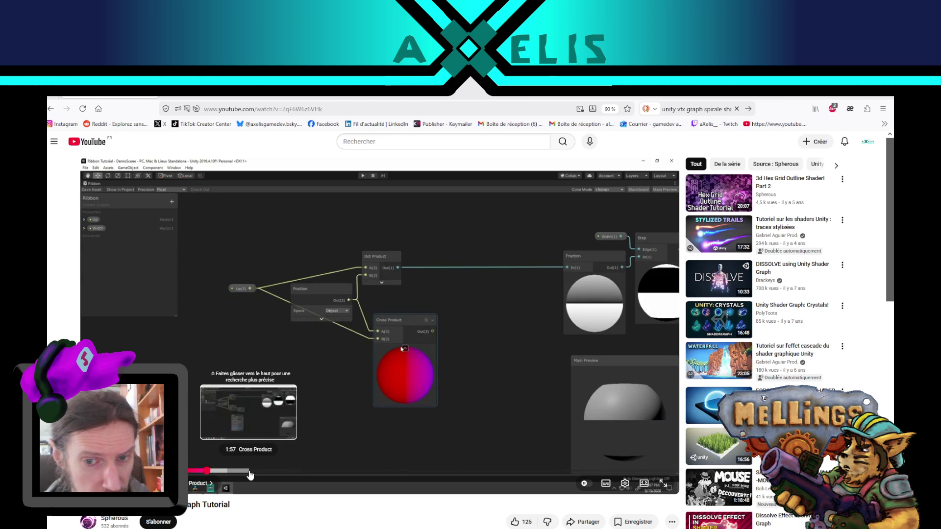
click(250, 472)
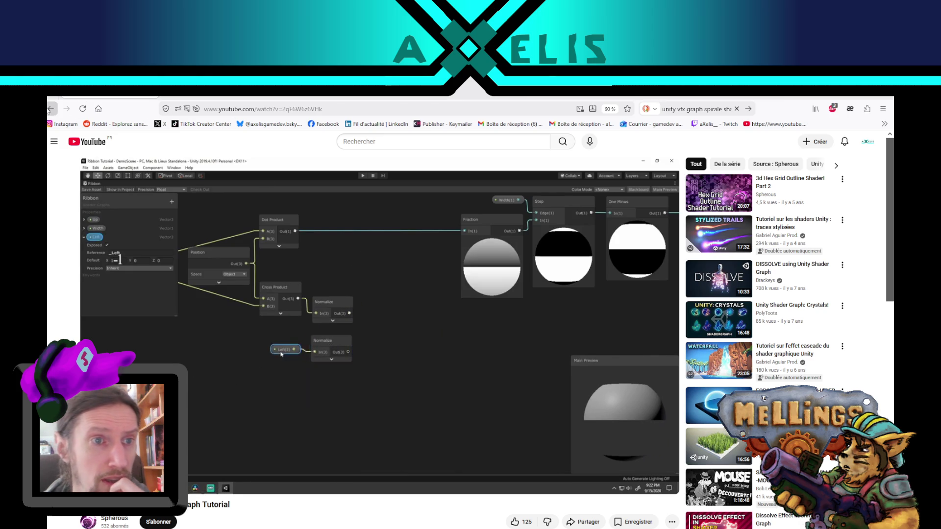
key(alt+Left)
scroll(499, 312, up, 8)
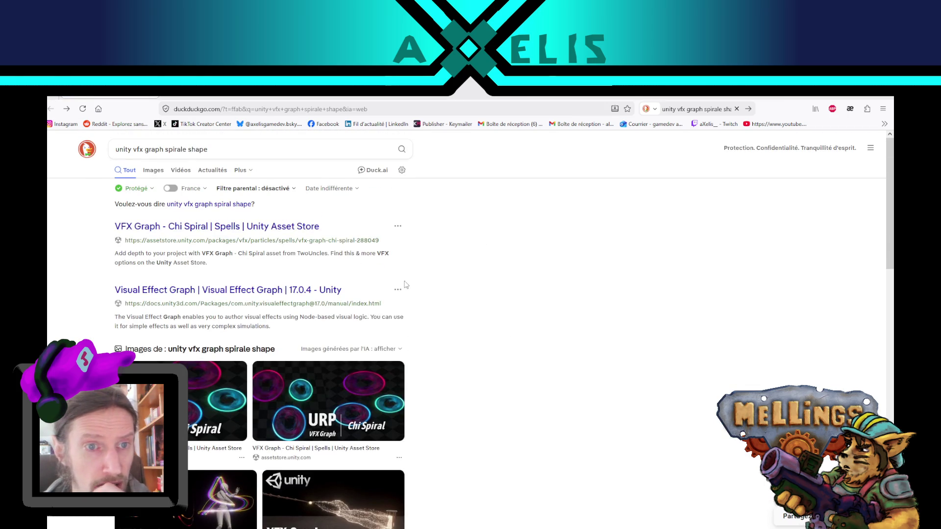
Step: Scroll the results and open the 'Orbital velocity in VFX Graph? - Unity Discussions' thread
click(232, 236)
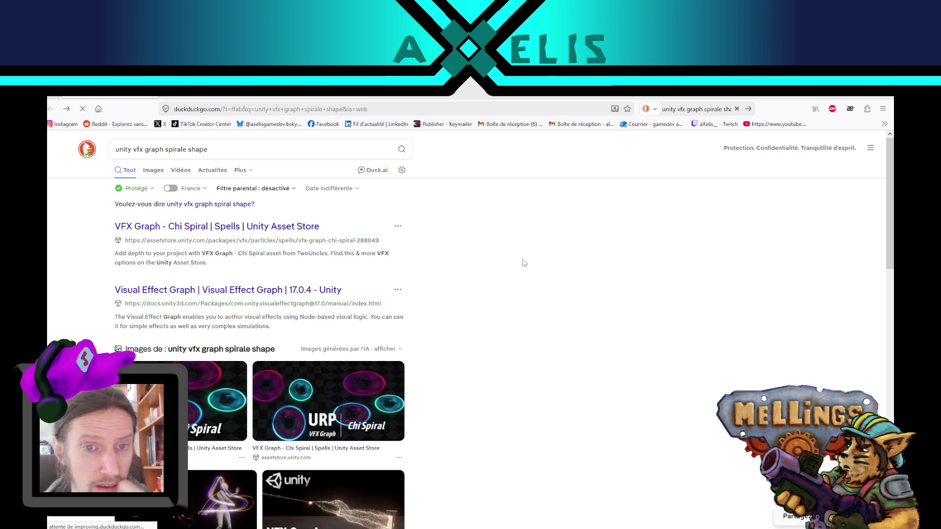
scroll(519, 273, down, 5)
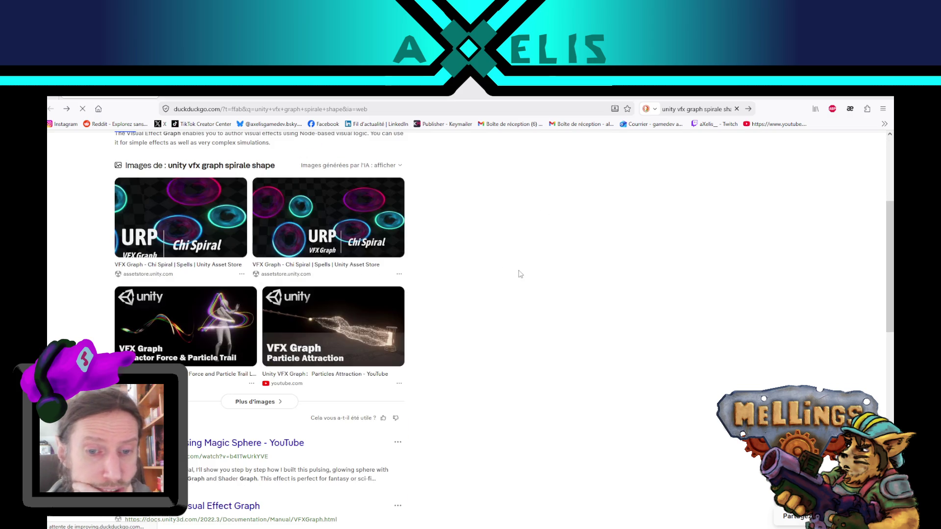
scroll(512, 289, down, 7)
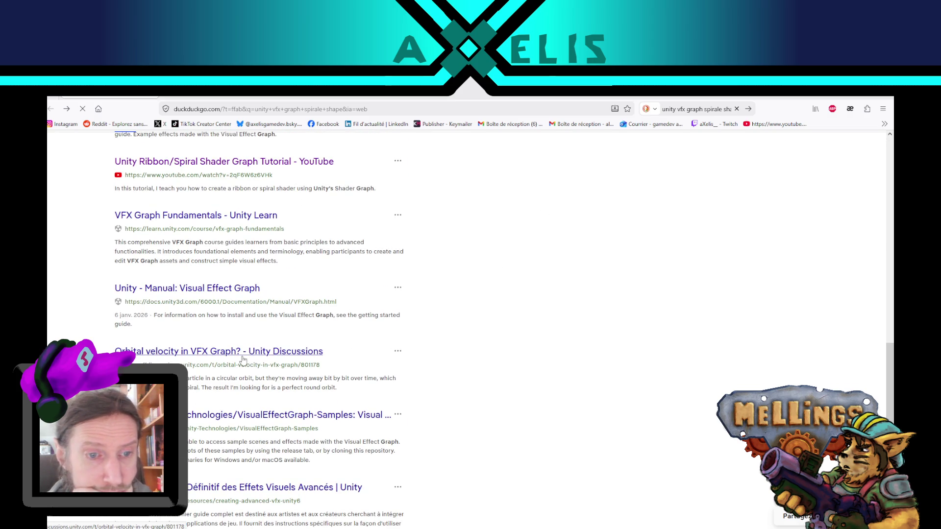
click(218, 357)
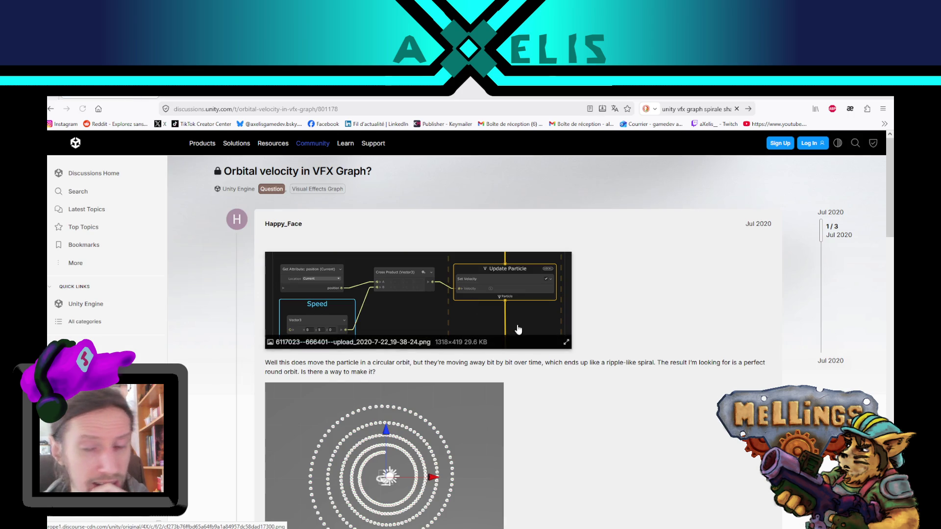
Step: Scroll through the orbital velocity thread to the staff reply feeding Rotate 3D into Set Position
scroll(617, 393, down, 2)
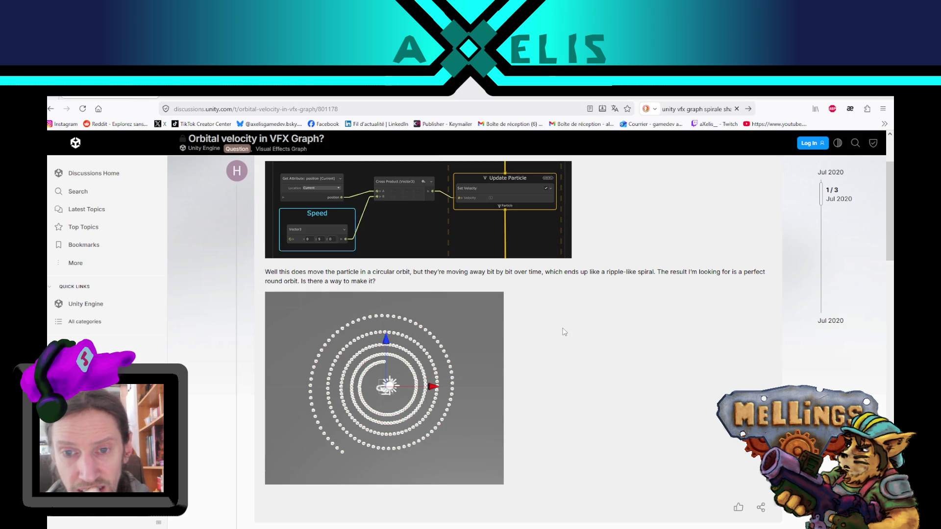
scroll(584, 320, up, 2)
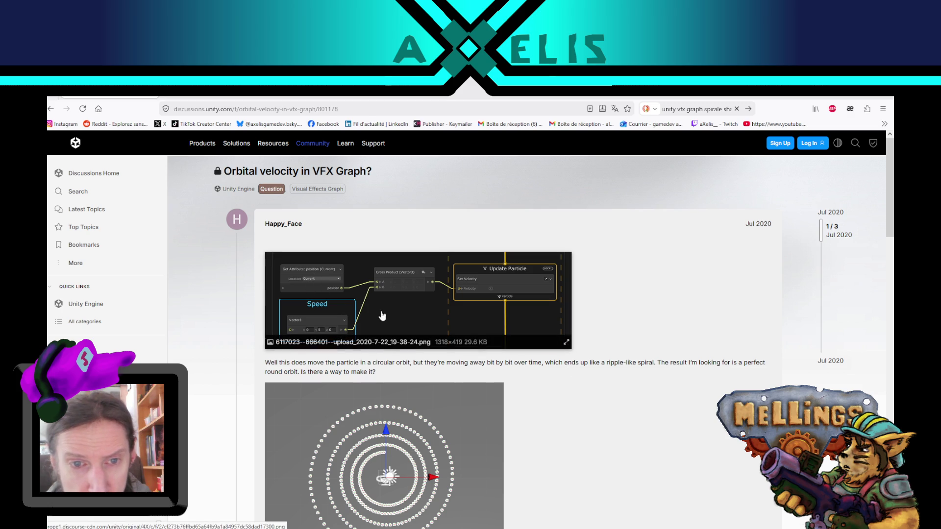
scroll(526, 380, down, 2)
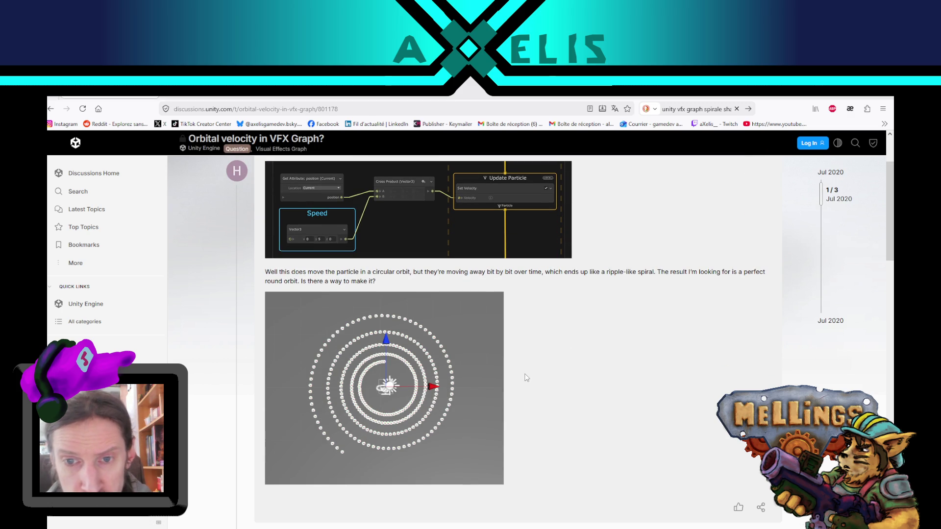
scroll(526, 377, up, 2)
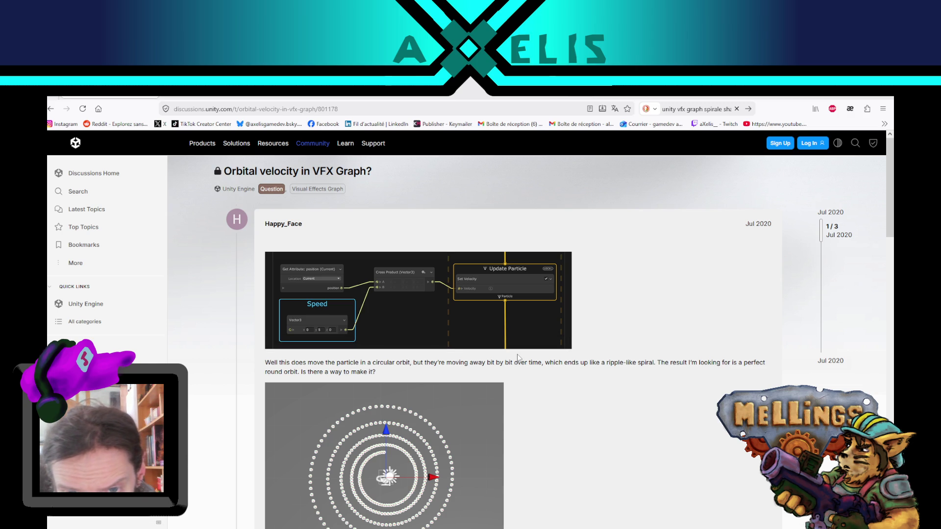
scroll(518, 357, down, 5)
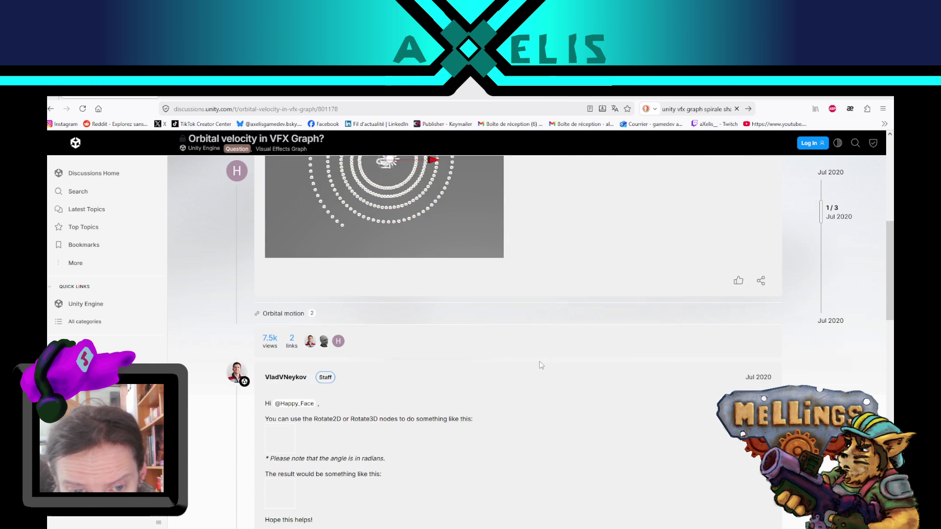
scroll(541, 365, down, 3)
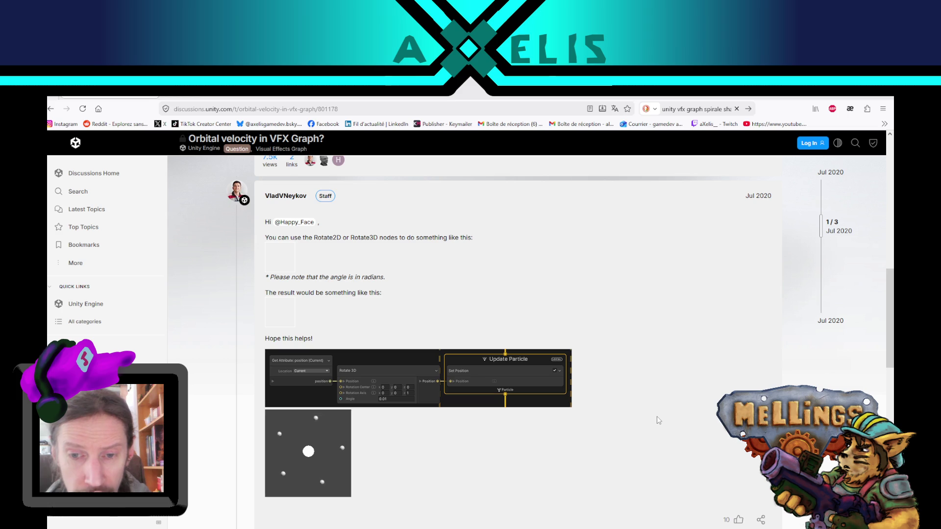
scroll(651, 395, down, 2)
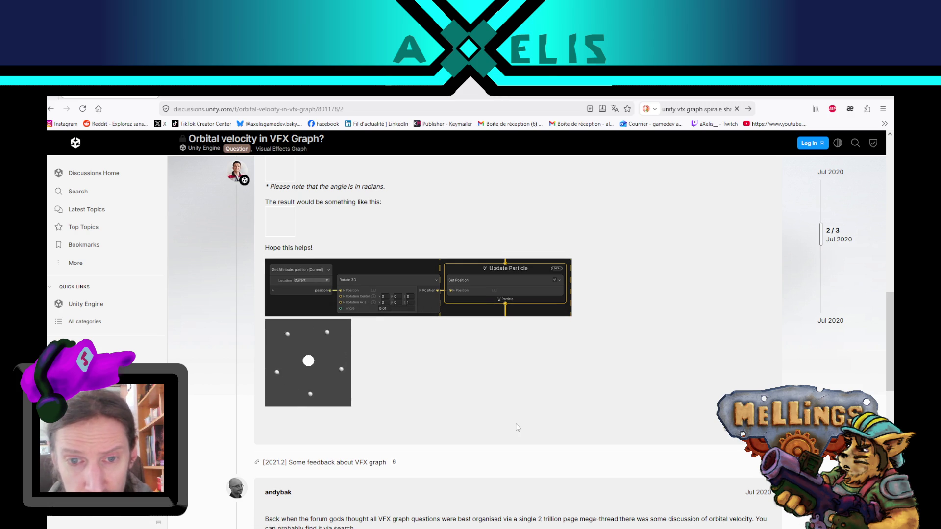
scroll(591, 406, up, 8)
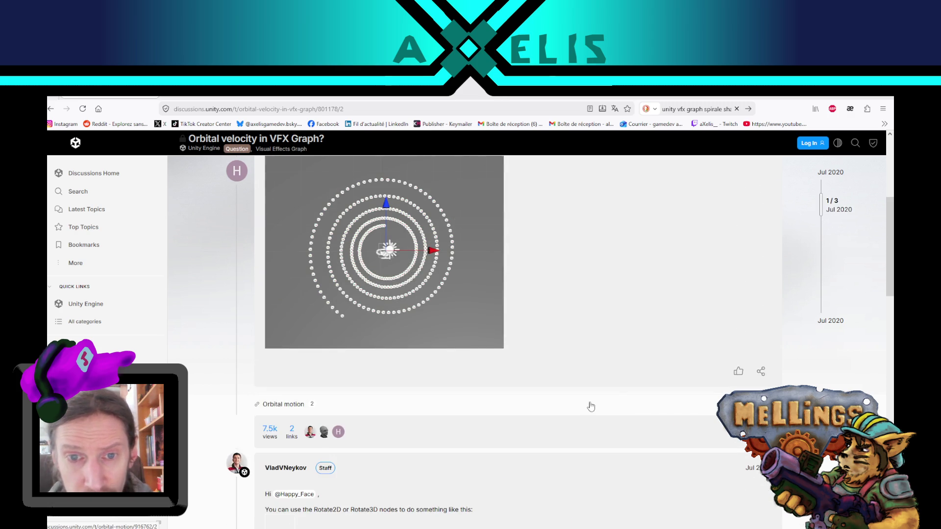
scroll(591, 406, up, 5)
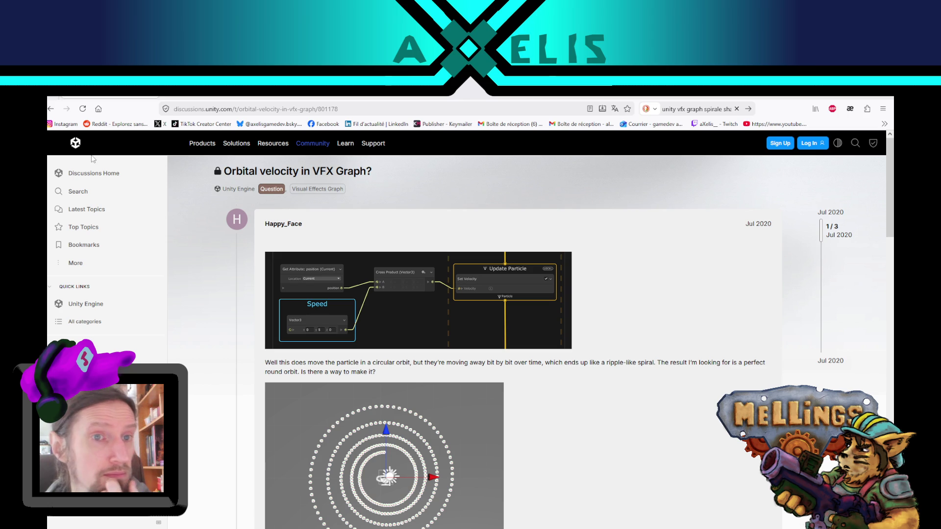
Step: Back in Unity, drag the second Minimal system up beside the first and enable its Set Size block
key(alt+Tab)
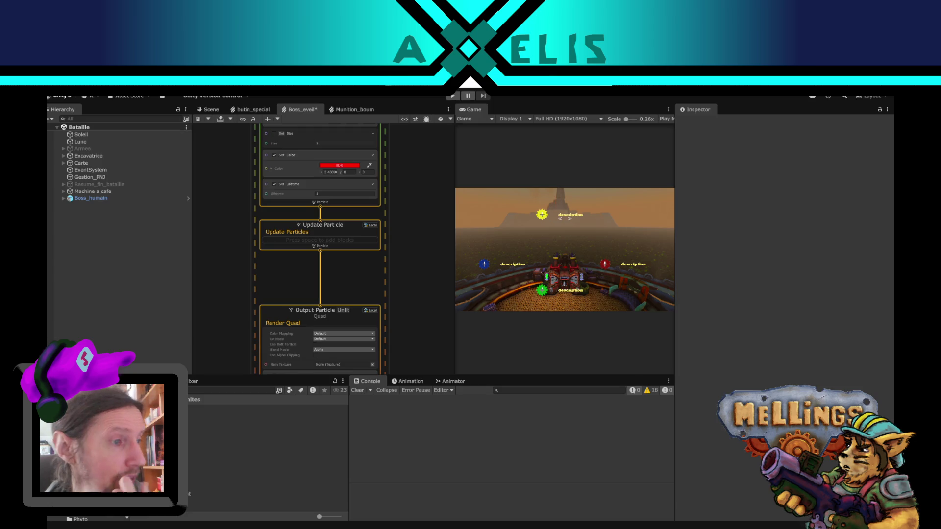
drag(215, 223, 317, 216)
scroll(318, 216, up, 1)
scroll(308, 233, down, 5)
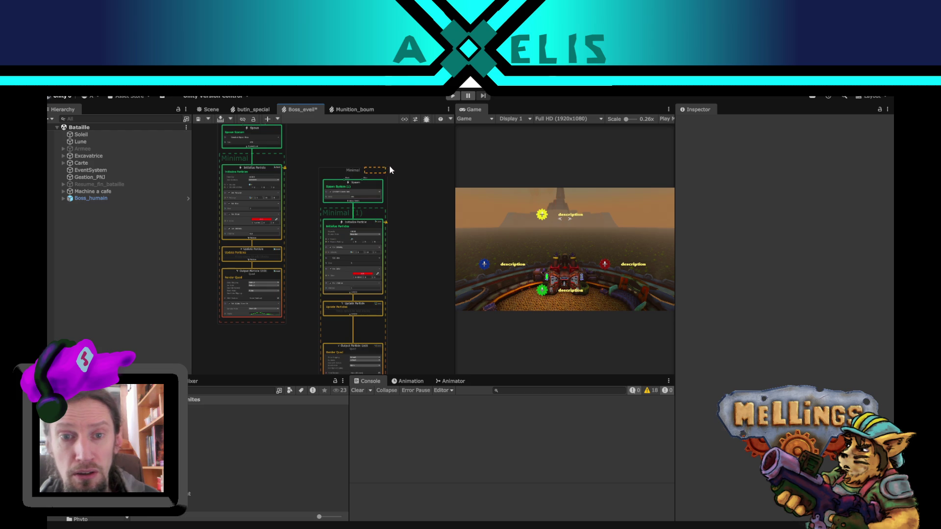
click(366, 170)
drag(360, 172, 389, 150)
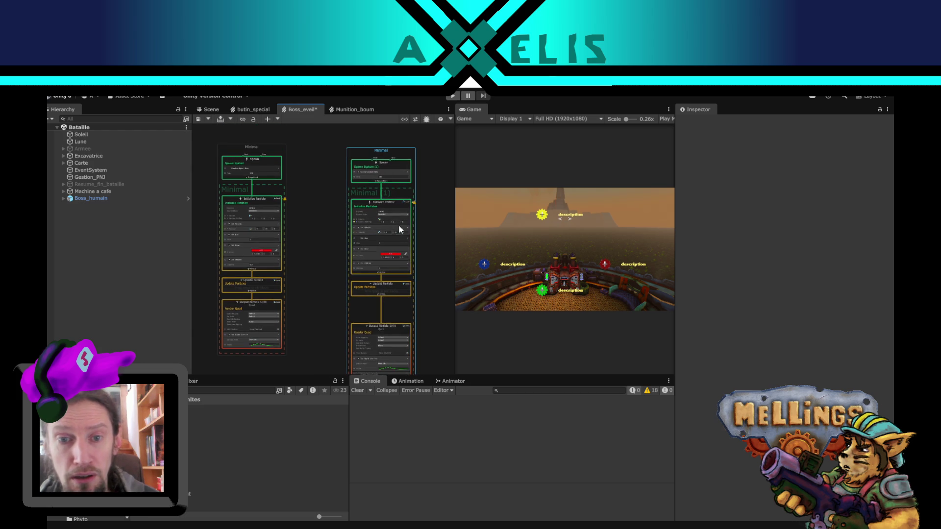
scroll(398, 225, up, 2)
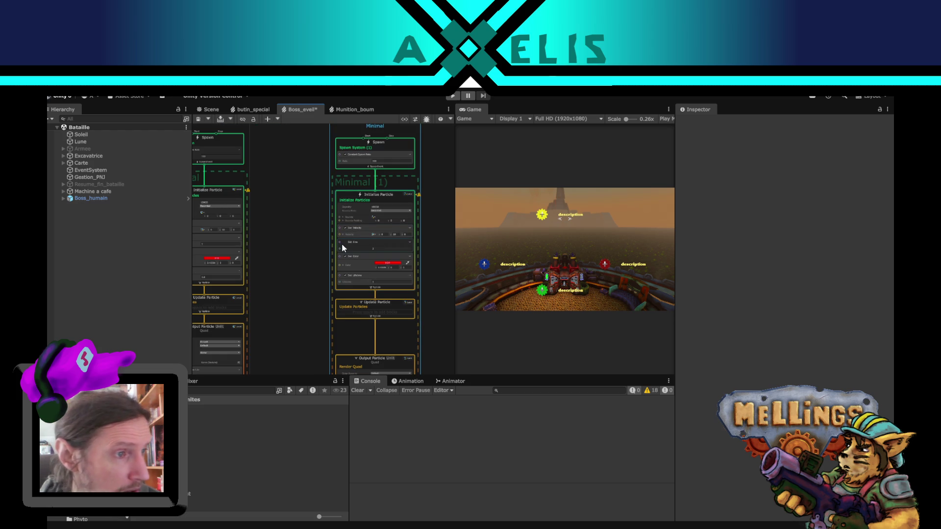
click(345, 243)
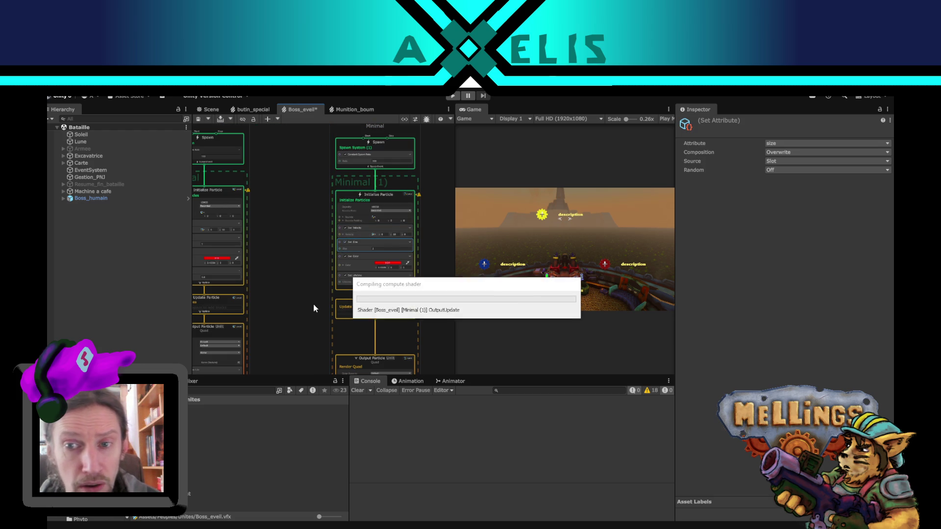
Step: Search the node menu for 'get po' and add an Operator > Attribute > Get Position node
drag(310, 312, 343, 275)
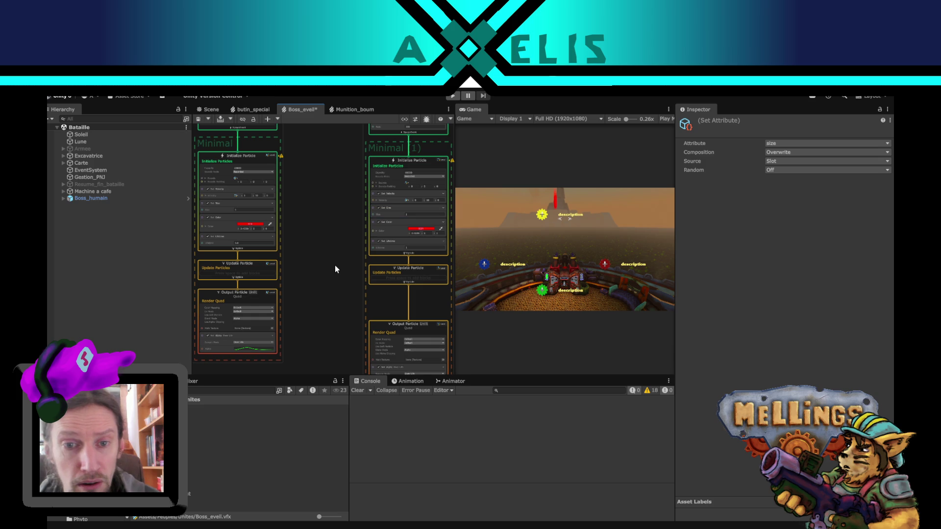
click(334, 266)
key(space)
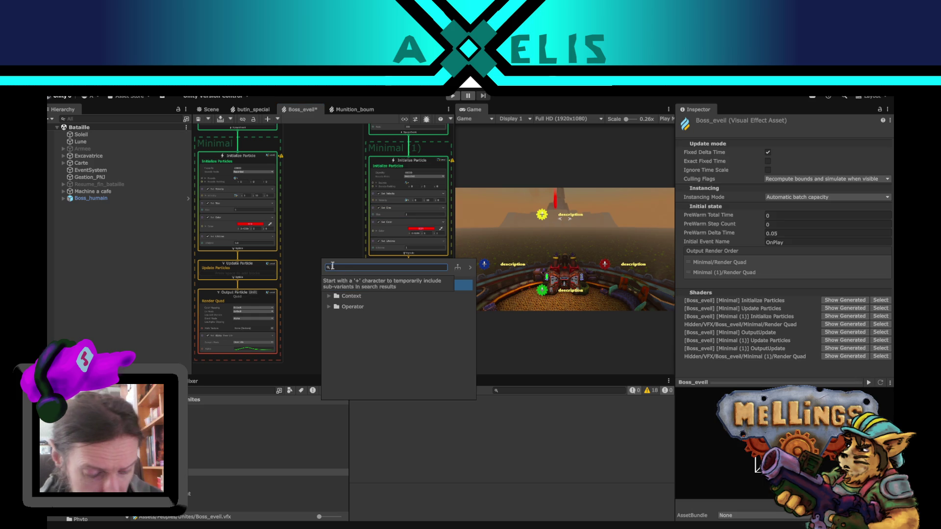
text(get pos)
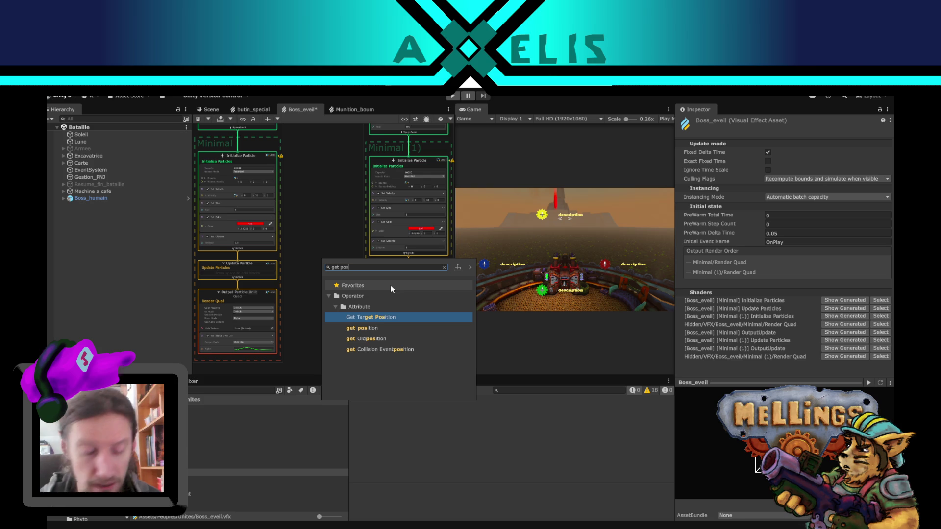
key(BackSpace)
key(BackSpace)
key(BackSpace)
text(at)
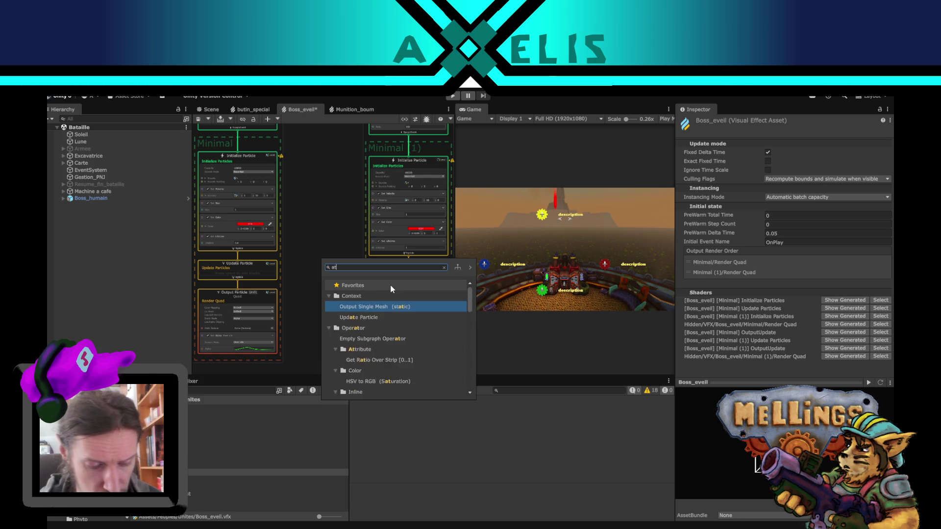
text(tri)
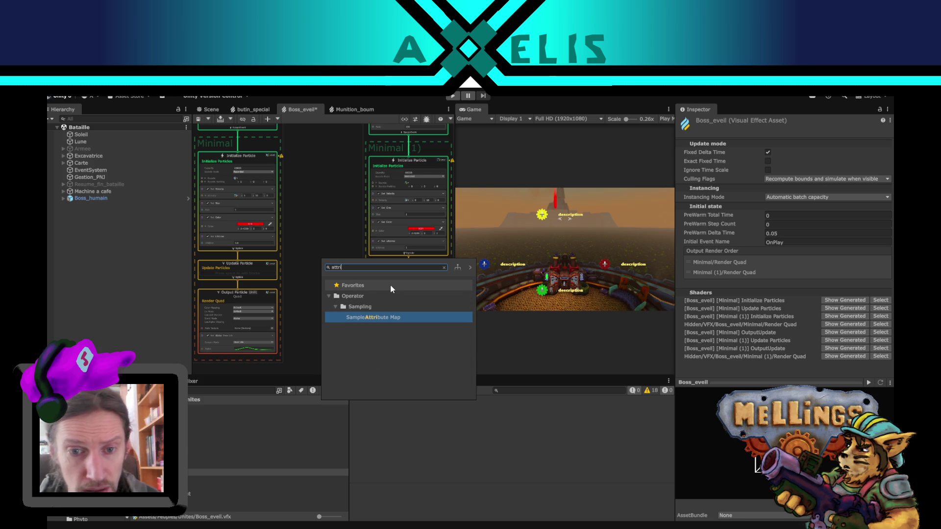
key(BackSpace)
key(BackSpace)
key(BackSpace)
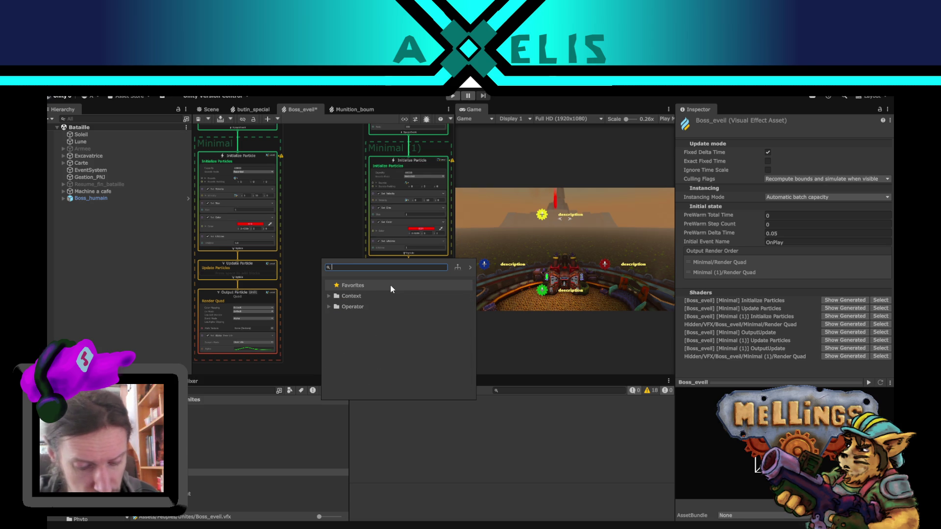
text(get po)
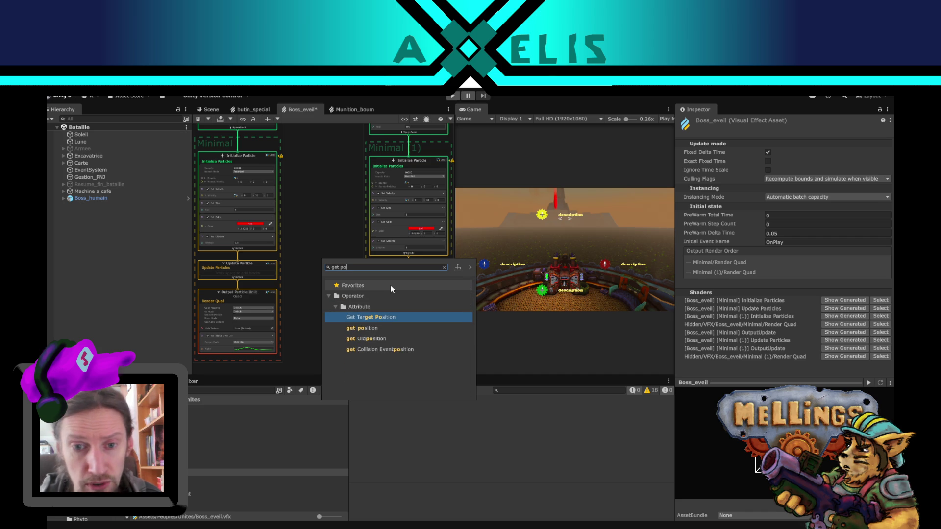
double_click(381, 329)
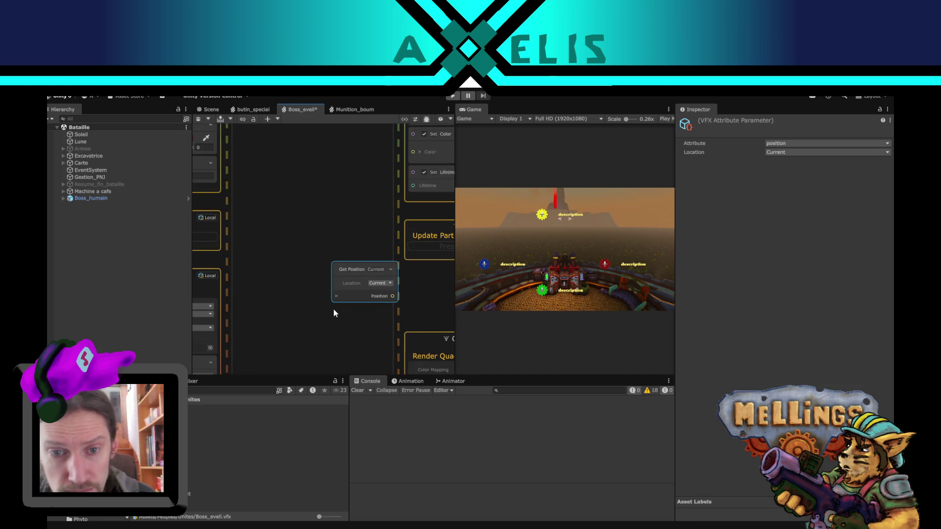
Step: Move Get Position aside and wire its Position output into a new Cross Product node
drag(359, 272, 290, 223)
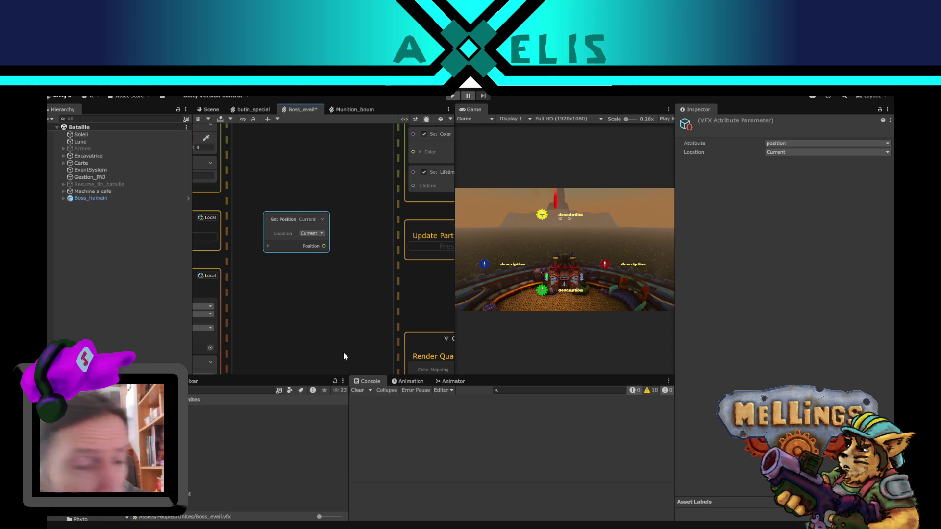
drag(229, 225, 260, 229)
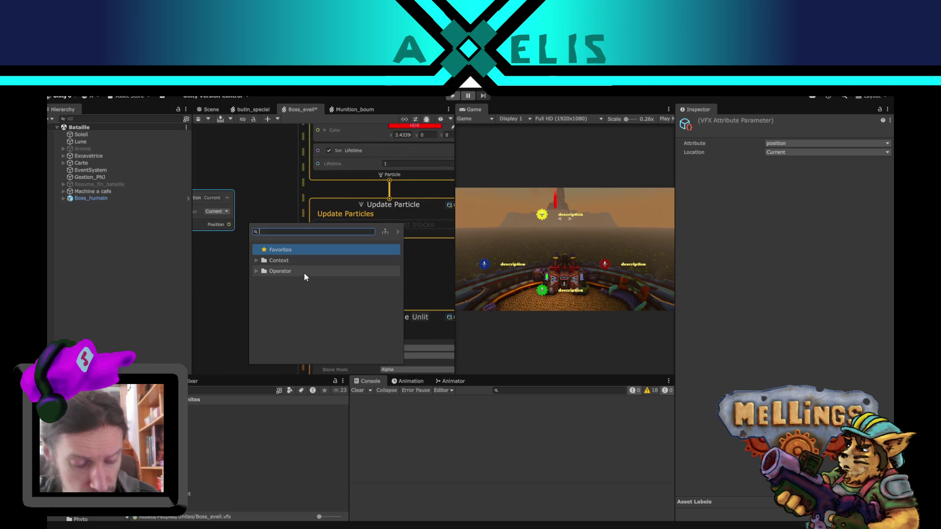
text(cross)
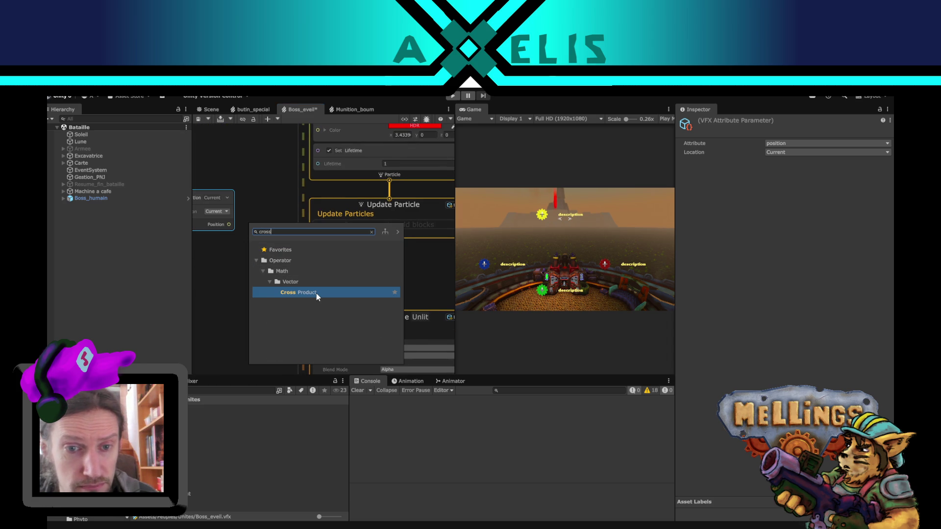
click(316, 293)
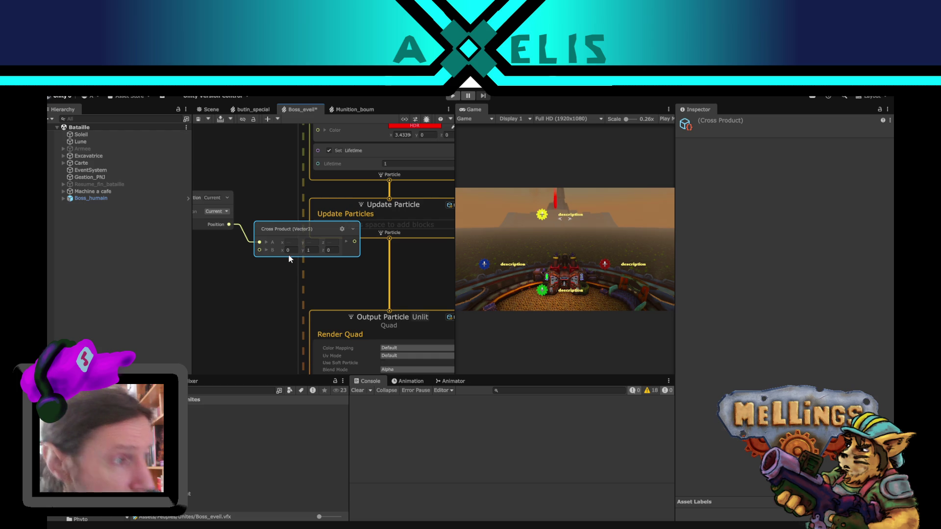
Step: Set the Cross Product's B.y to 5 and move the node down and left
click(314, 251)
text(5)
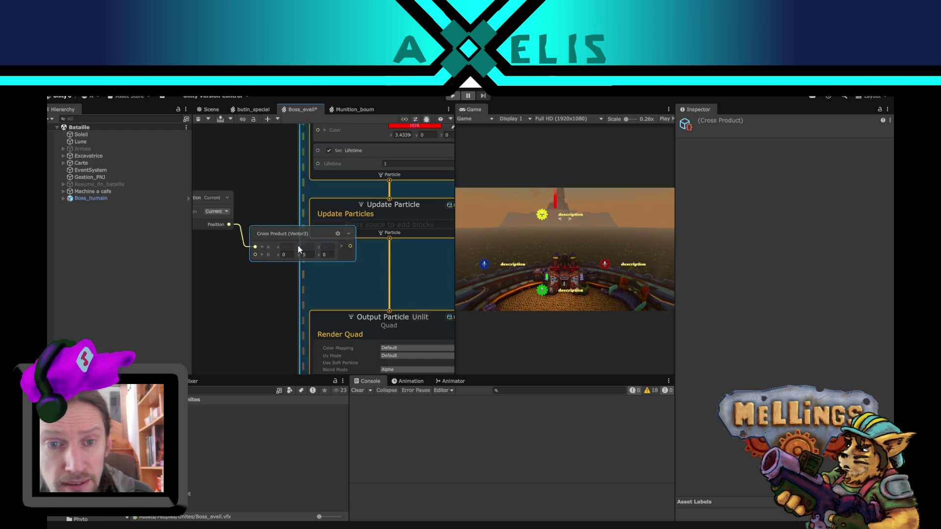
drag(311, 232, 263, 275)
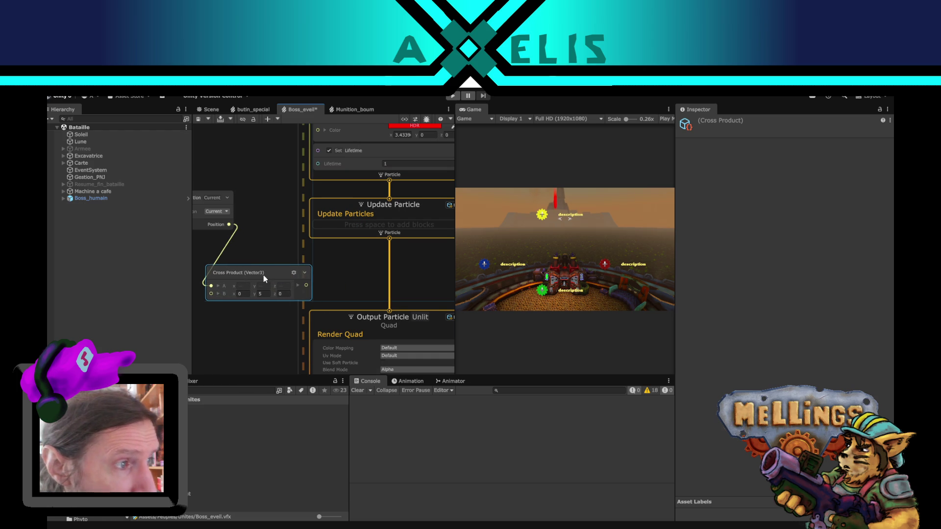
Step: Add a Set Velocity block to Update Particles and connect the Cross Product result to it
click(389, 216)
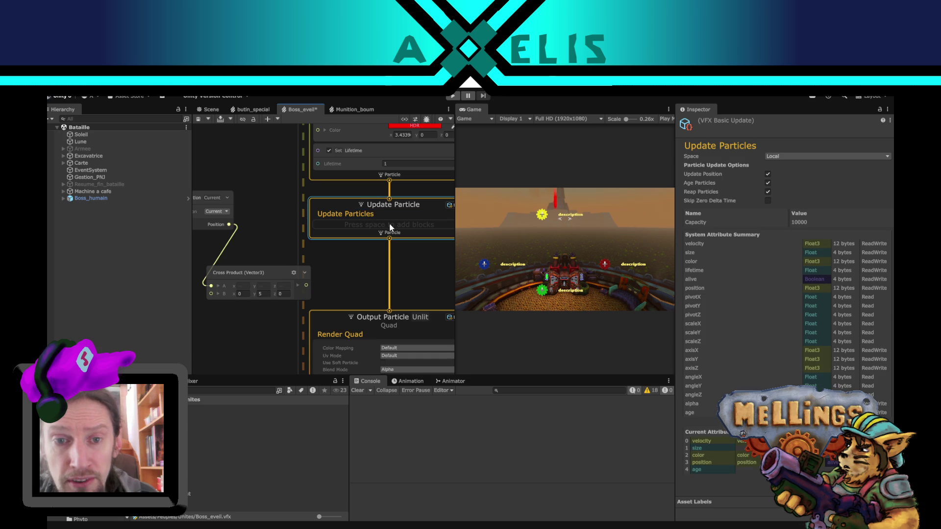
key(space)
text(set)
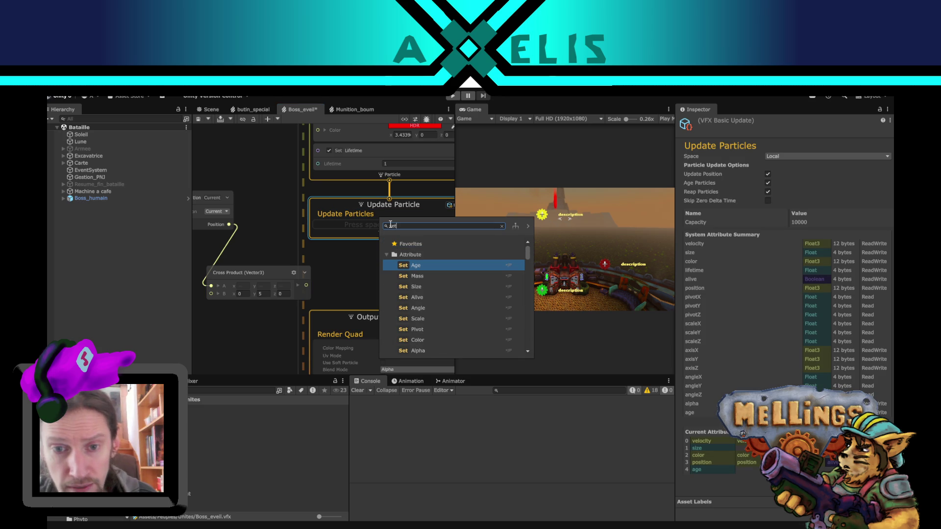
text(vel)
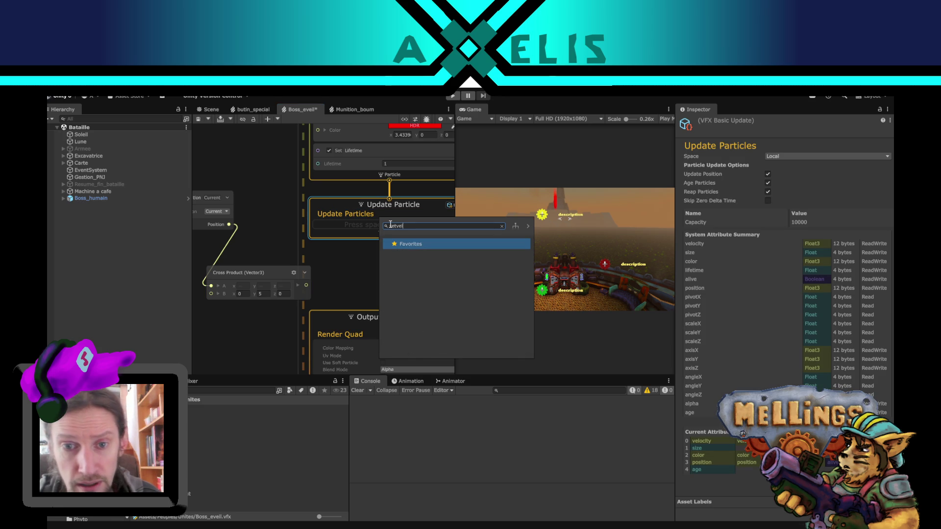
key(BackSpace)
key(BackSpace)
key(BackSpace)
text(velo)
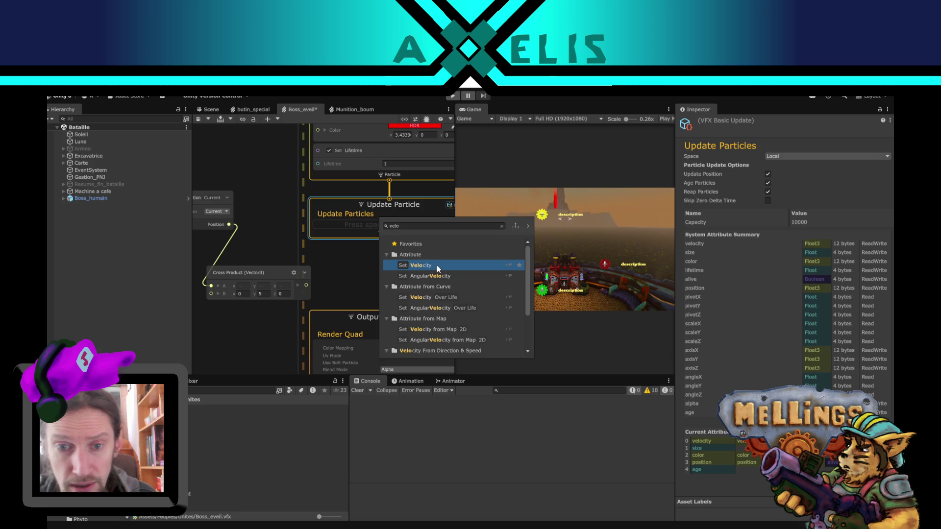
double_click(437, 266)
drag(307, 285, 318, 241)
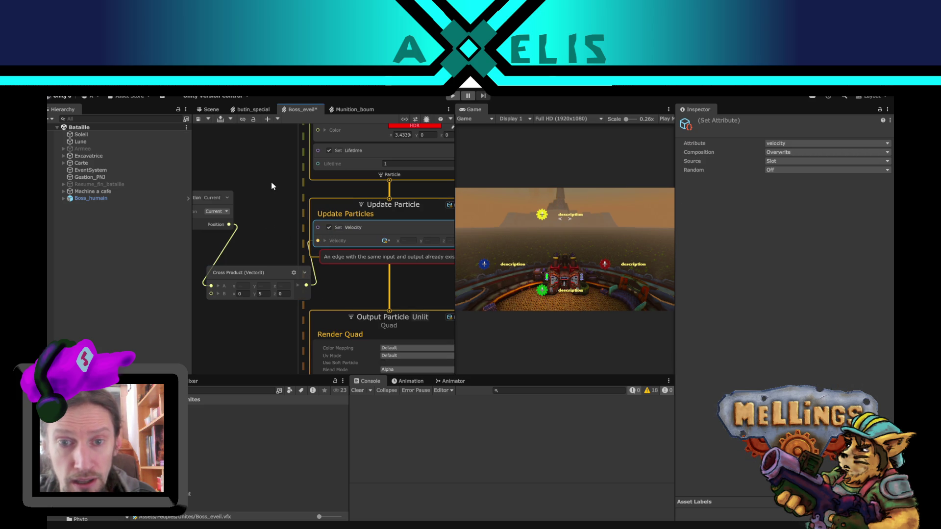
Step: Disable the initial Set Velocity block and reposition Get Position and Cross Product near Update Particles
scroll(282, 187, up, 6)
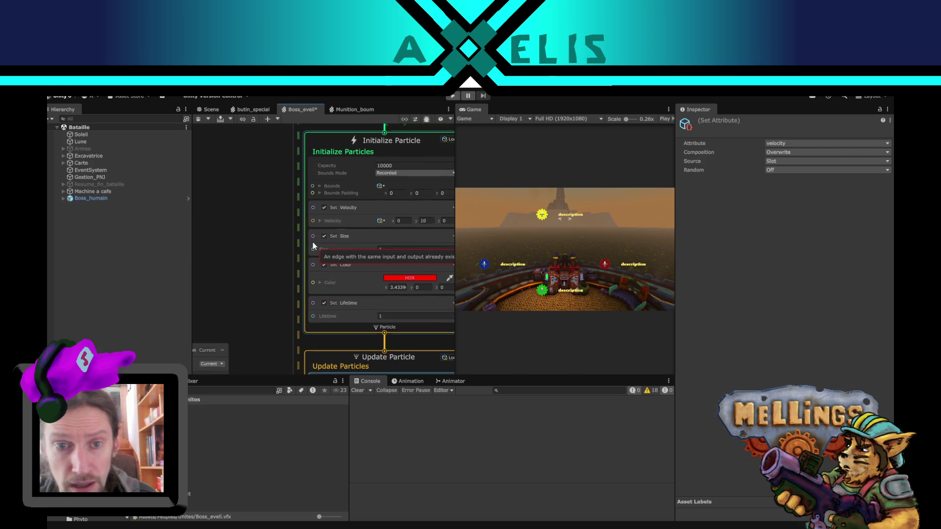
click(324, 208)
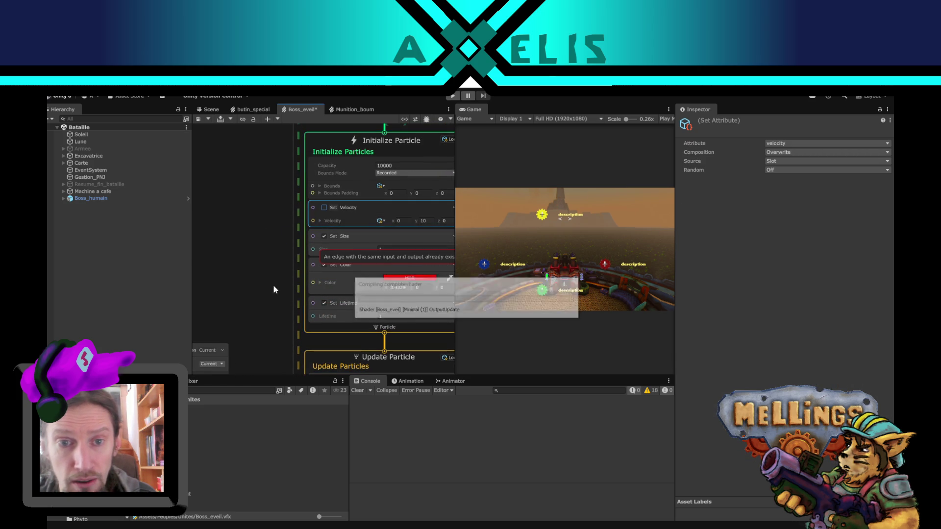
mouse_move(290, 288)
mouse_down()
mouse_move(320, 222)
mouse_move(343, 198)
mouse_up()
drag(276, 238, 257, 229)
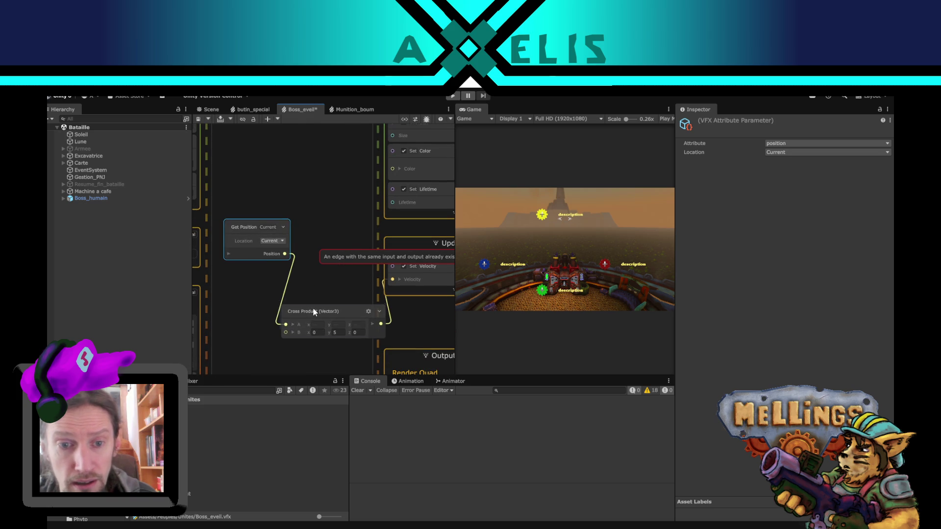
drag(316, 310, 291, 287)
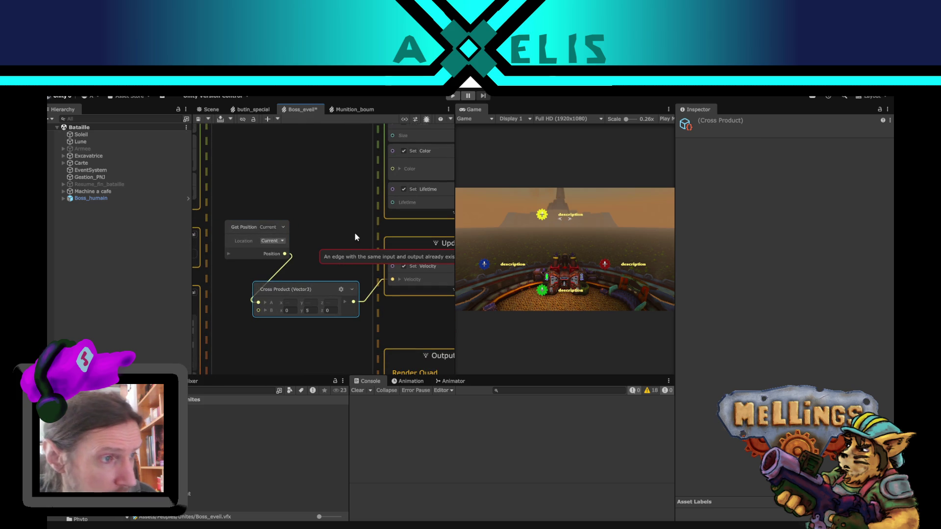
scroll(355, 232, up, 1)
mouse_move(354, 233)
mouse_down()
mouse_move(302, 211)
mouse_move(240, 211)
mouse_up()
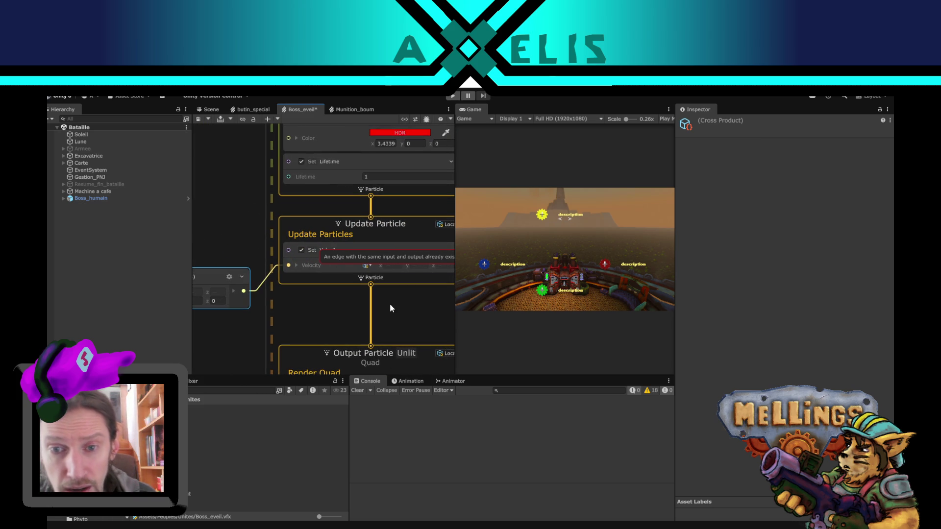
Step: Keep Get Position's location at Current and frame the Cross Product wiring beside the Update and Output contexts
scroll(323, 343, down, 1)
scroll(323, 344, down, 1)
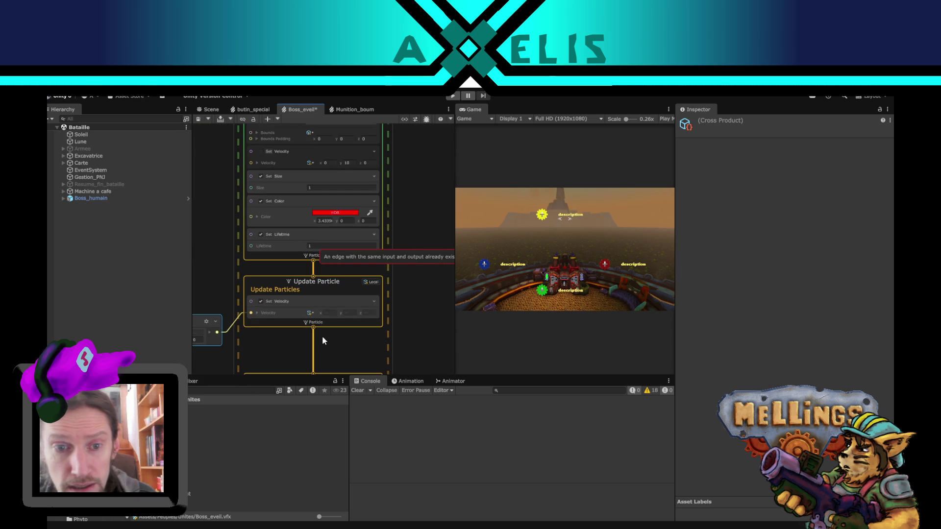
drag(298, 339, 411, 275)
scroll(335, 285, up, 1)
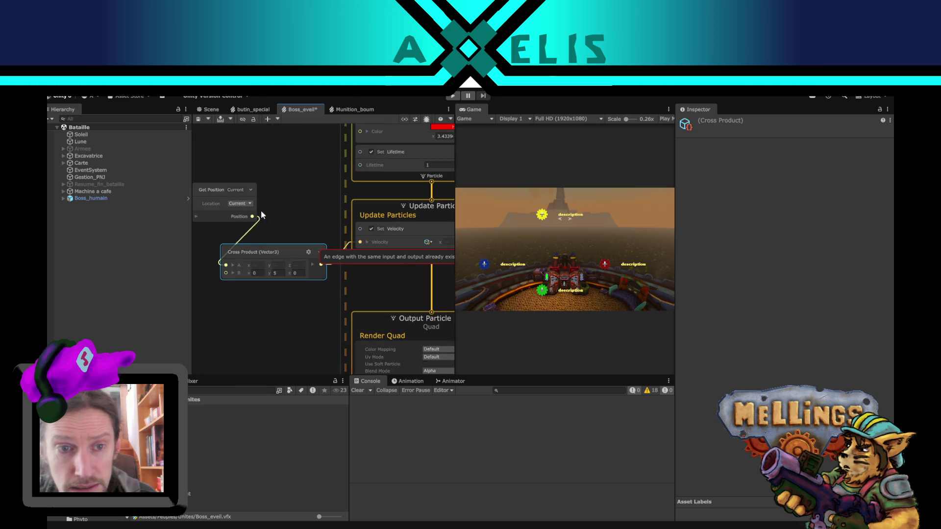
click(241, 204)
click(284, 200)
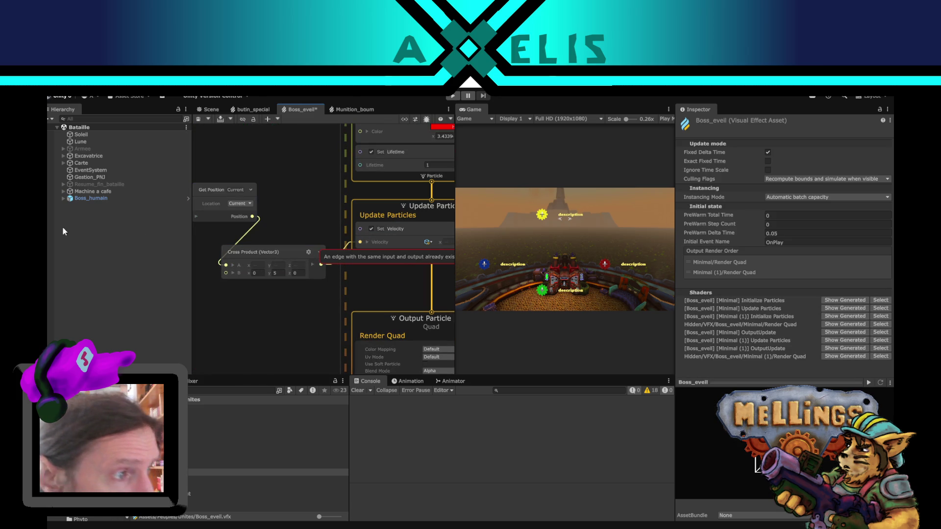
click(244, 252)
scroll(243, 252, up, 1)
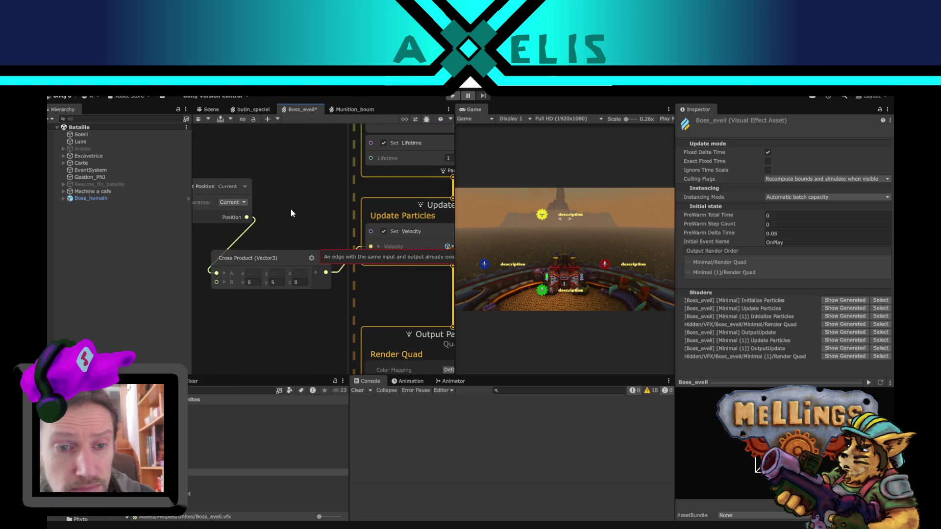
drag(291, 209, 267, 190)
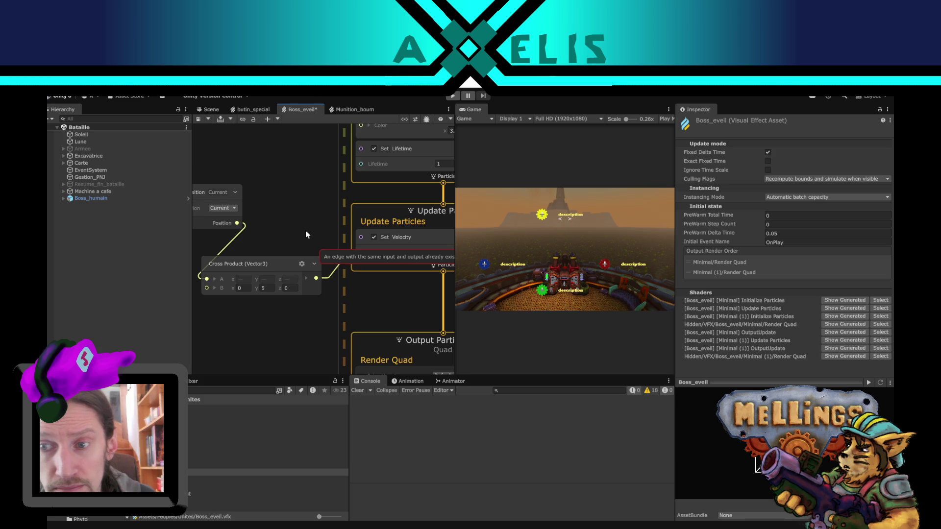
drag(369, 319, 323, 324)
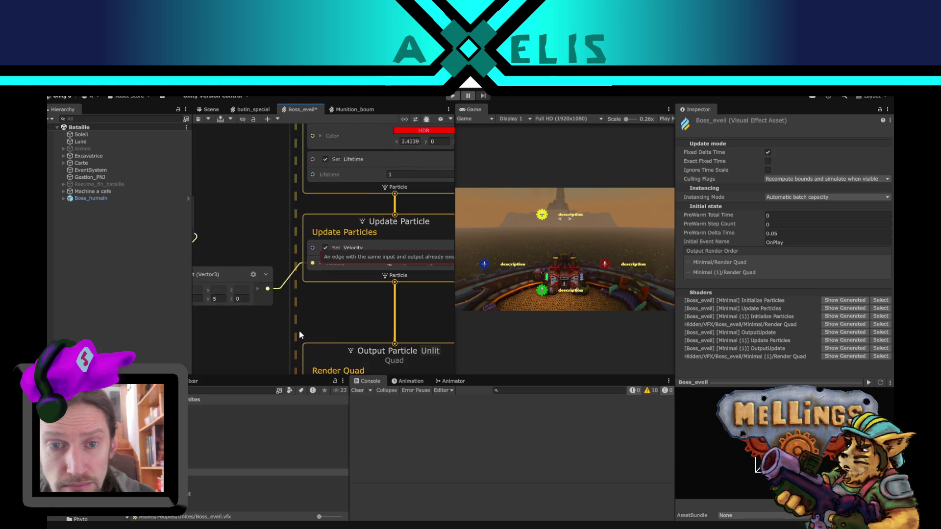
drag(400, 319, 354, 301)
Step: Save the Boss_eveil graph, then toggle the Set Velocity block off and back on
key(ctrl+s)
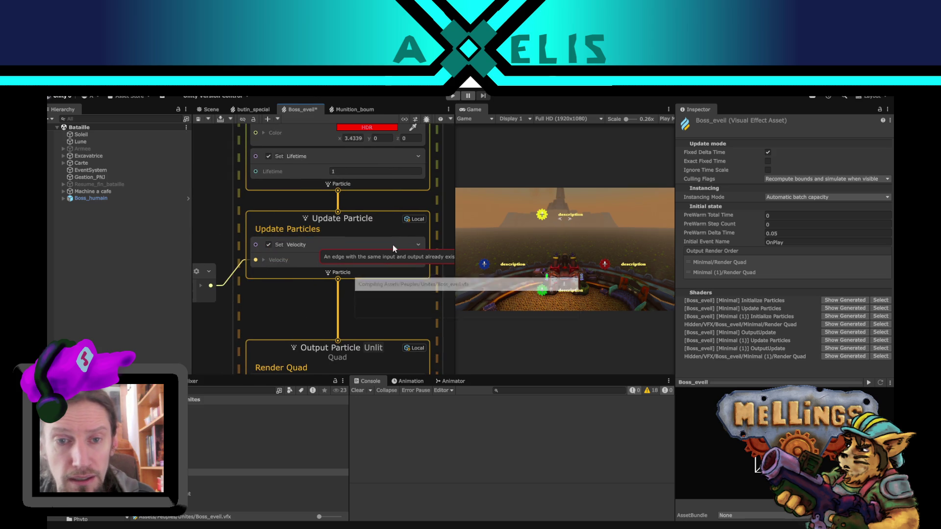
click(269, 245)
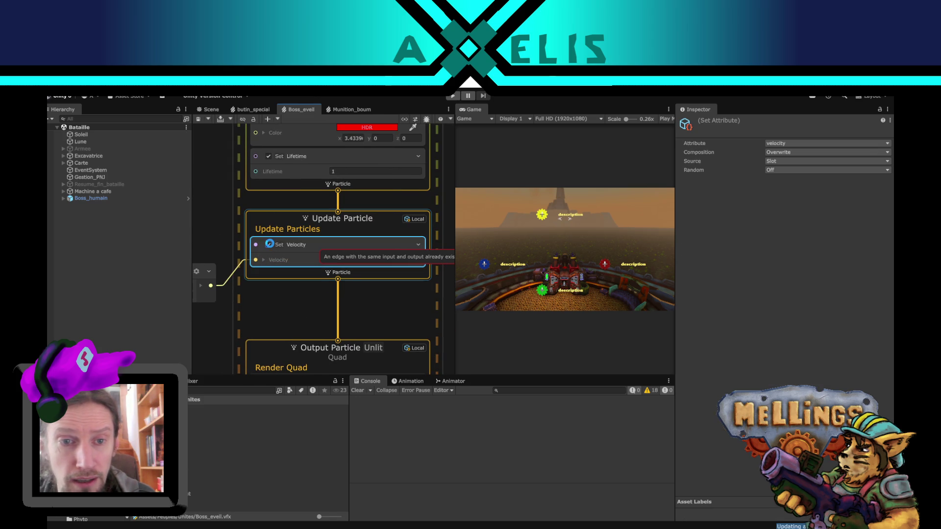
click(270, 244)
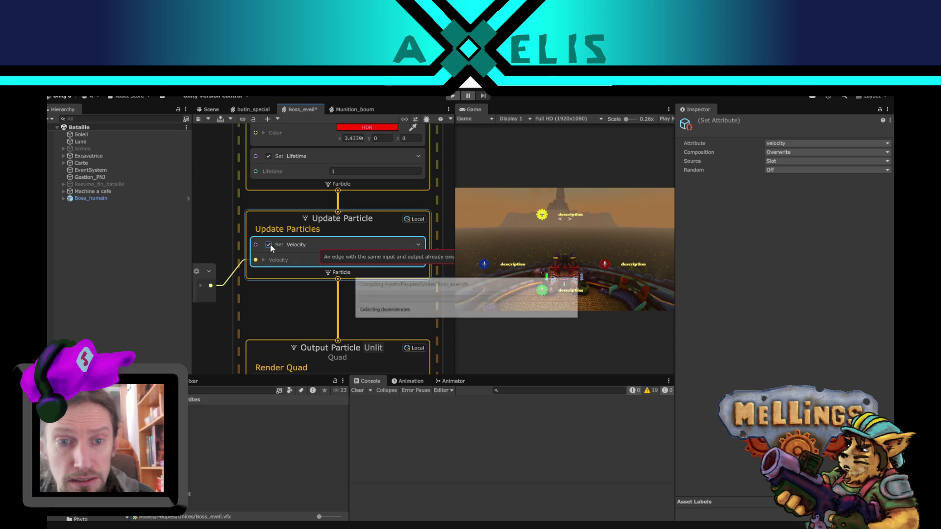
click(435, 260)
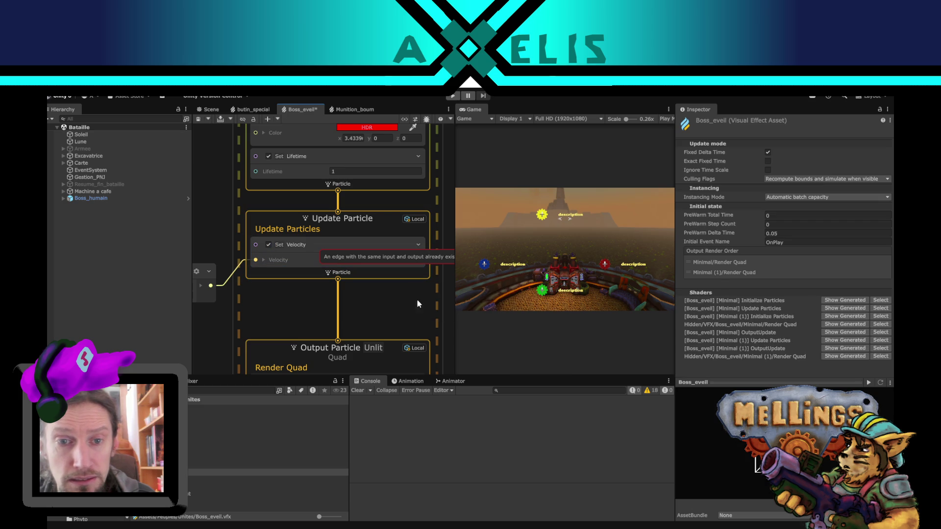
click(297, 251)
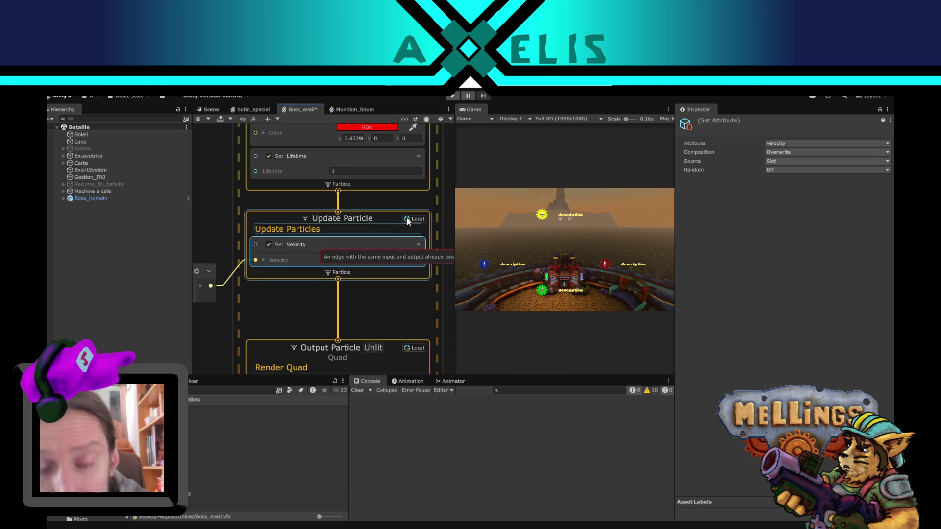
Step: Delete the Set Velocity block and Cross Product node, then search 'rot' from Get Position's output
scroll(404, 217, up, 2)
scroll(301, 266, down, 2)
scroll(300, 266, down, 2)
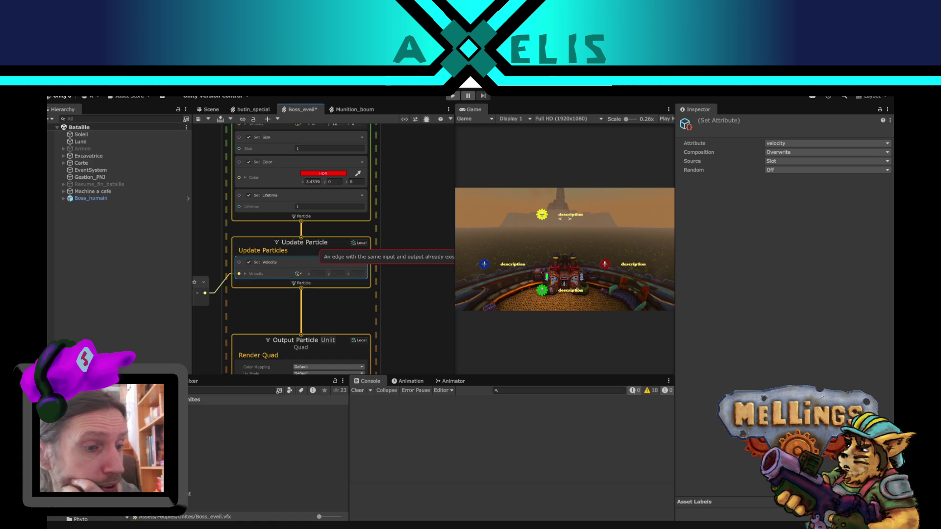
mouse_move(225, 227)
mouse_down()
mouse_move(292, 211)
mouse_move(319, 171)
mouse_up()
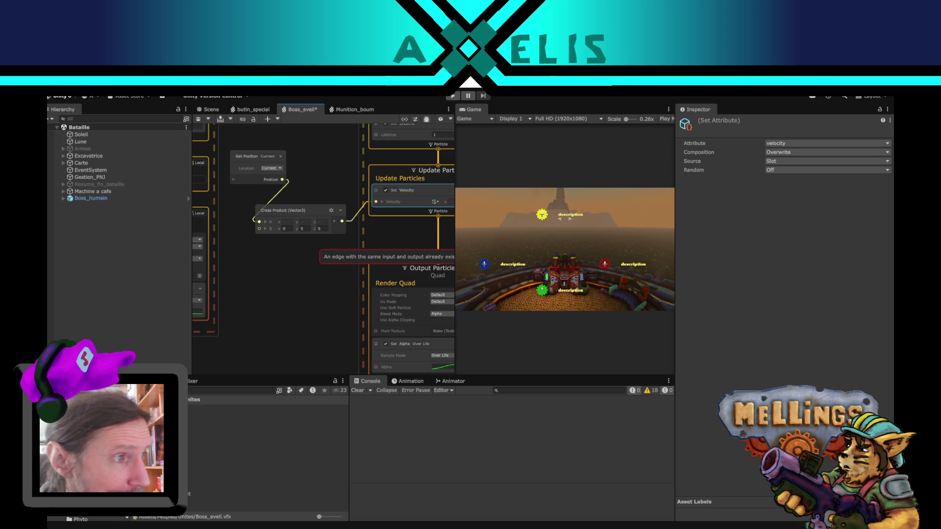
click(252, 289)
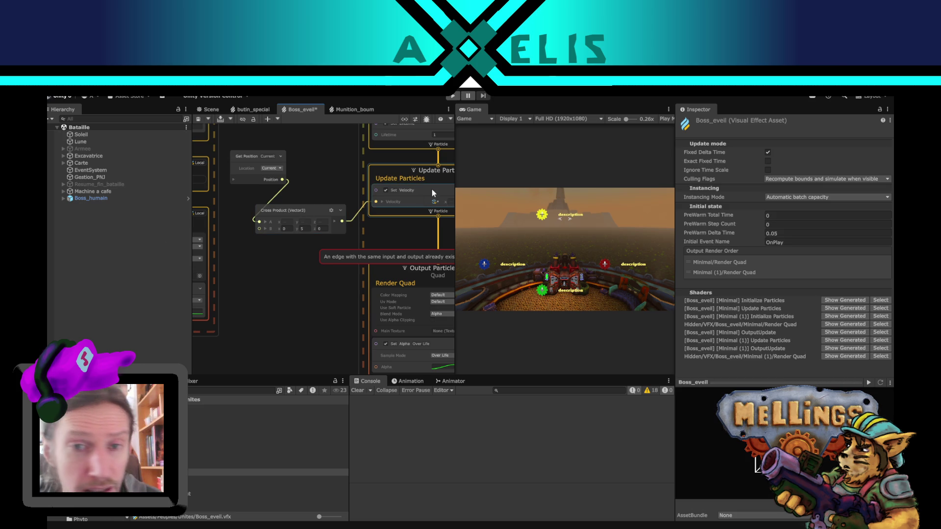
click(411, 191)
key(Delete)
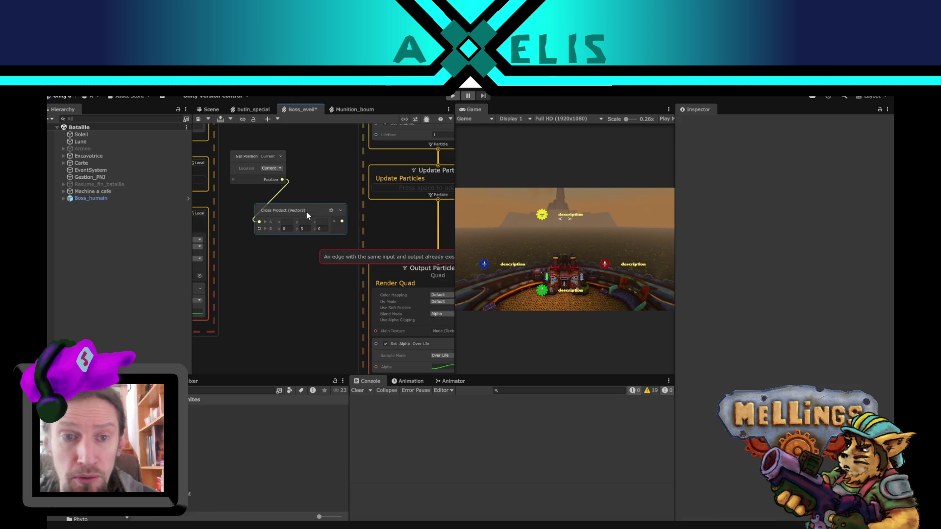
click(307, 212)
key(Delete)
drag(296, 201, 296, 203)
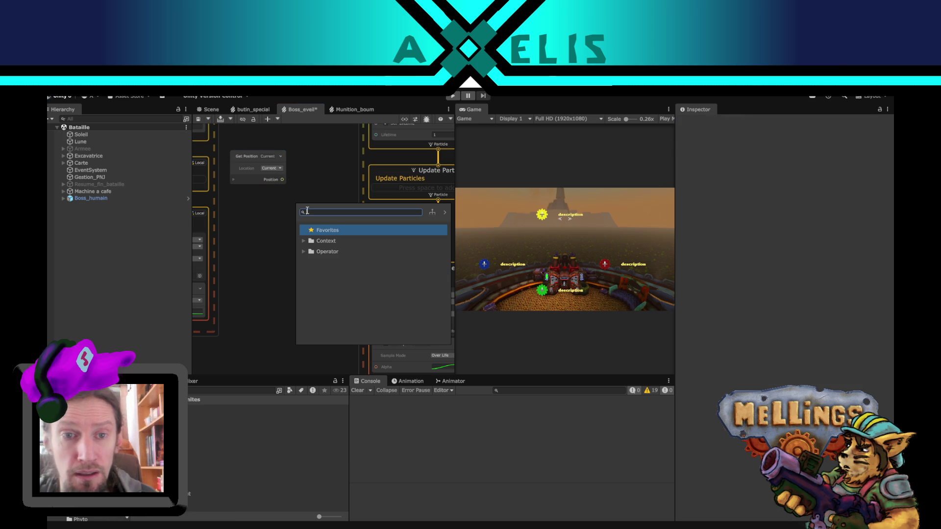
text(rot)
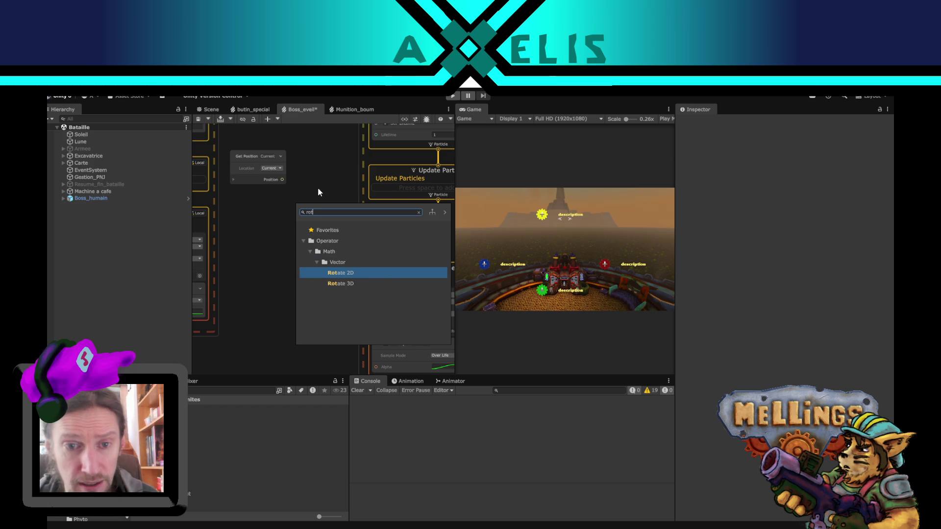
Step: Add a Rotate 3D node and a Set Position block to Update Particles
double_click(349, 283)
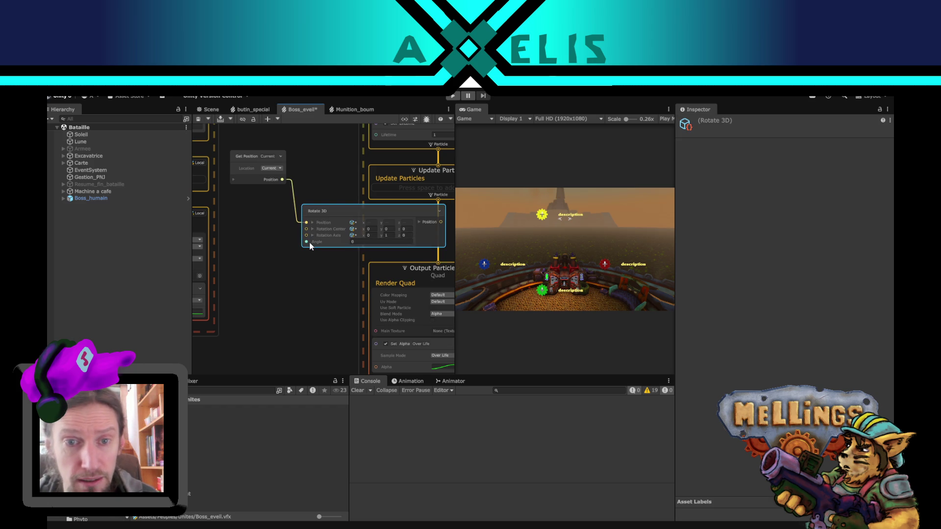
click(356, 228)
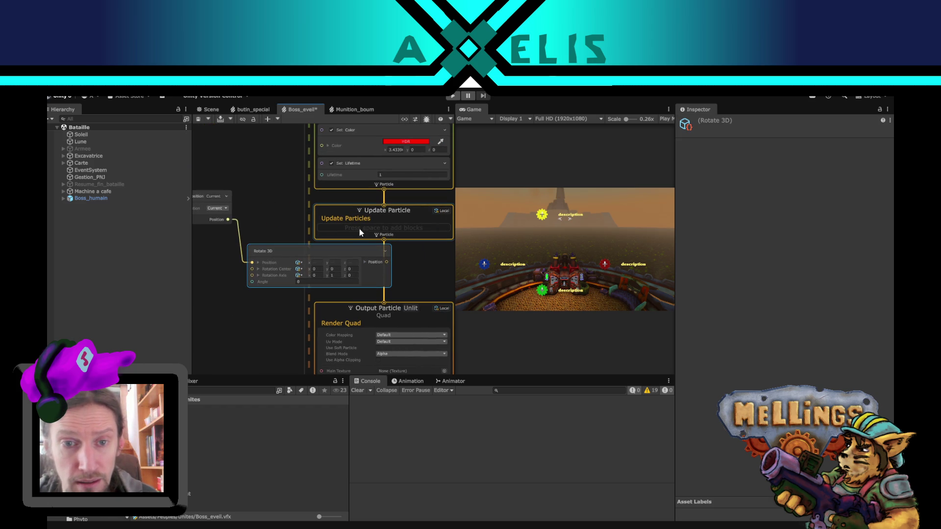
key(space)
text(posi)
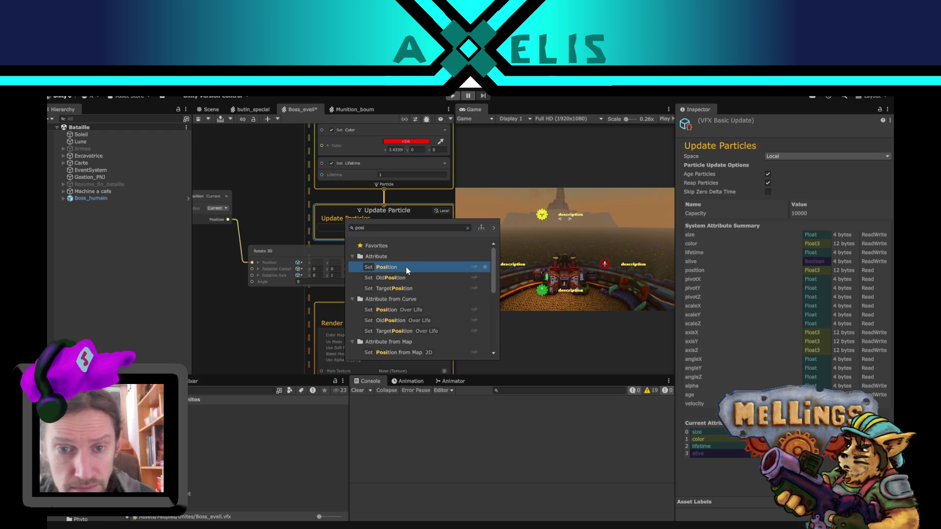
click(406, 267)
Step: Set the Rotate 3D rotation axis to 0, 0, 1 and wire its output into Set Position
mouse_move(387, 262)
mouse_down()
mouse_move(412, 258)
mouse_move(363, 257)
mouse_move(329, 270)
mouse_up()
mouse_move(277, 250)
mouse_down()
mouse_move(241, 287)
mouse_move(223, 283)
mouse_up()
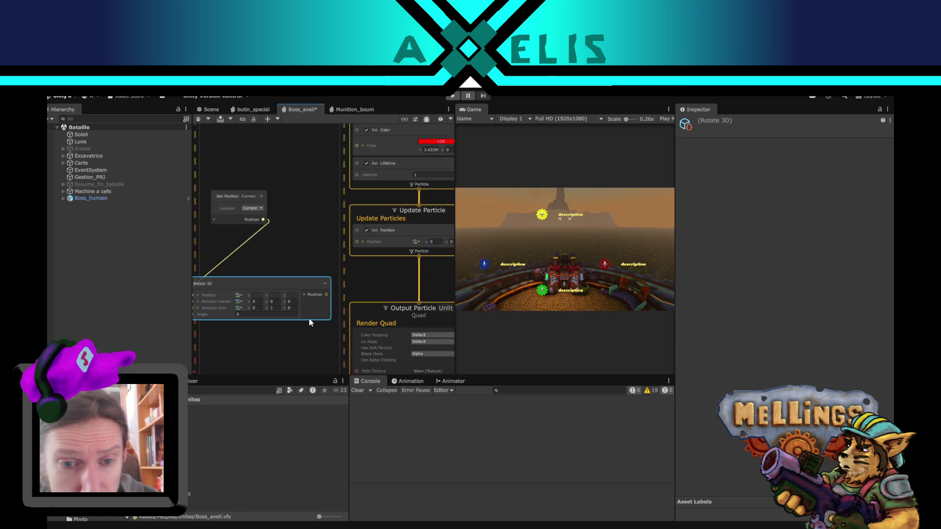
click(281, 307)
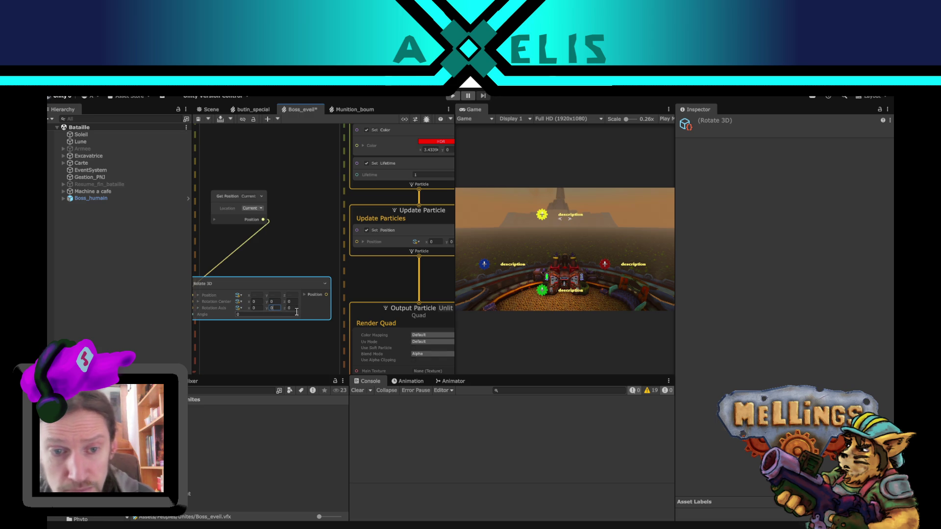
click(294, 308)
text(1)
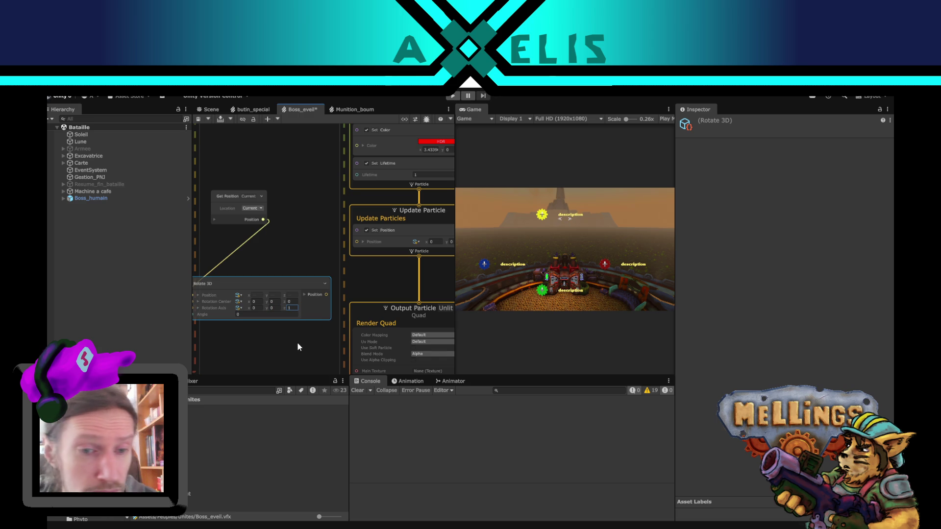
click(320, 301)
drag(327, 294, 358, 242)
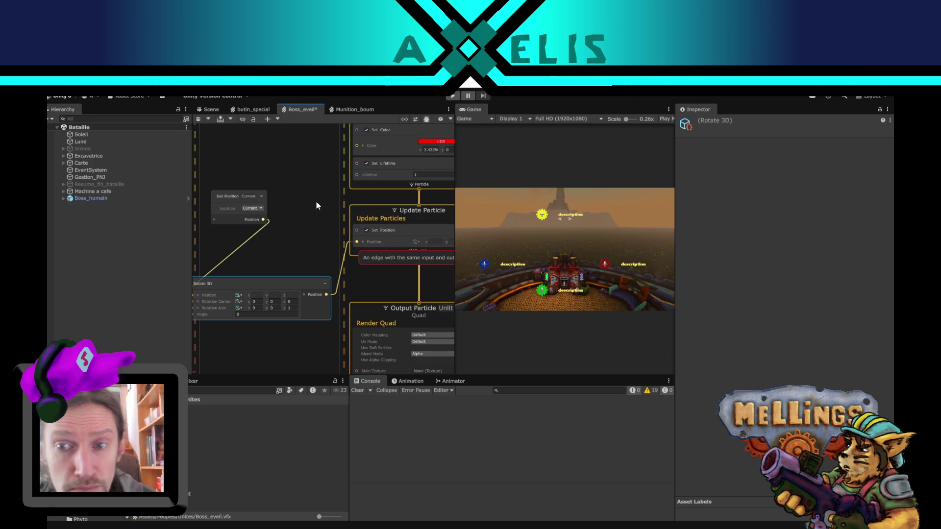
Step: Delete the Orient: Along Velocity block from the second system's Output Particle
mouse_move(316, 201)
mouse_down()
mouse_move(265, 206)
mouse_move(243, 192)
mouse_up()
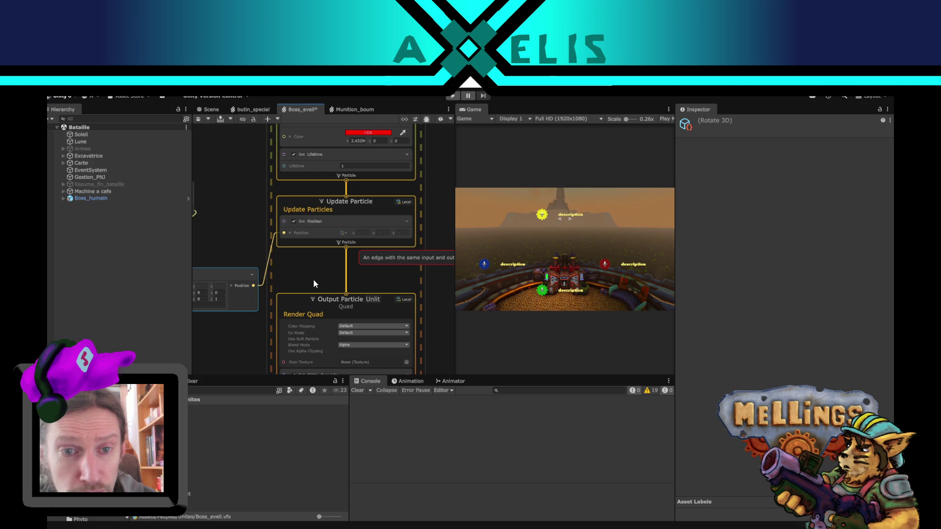
scroll(284, 333, down, 2)
drag(284, 333, 292, 215)
scroll(290, 224, up, 2)
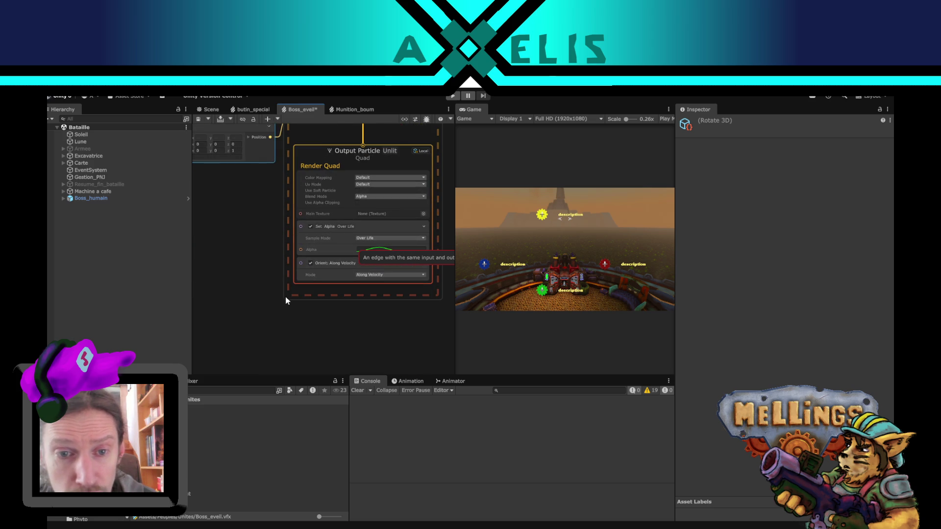
scroll(292, 338, up, 1)
click(319, 283)
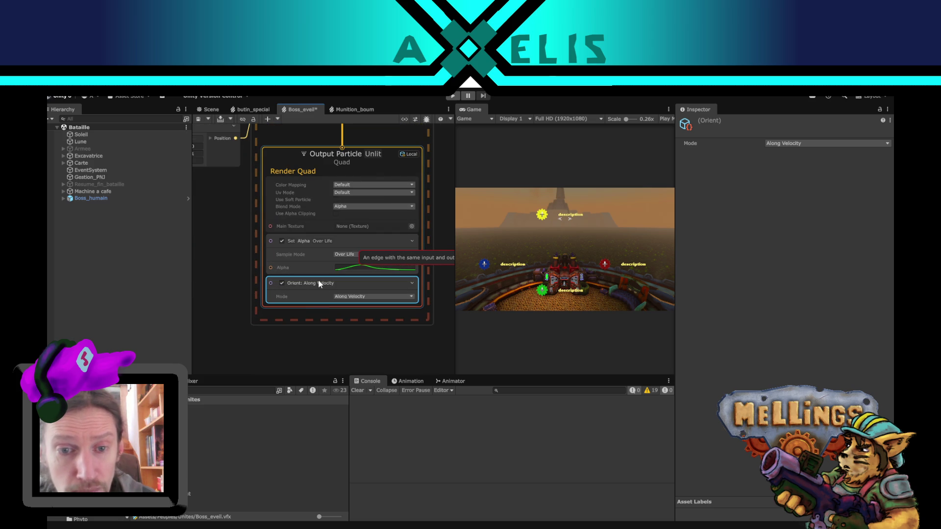
key(Delete)
Step: Return to the Get Position and Rotate 3D nodes and select Get Position
mouse_move(231, 247)
mouse_down()
mouse_move(251, 295)
mouse_move(281, 313)
mouse_up()
scroll(281, 313, down, 1)
drag(286, 195, 296, 279)
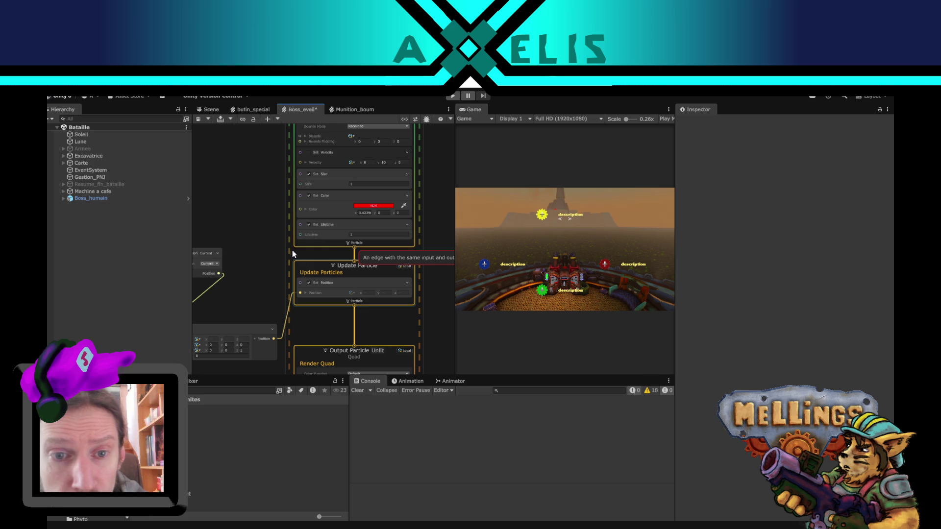
scroll(286, 265, up, 1)
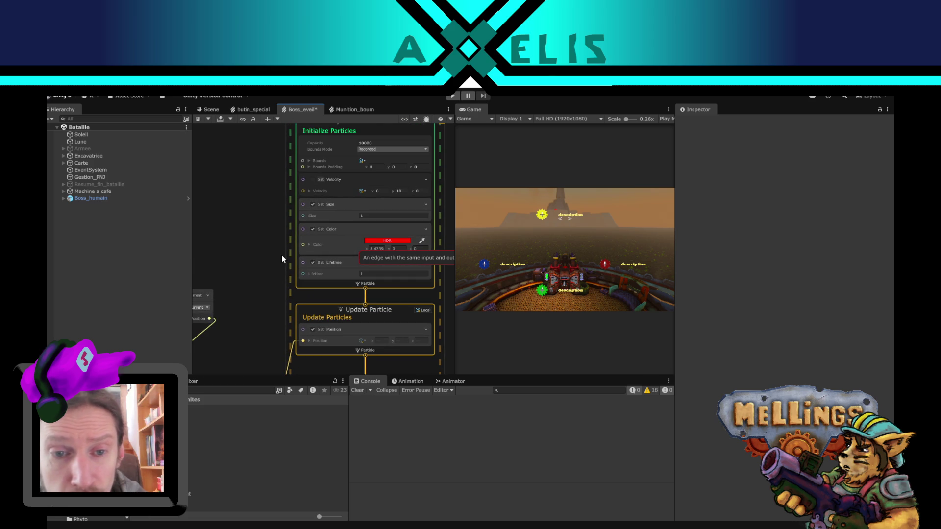
scroll(282, 254, down, 1)
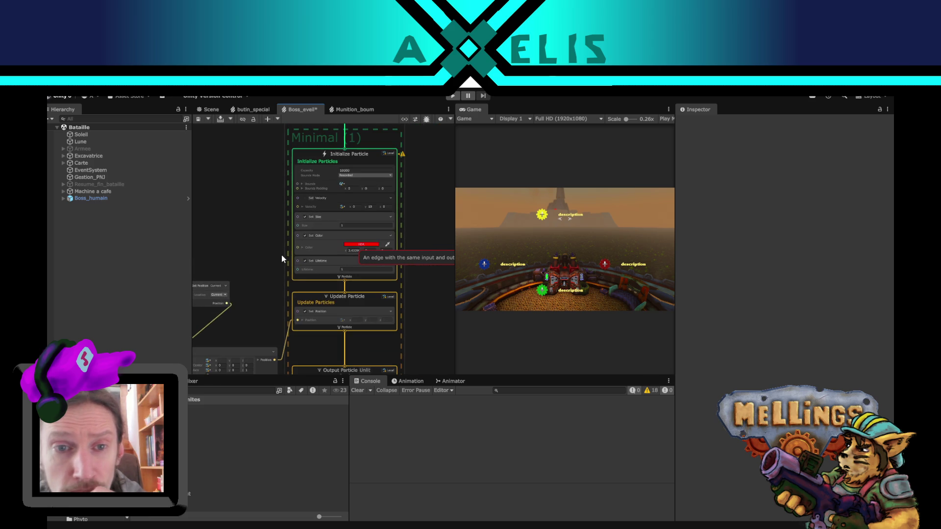
drag(400, 294, 386, 245)
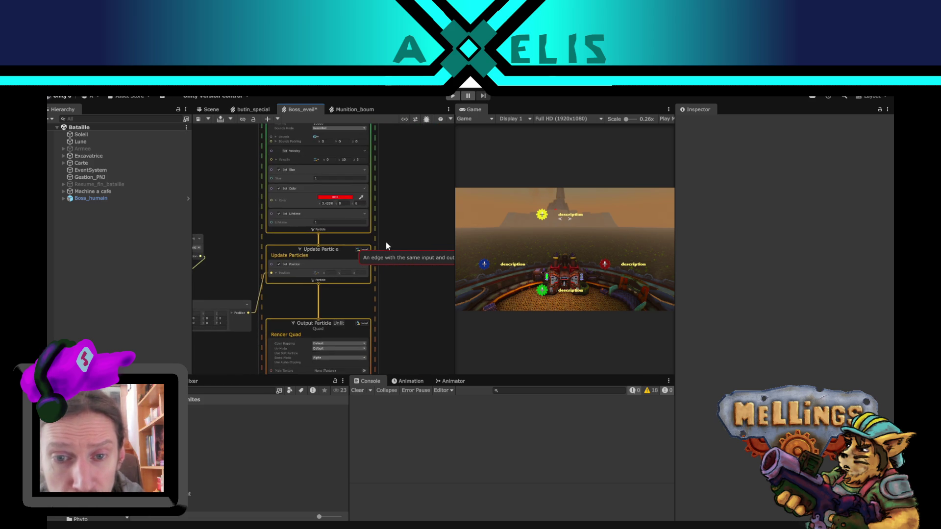
mouse_move(244, 230)
mouse_down()
mouse_move(314, 195)
mouse_move(349, 190)
mouse_up()
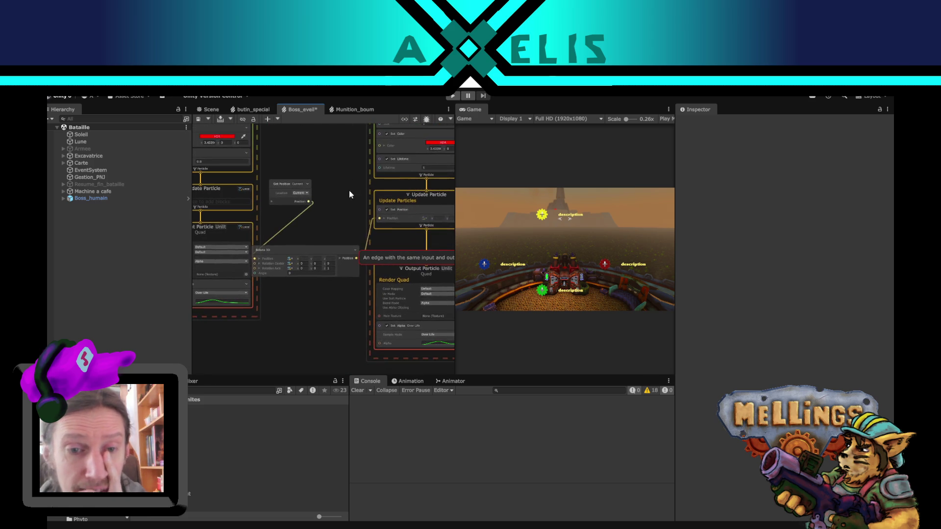
scroll(325, 235, up, 1)
drag(300, 217, 320, 251)
click(288, 203)
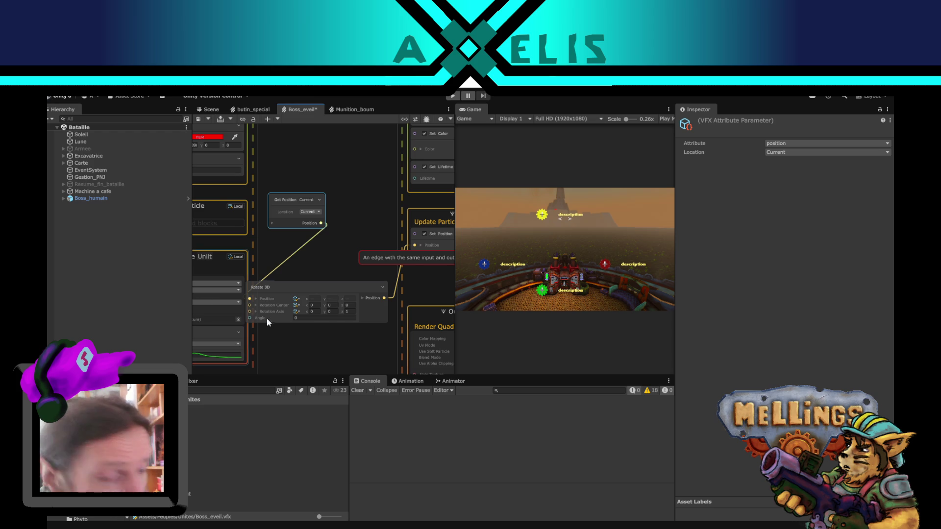
Step: Check Get Position's x, y, z components, then bring the Rotate 3D node into view
drag(317, 254, 335, 264)
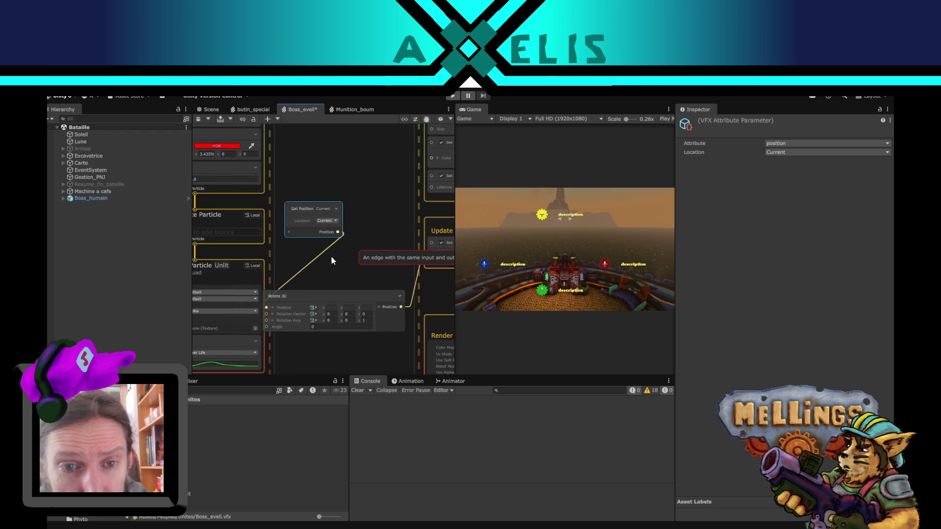
click(288, 232)
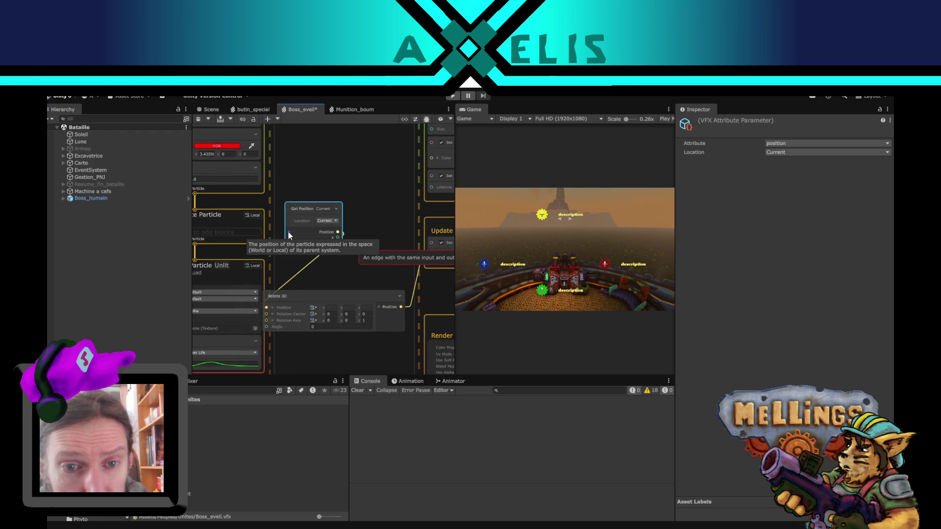
click(288, 231)
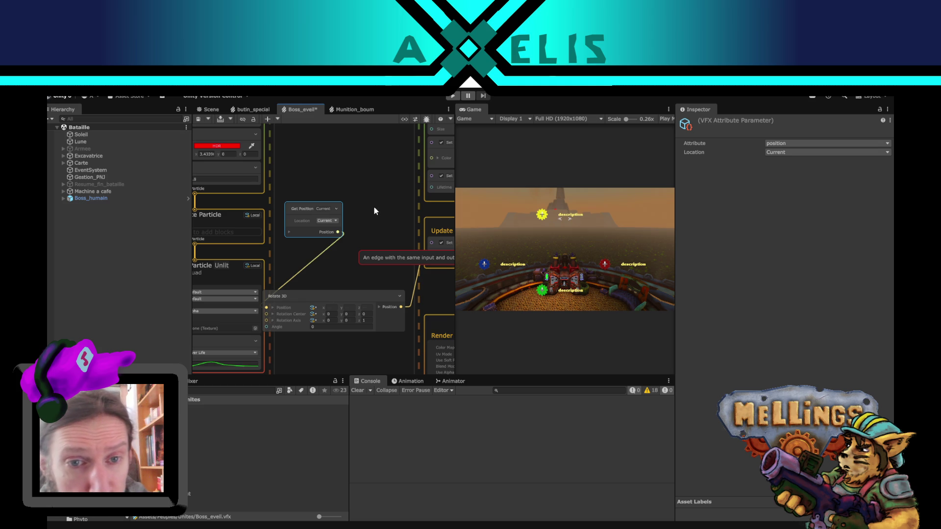
drag(372, 219, 317, 198)
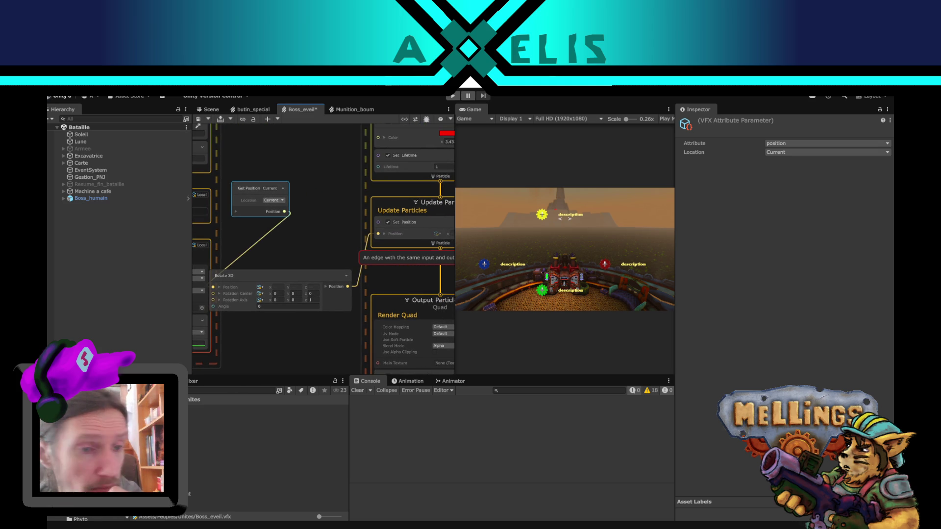
scroll(310, 234, down, 2)
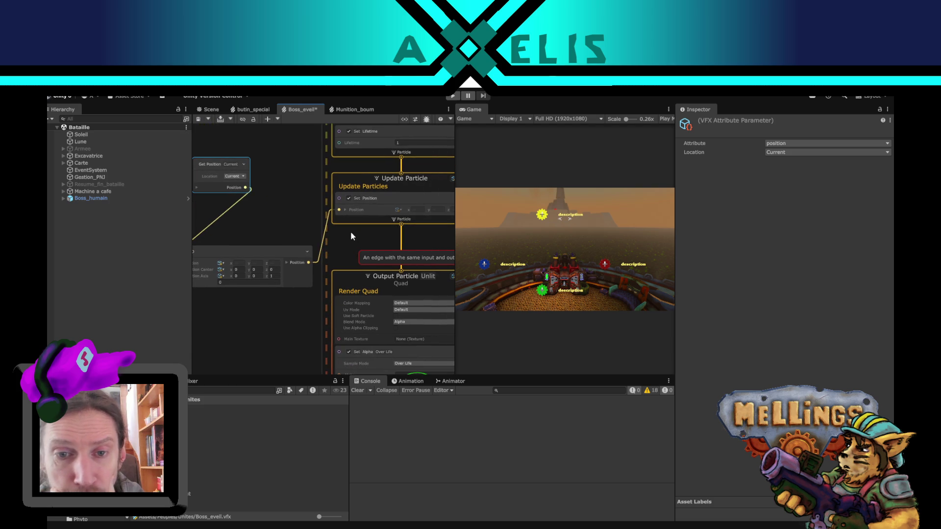
mouse_move(429, 259)
mouse_down()
mouse_move(332, 297)
mouse_move(343, 342)
mouse_move(366, 335)
mouse_up()
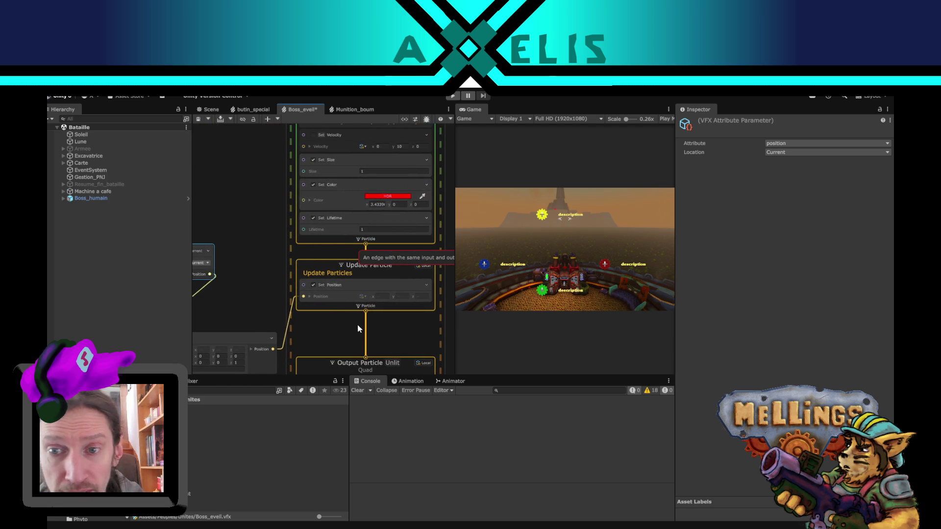
drag(280, 269, 321, 188)
scroll(322, 260, up, 1)
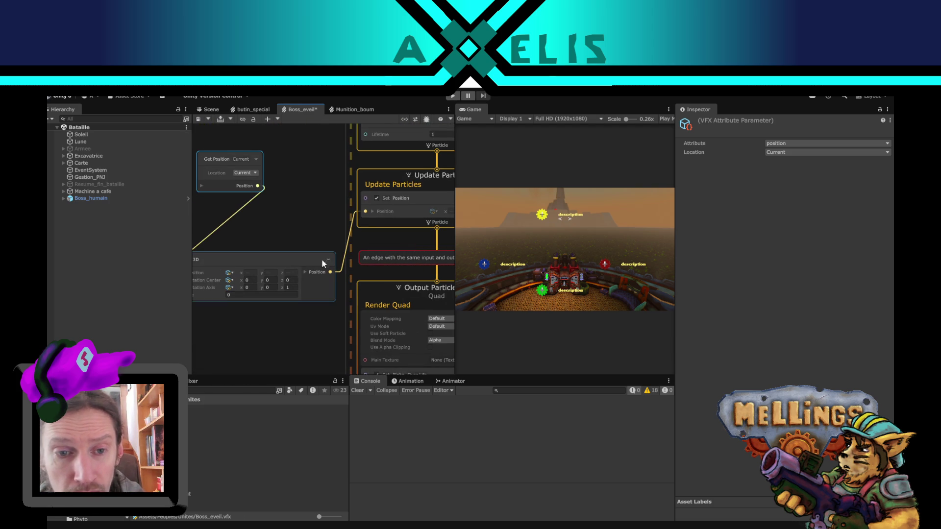
Step: Edit the Rotate 3D rotation axis values, ending with z set to 1
click(292, 288)
text(5)
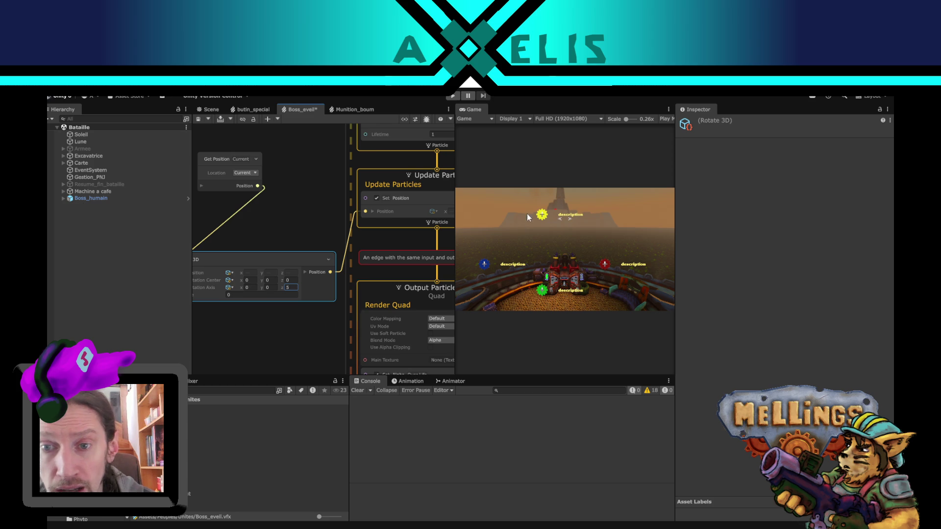
double_click(294, 287)
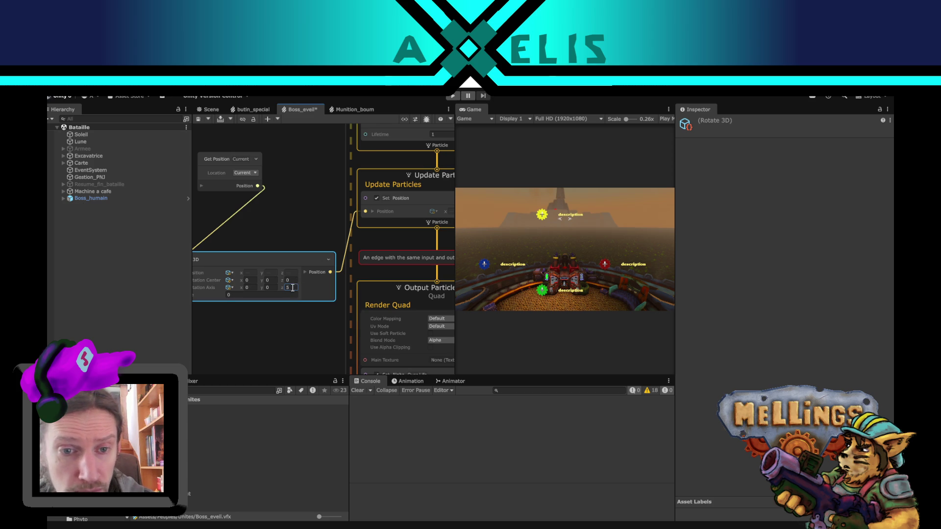
text(0)
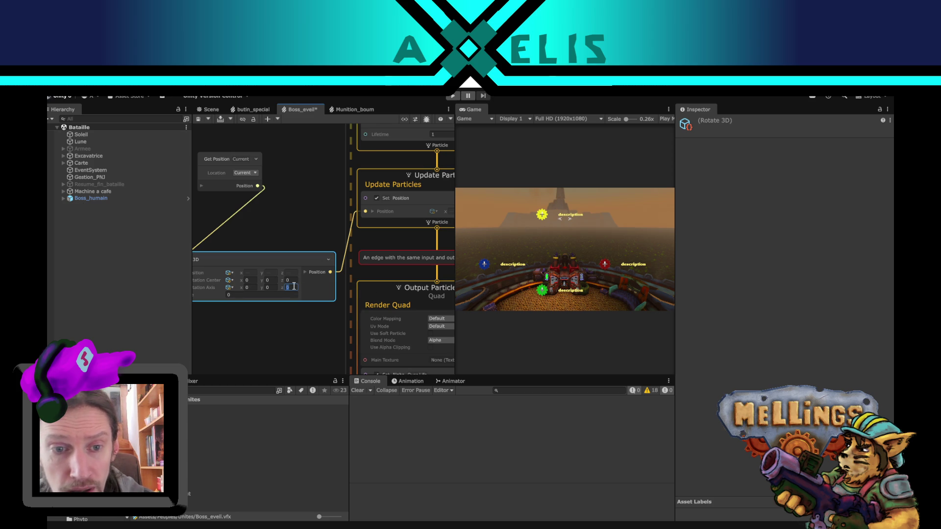
text(100)
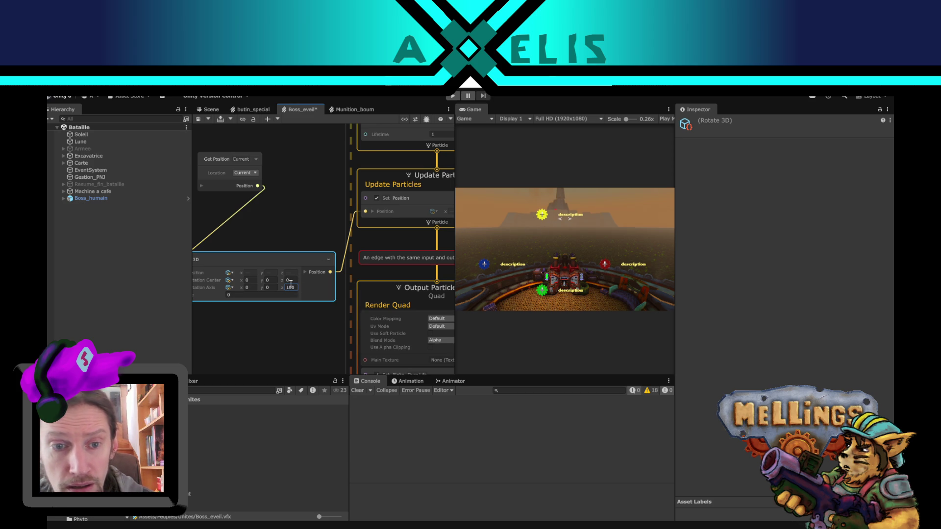
double_click(292, 288)
text(1)
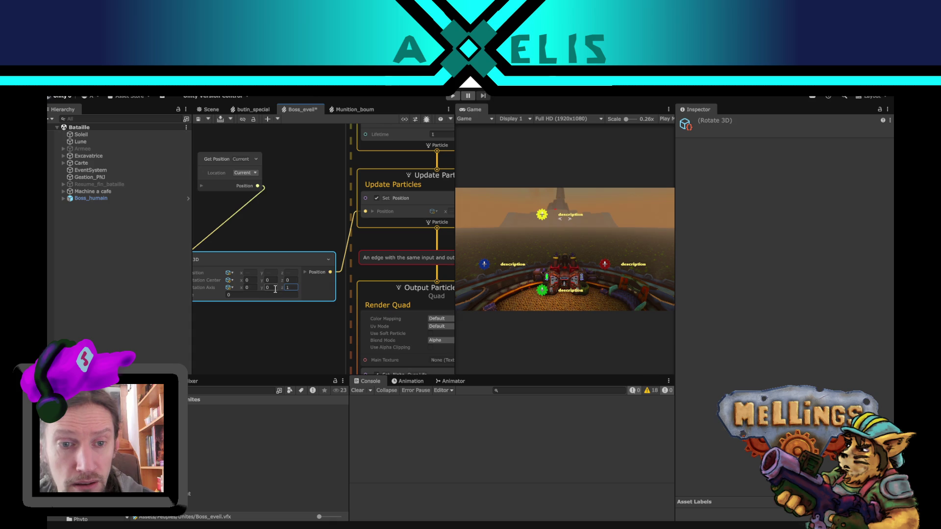
click(275, 289)
text(5)
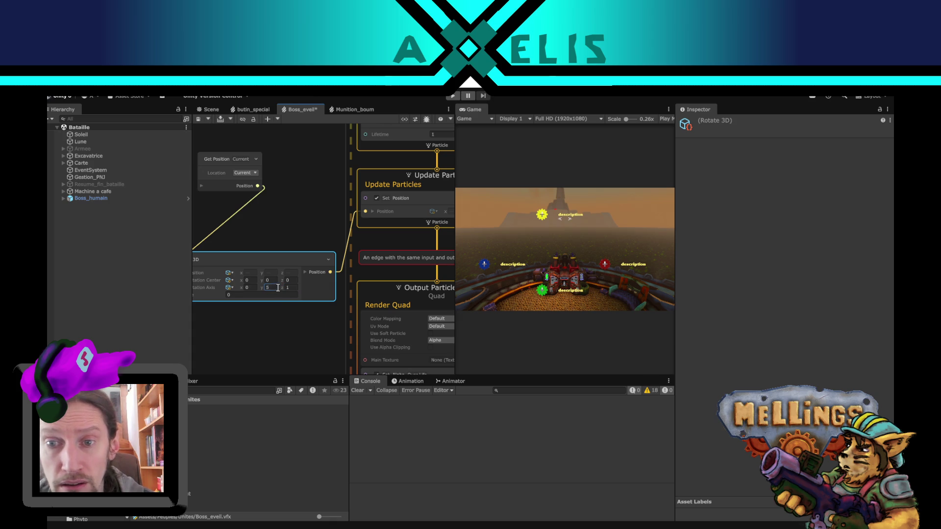
Step: Set the Rotate 3D angle to 0 and the rotation center z to 0
drag(246, 351, 306, 357)
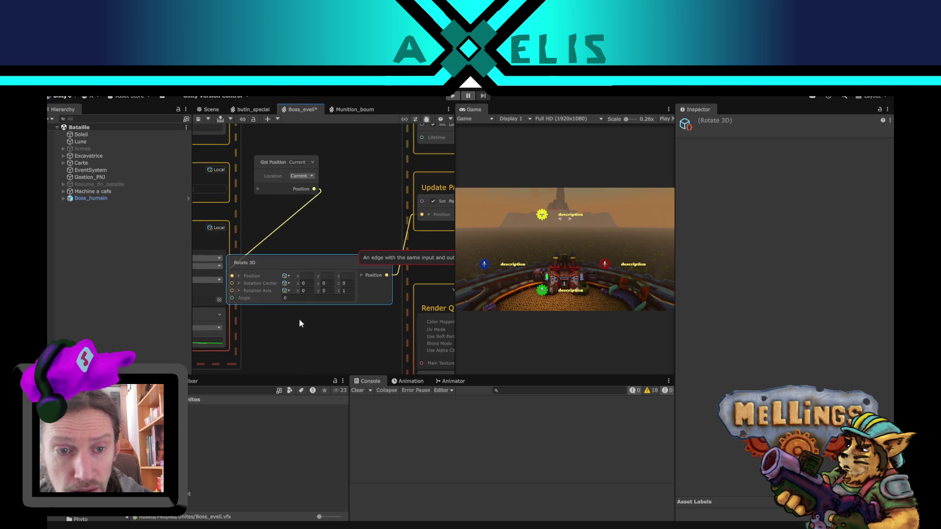
click(302, 299)
text(100)
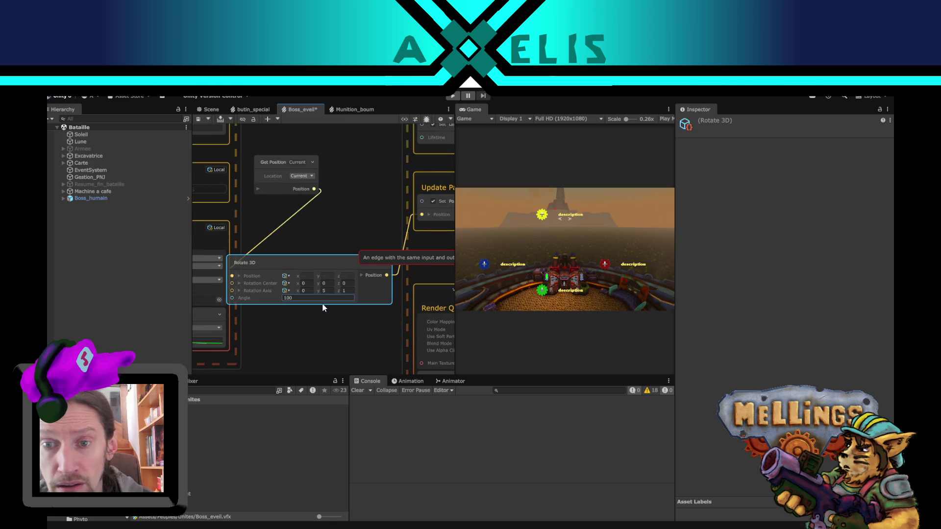
key(BackSpace)
key(BackSpace)
key(BackSpace)
text(0)
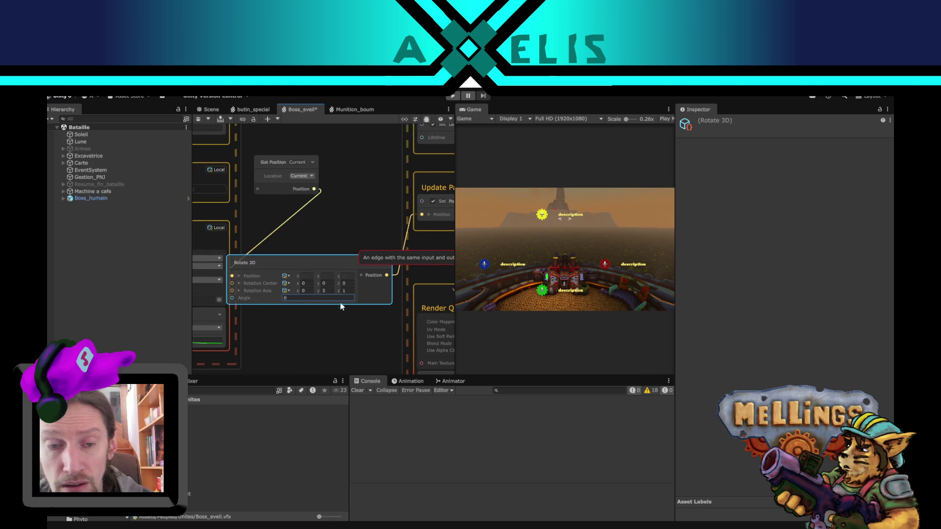
key(Tab)
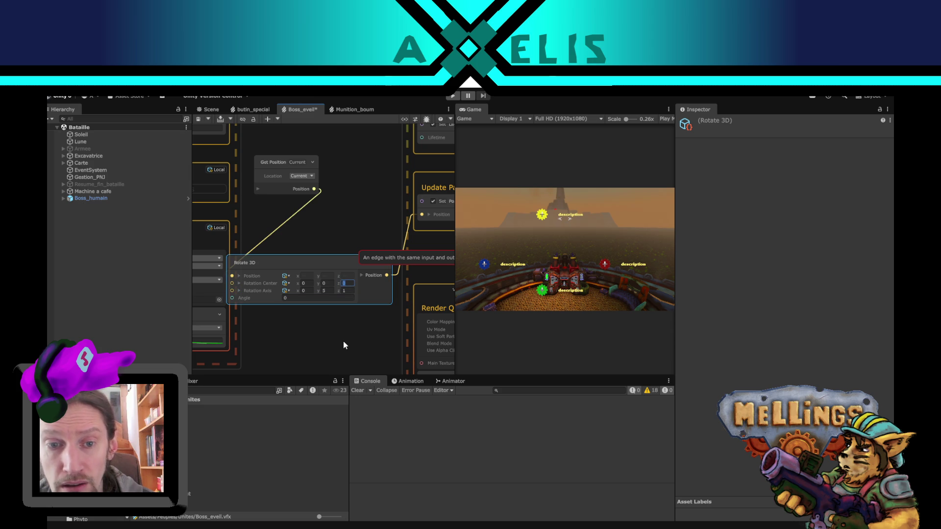
text(100)
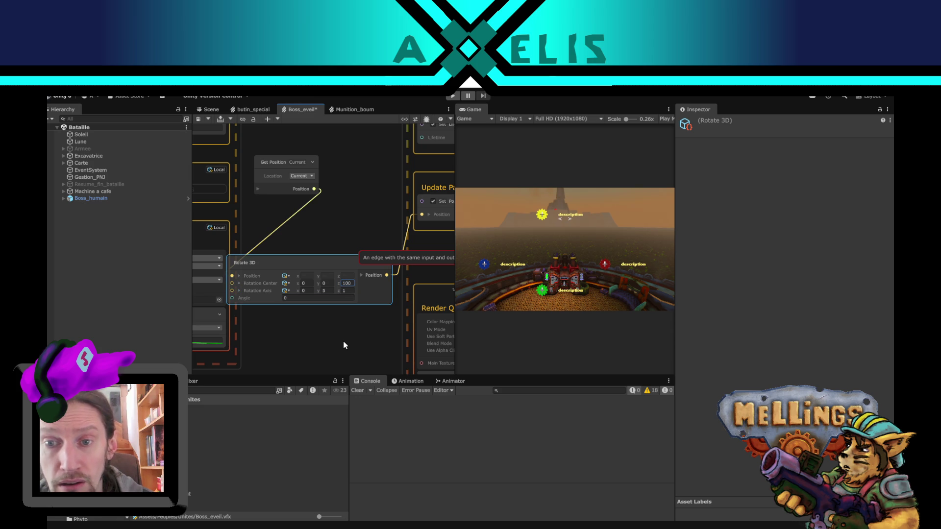
double_click(348, 283)
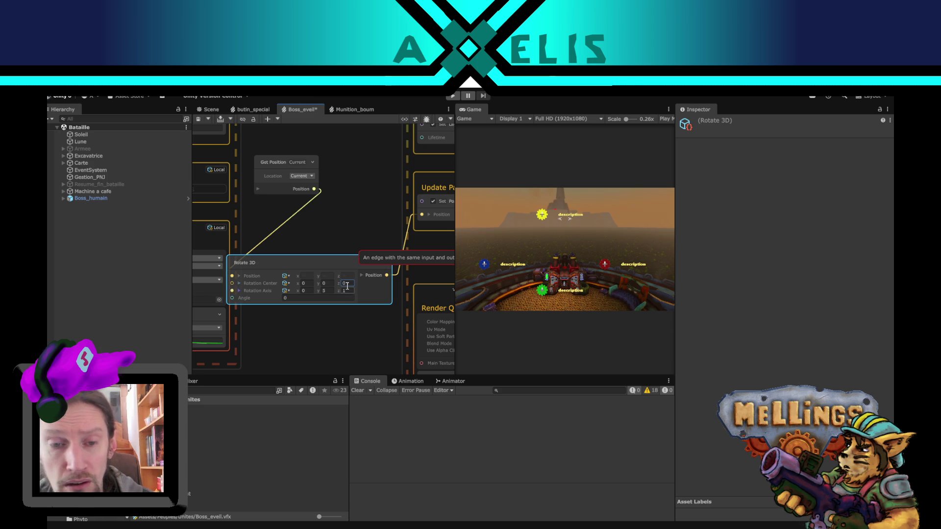
text(0)
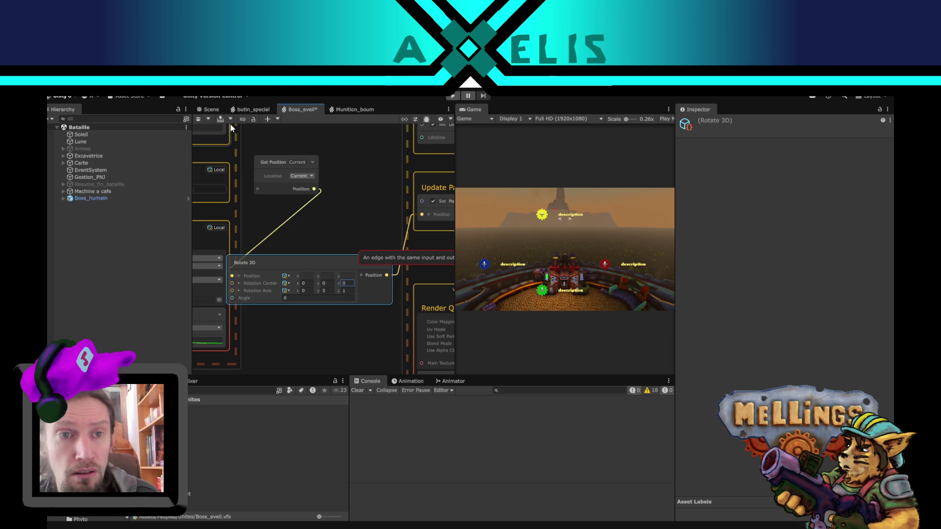
click(211, 110)
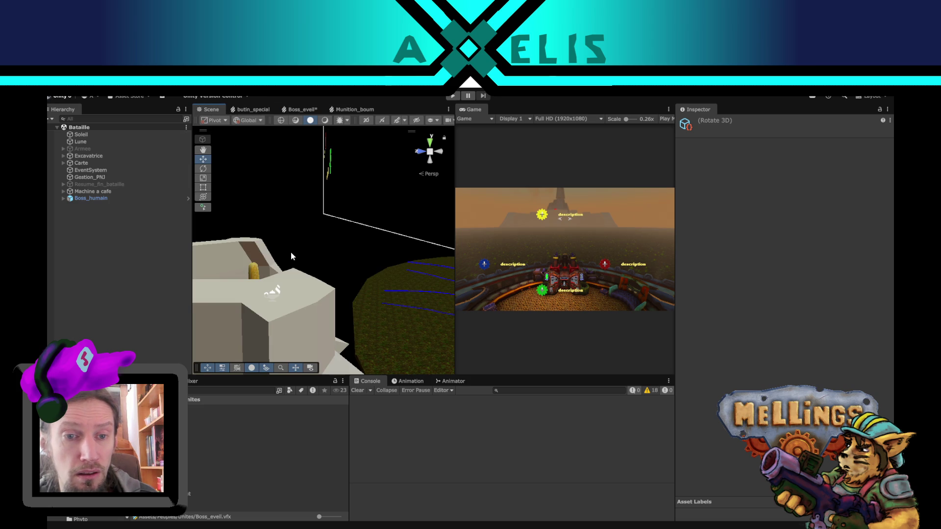
mouse_move(290, 257)
mouse_down()
mouse_move(291, 271)
mouse_move(222, 269)
mouse_move(277, 282)
mouse_move(294, 275)
mouse_move(315, 321)
mouse_move(318, 284)
mouse_move(303, 256)
mouse_up()
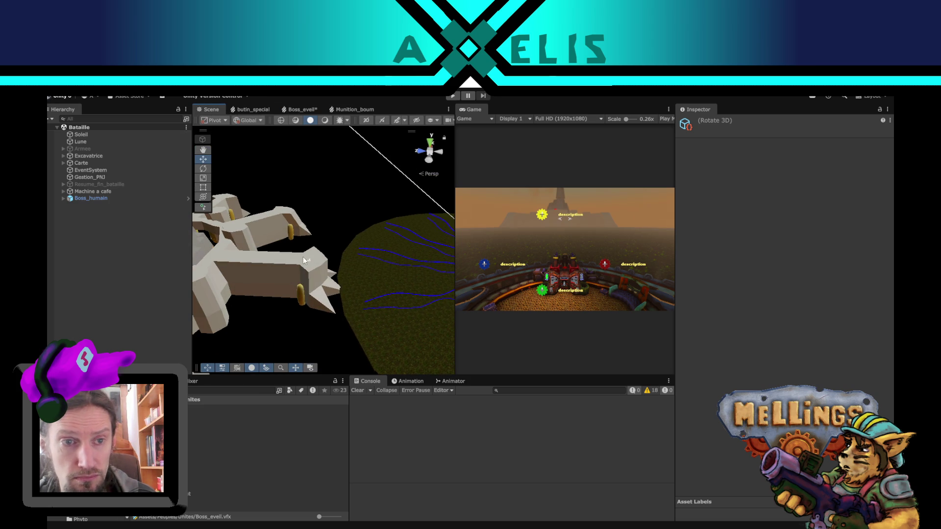
click(262, 268)
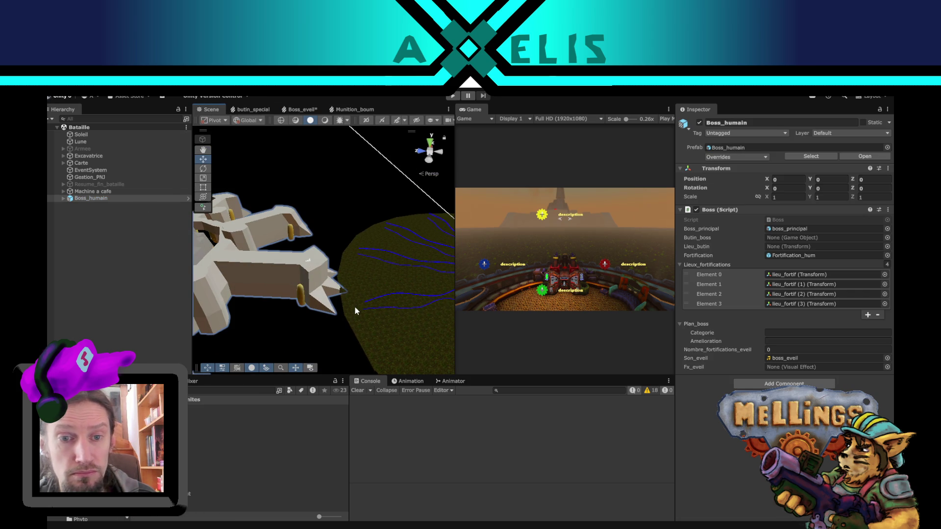
key(f)
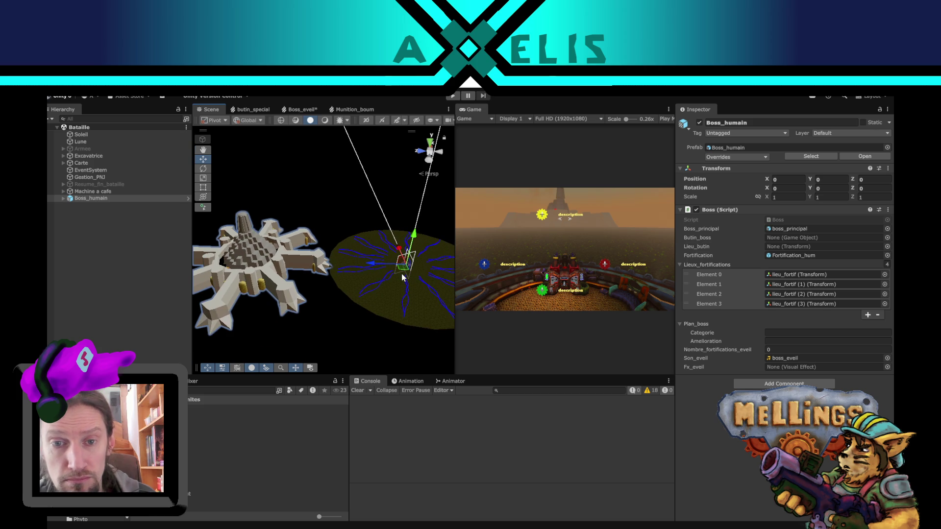
mouse_move(402, 271)
mouse_down()
mouse_move(496, 279)
mouse_move(475, 270)
mouse_move(339, 282)
mouse_up()
drag(389, 246, 388, 259)
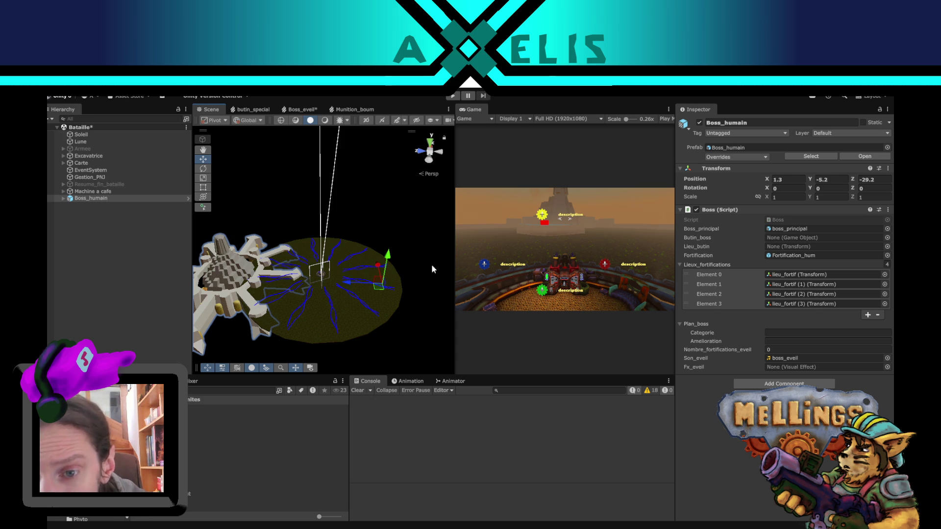
key(ctrl+z)
key(ctrl+z)
key(ctrl+z)
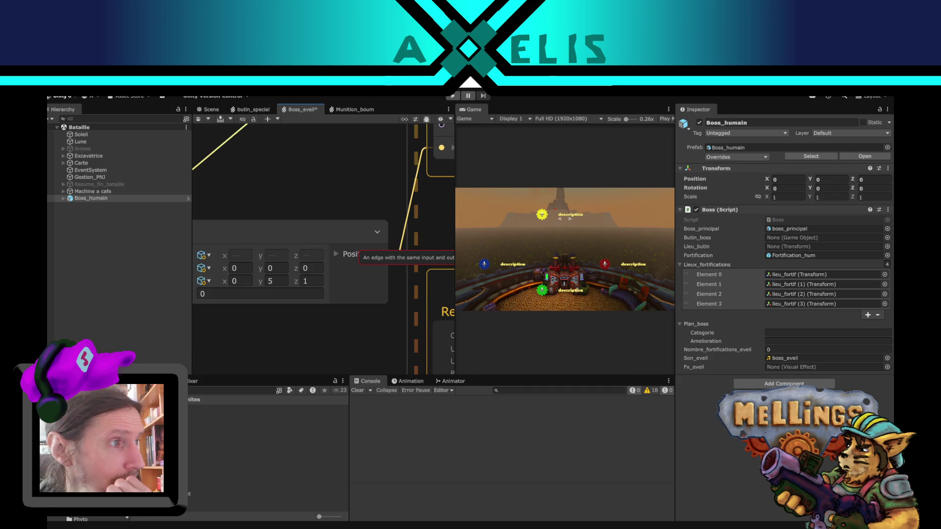
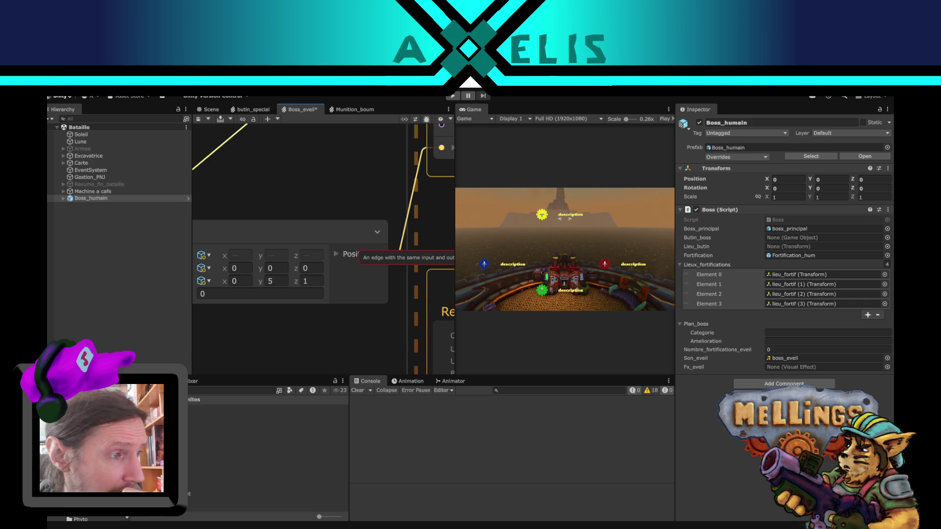
Step: Drag the Set Position block out of Update Particles toward the Output context, then save the graph
scroll(334, 324, down, 5)
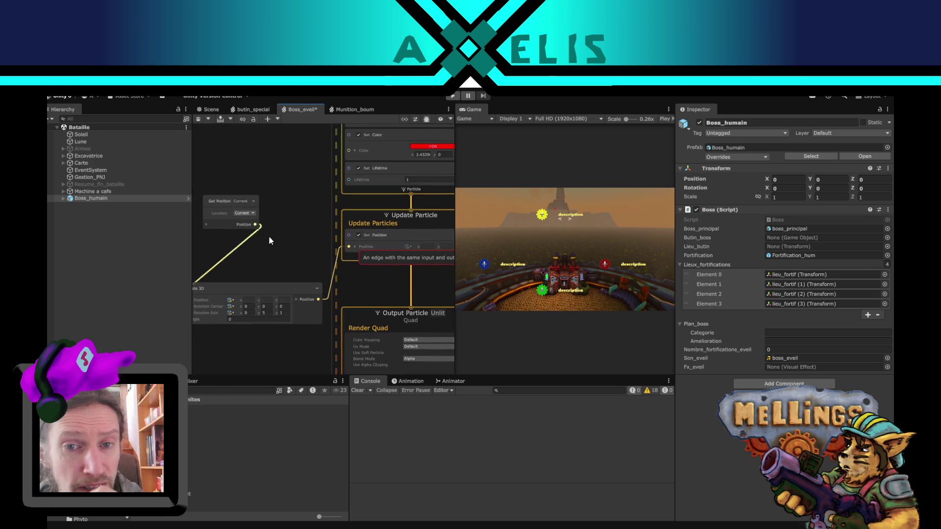
mouse_move(270, 236)
mouse_down()
mouse_move(274, 163)
mouse_move(257, 139)
mouse_up()
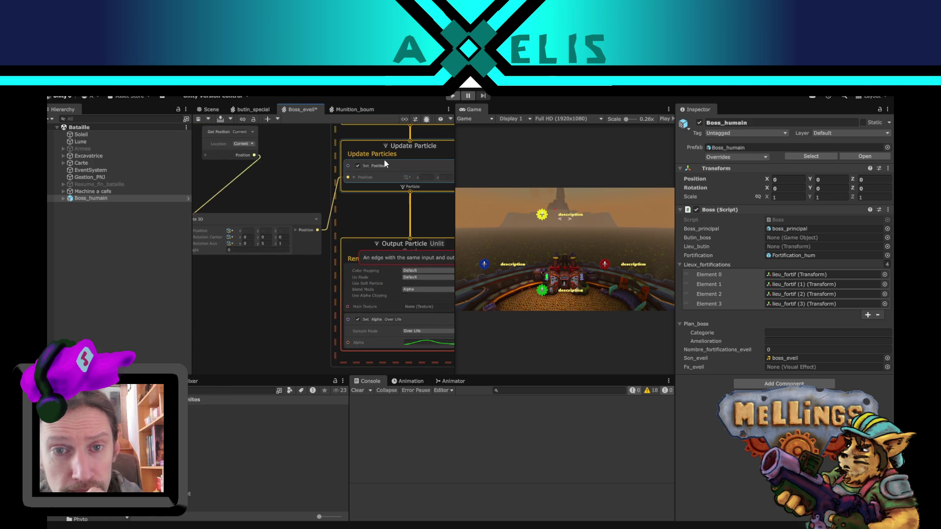
drag(389, 163, 370, 362)
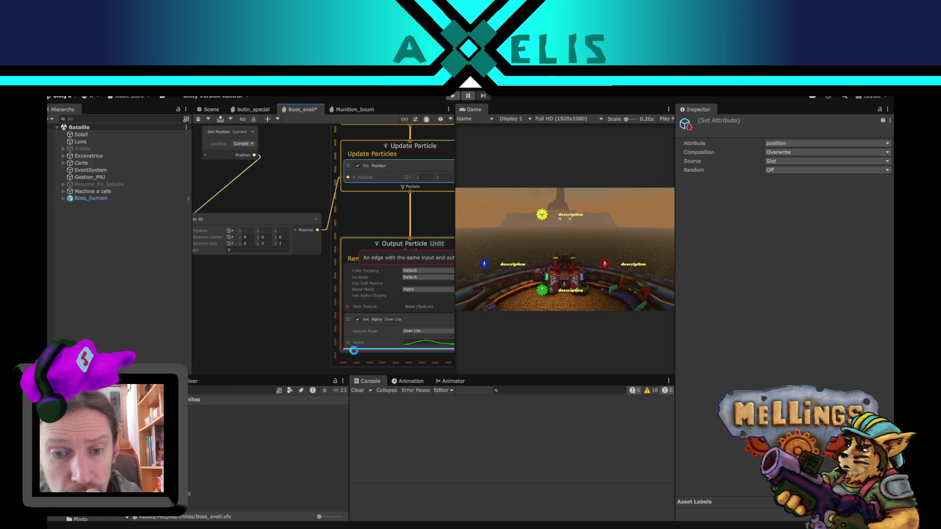
scroll(265, 290, up, 2)
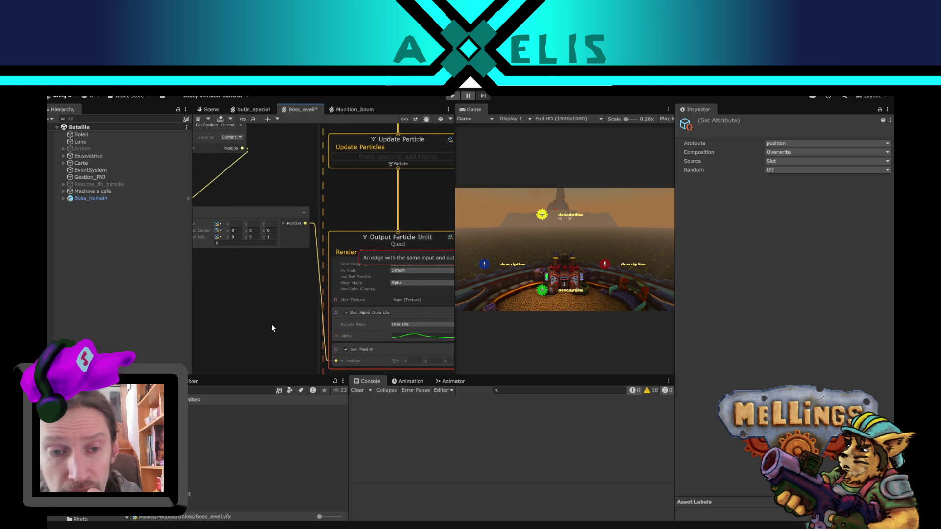
click(357, 343)
click(357, 349)
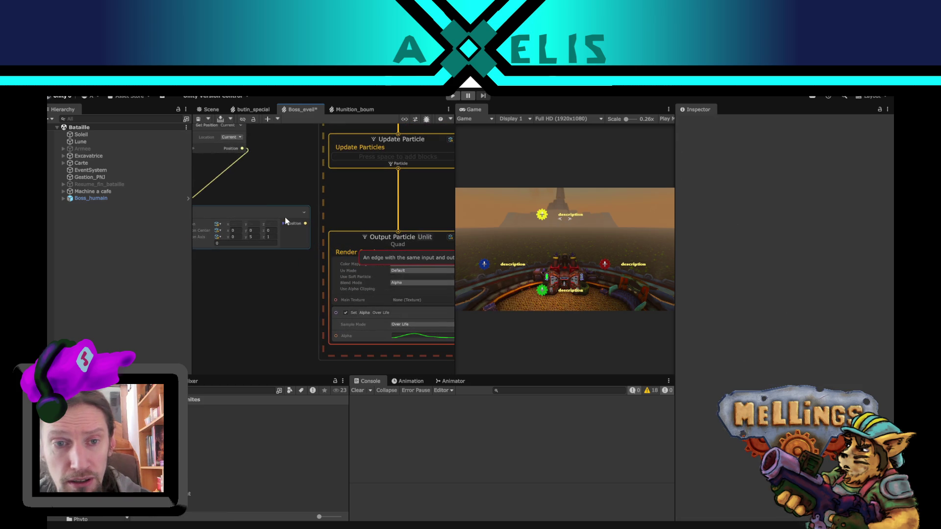
drag(290, 169, 323, 263)
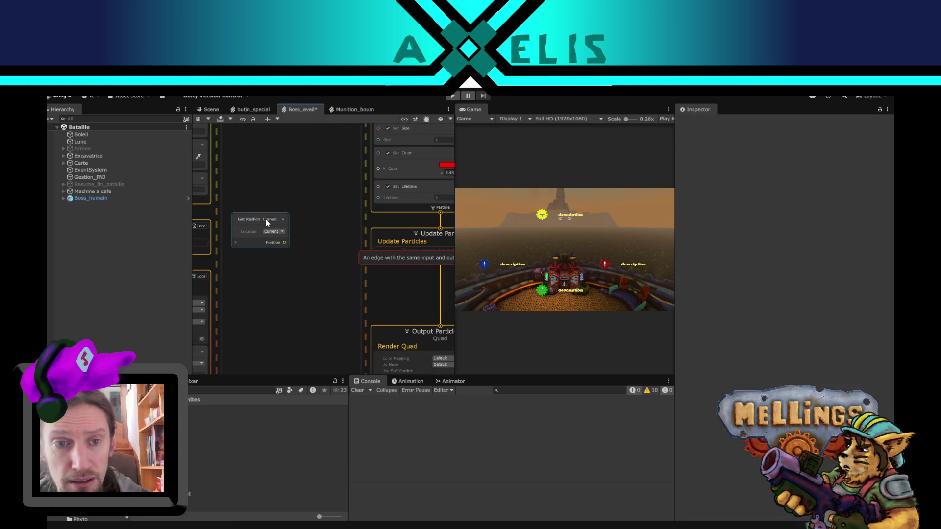
drag(378, 286, 314, 263)
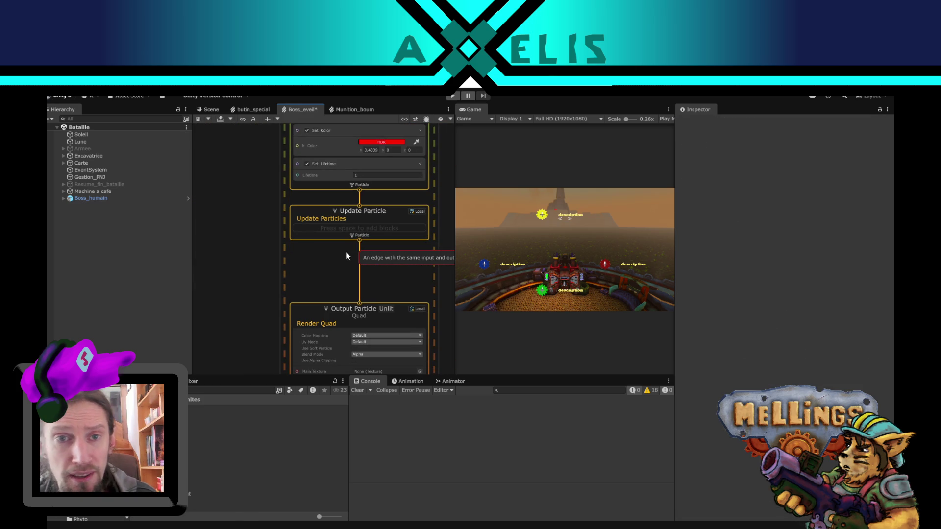
key(ctrl+s)
click(252, 111)
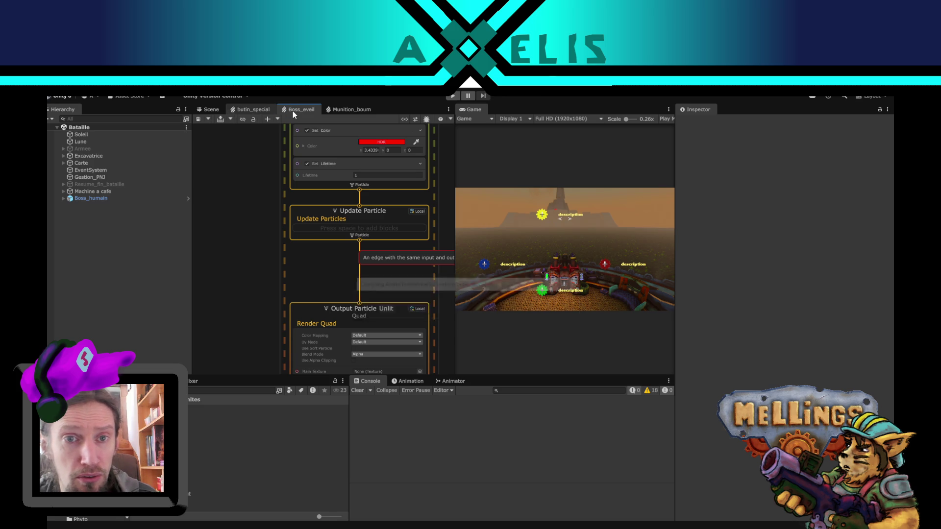
click(296, 110)
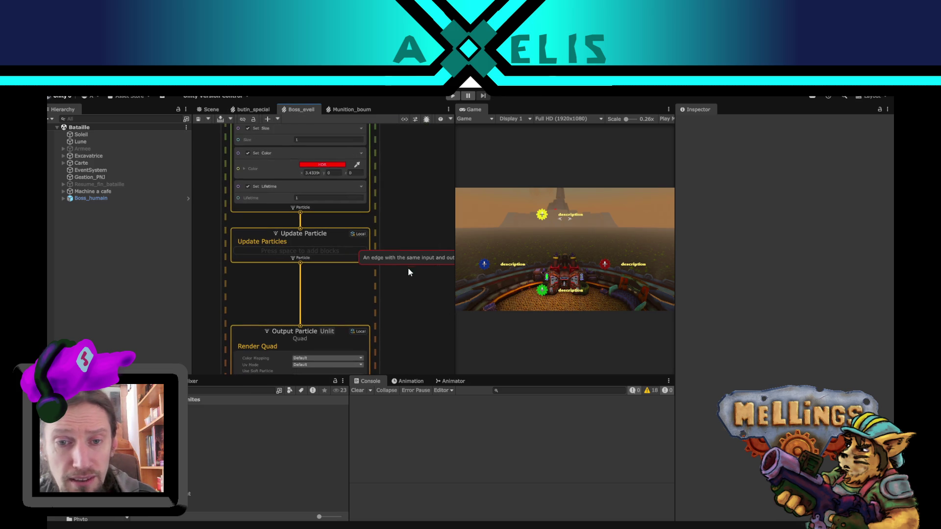
scroll(299, 294, up, 3)
scroll(321, 310, down, 5)
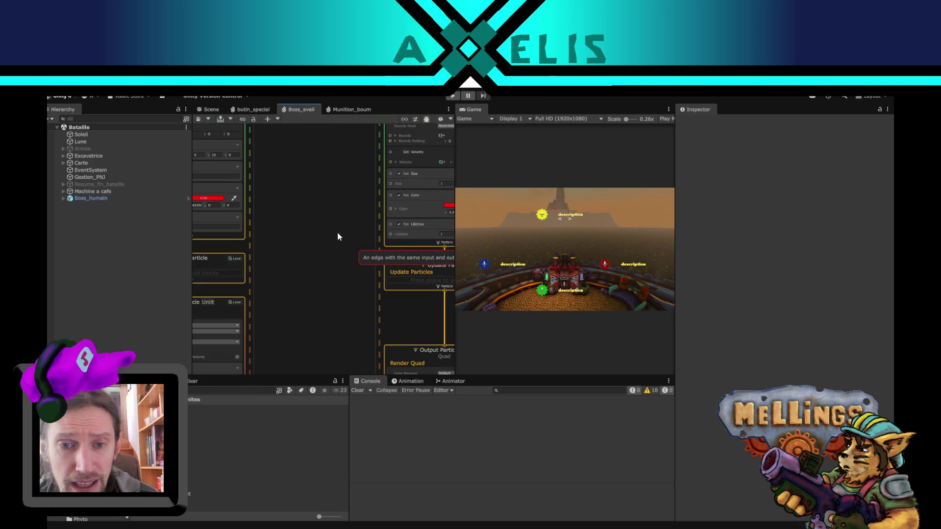
scroll(318, 284, up, 3)
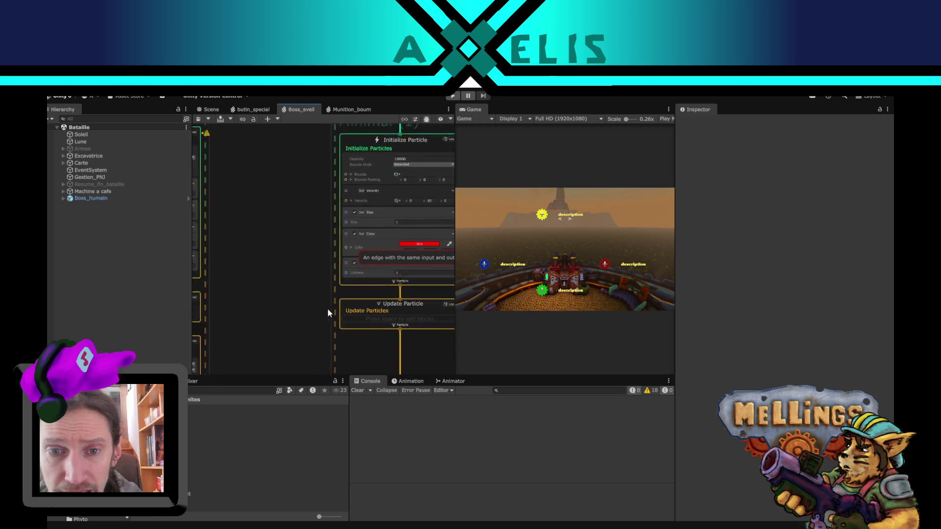
scroll(328, 308, down, 3)
scroll(303, 153, up, 3)
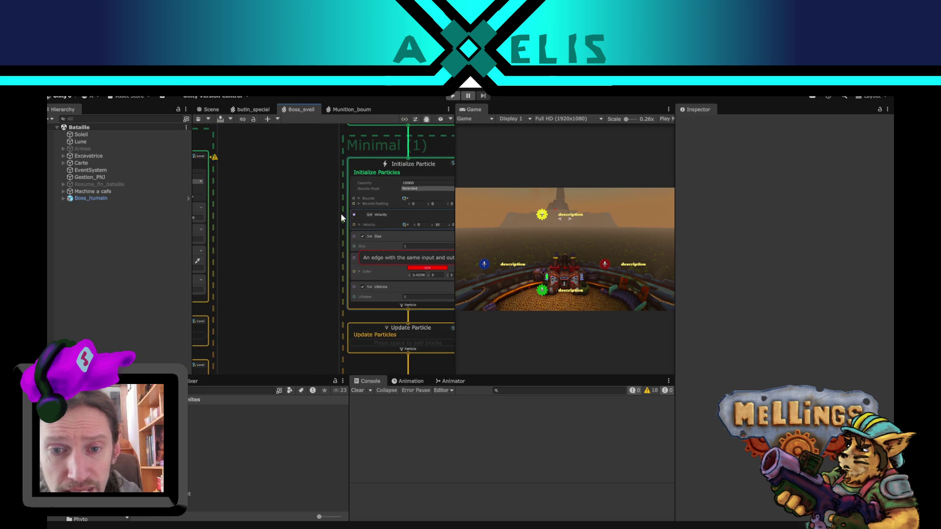
drag(304, 270, 248, 207)
click(339, 289)
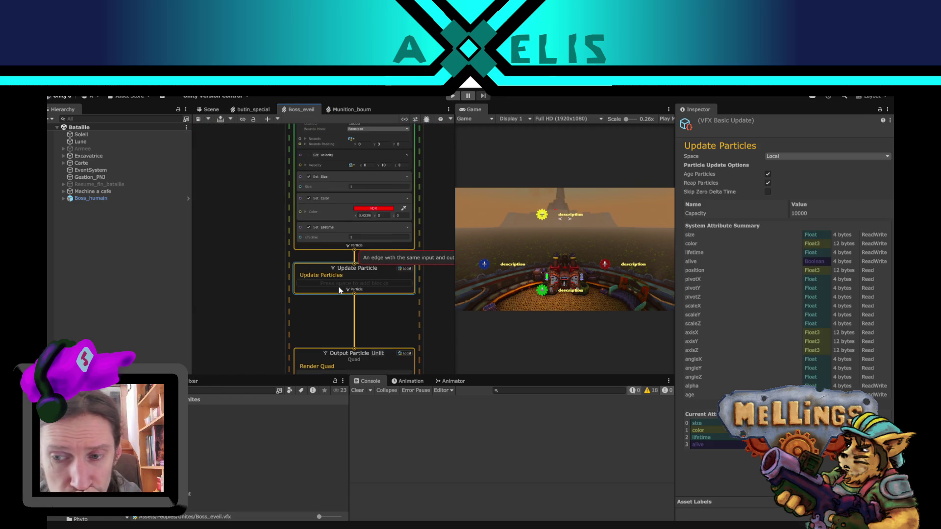
scroll(231, 292, up, 1)
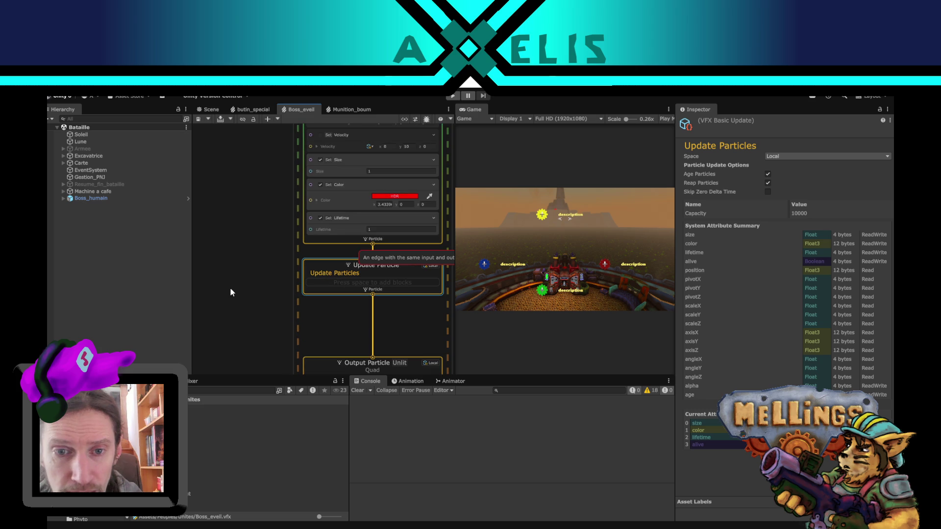
key(space)
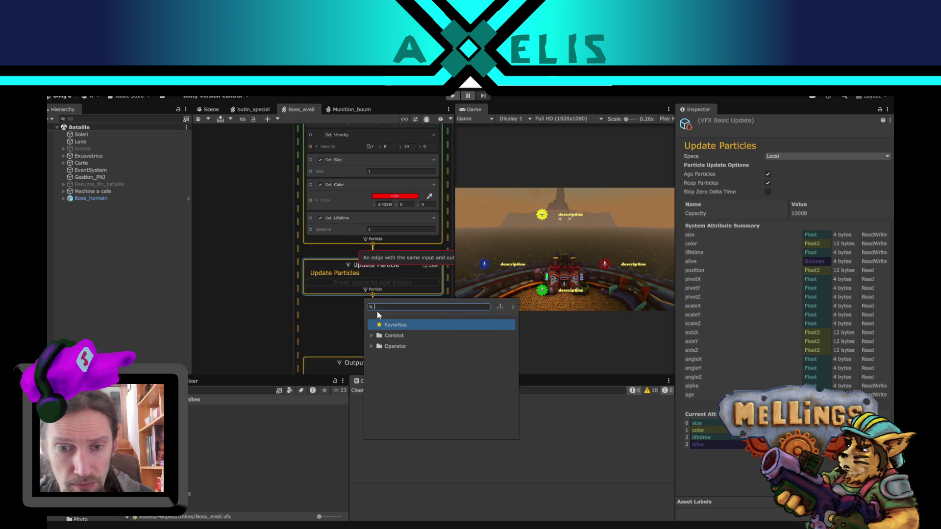
text(posi)
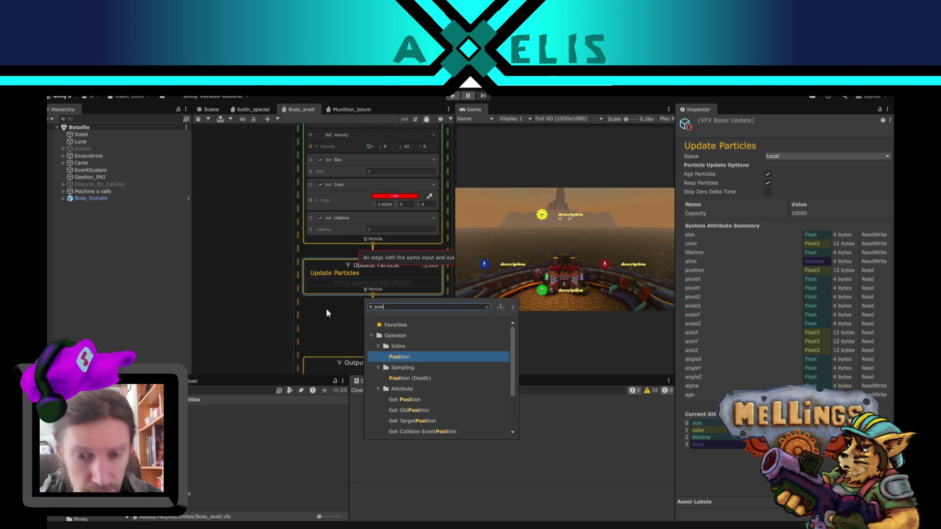
click(425, 360)
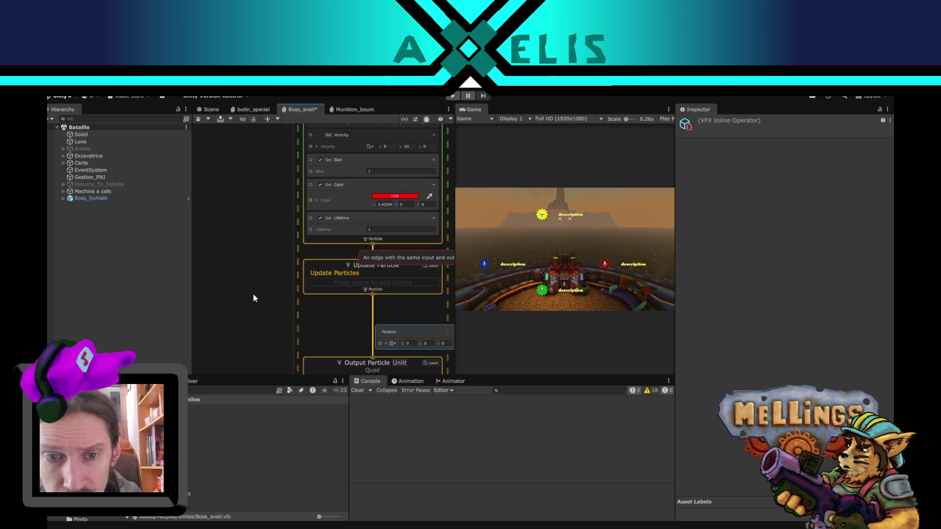
drag(357, 307, 278, 277)
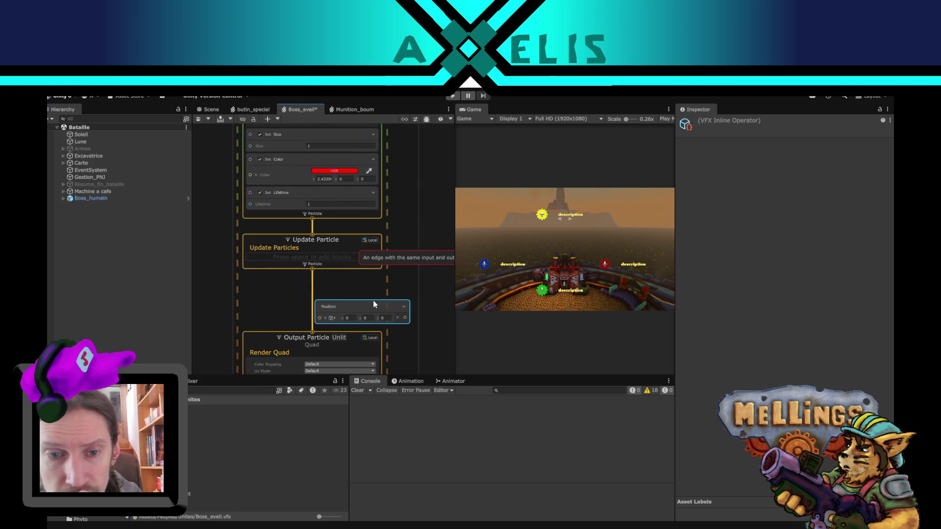
mouse_move(374, 305)
mouse_down()
mouse_move(328, 271)
mouse_move(145, 281)
mouse_move(267, 220)
mouse_up()
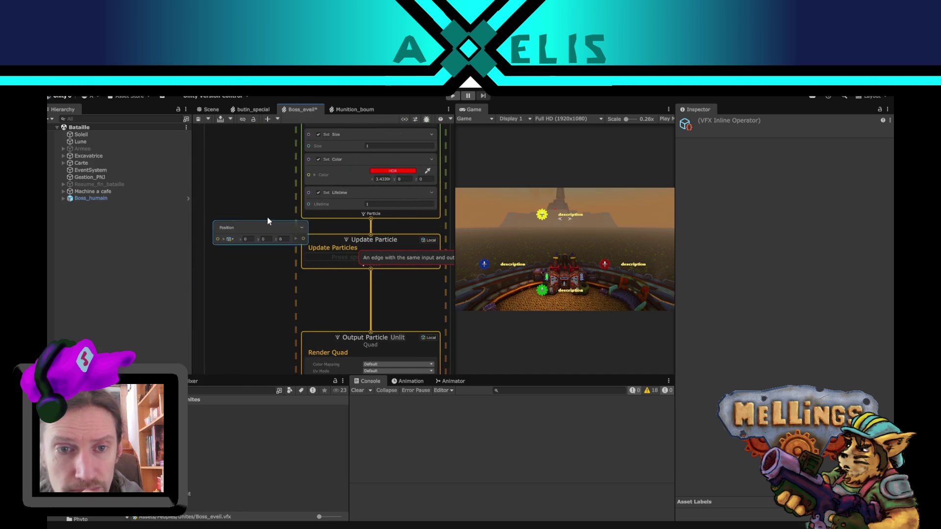
key(Delete)
click(324, 254)
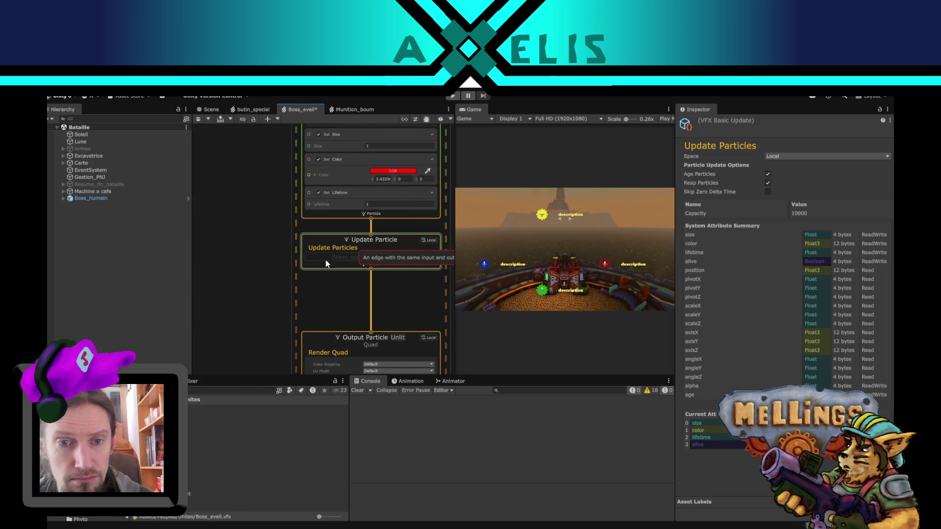
key(space)
text(posi)
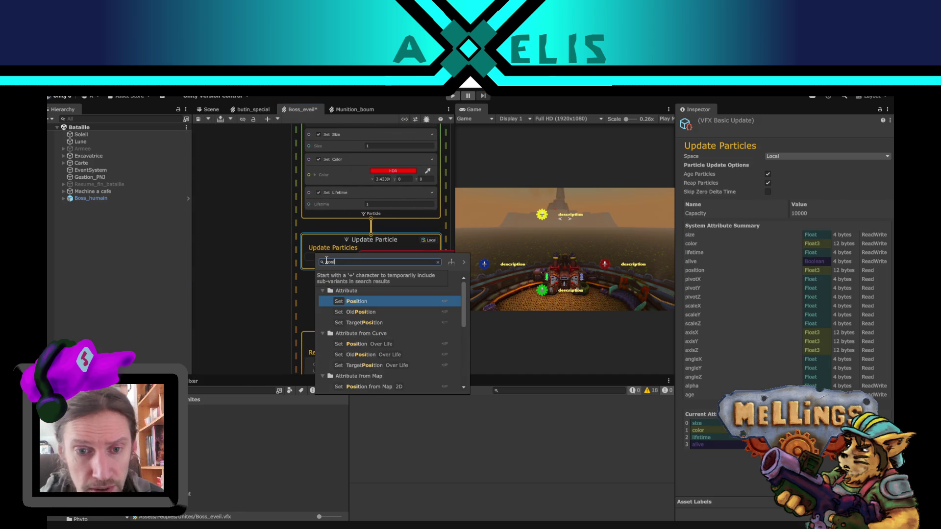
Step: Add a Set Position block to Update Particle and switch its Composition to Add
click(372, 298)
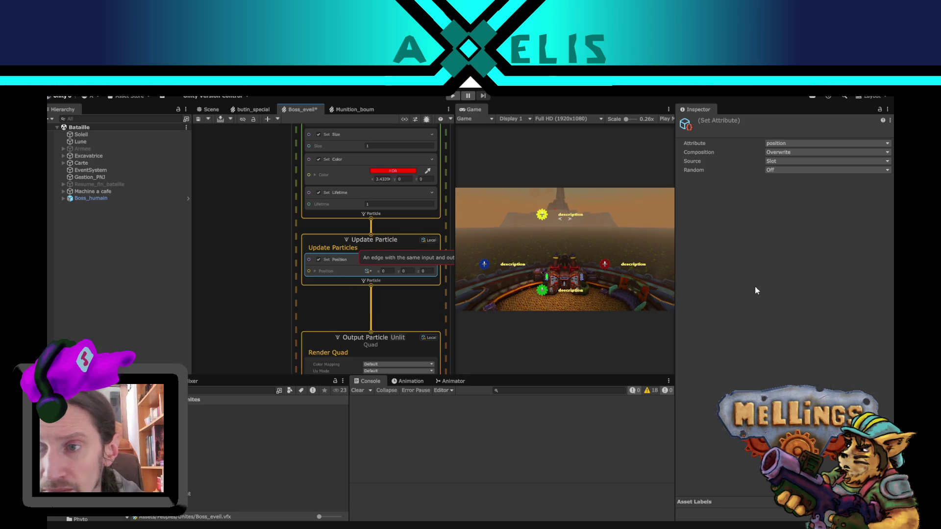
click(807, 152)
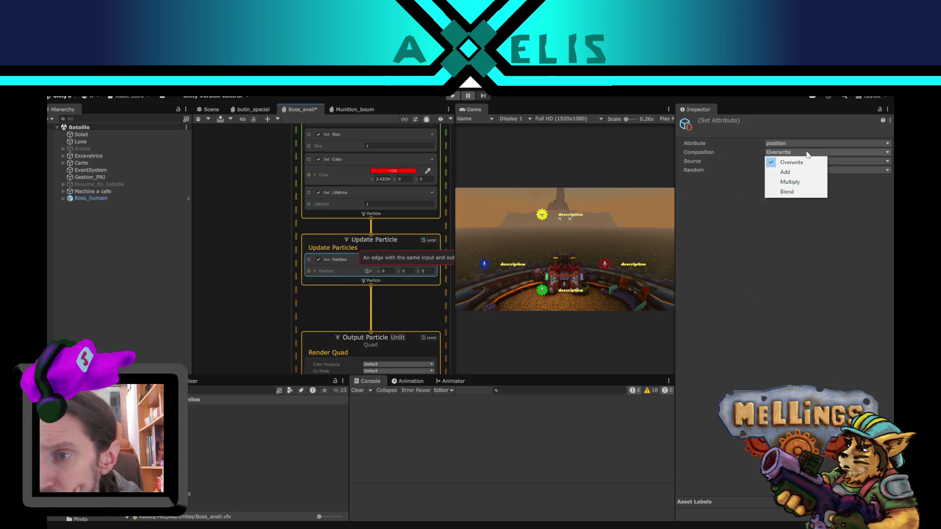
click(804, 173)
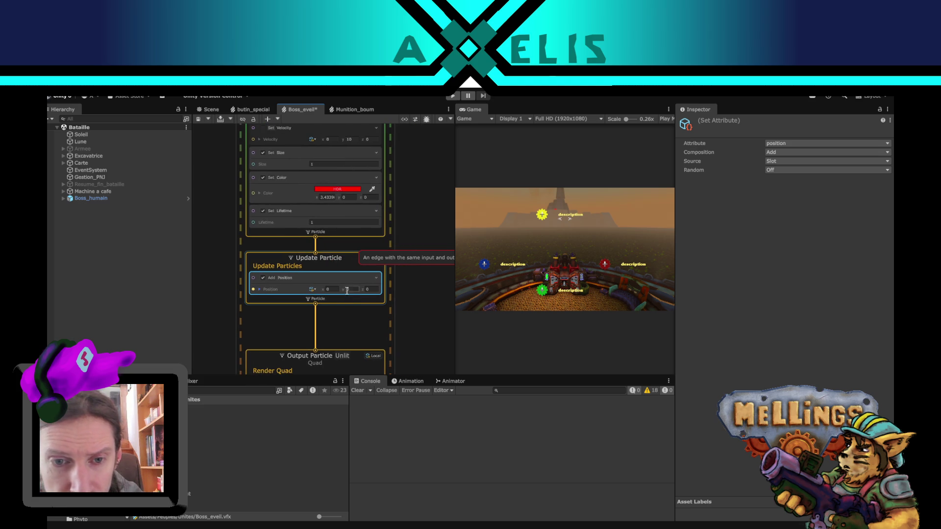
Step: Try 0.5 for the block's Position X, then set it back to 0
click(339, 288)
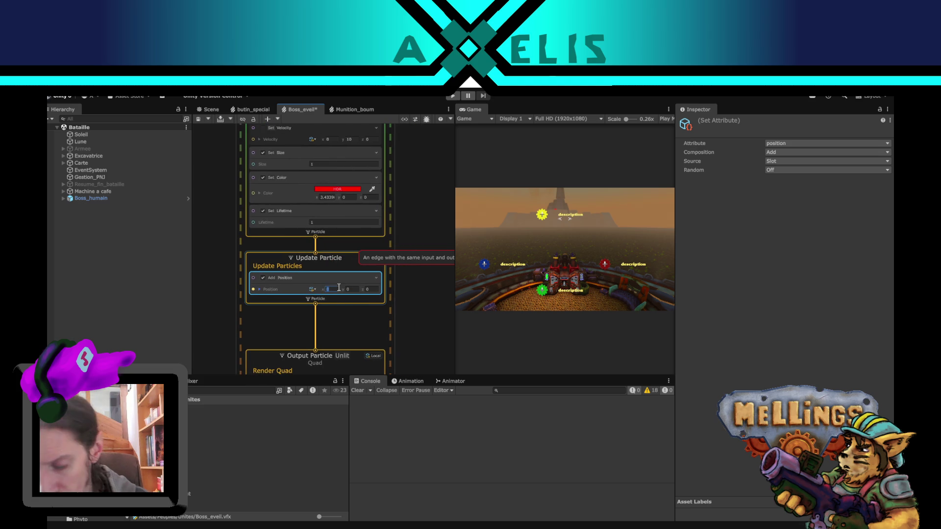
text(1)
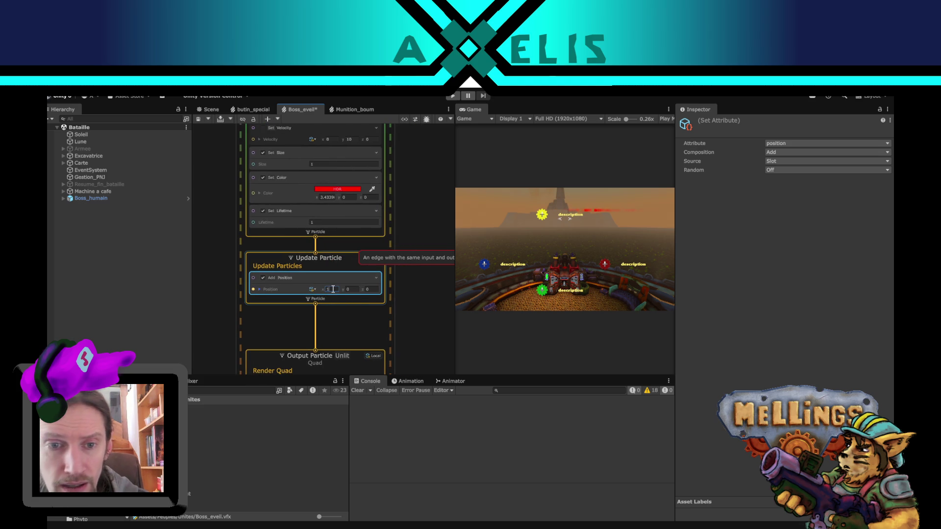
key(BackSpace)
text(0.5)
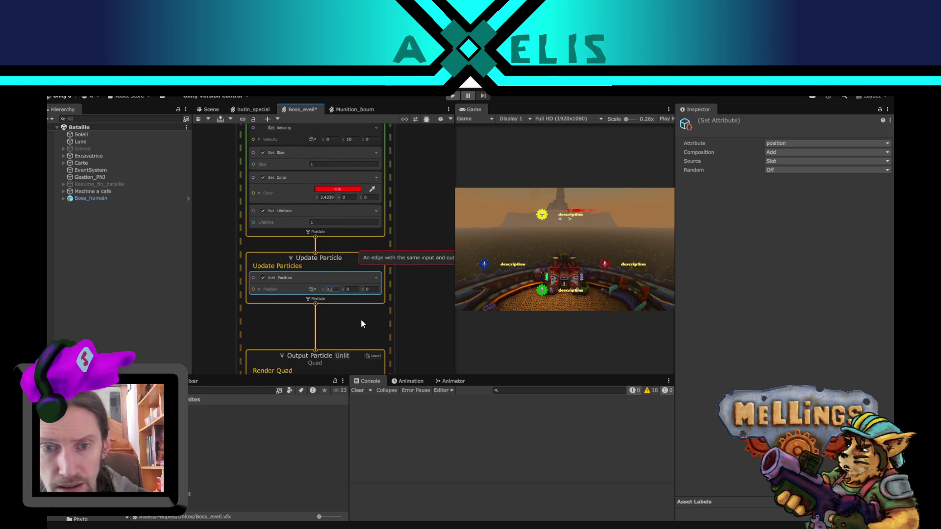
text(f)
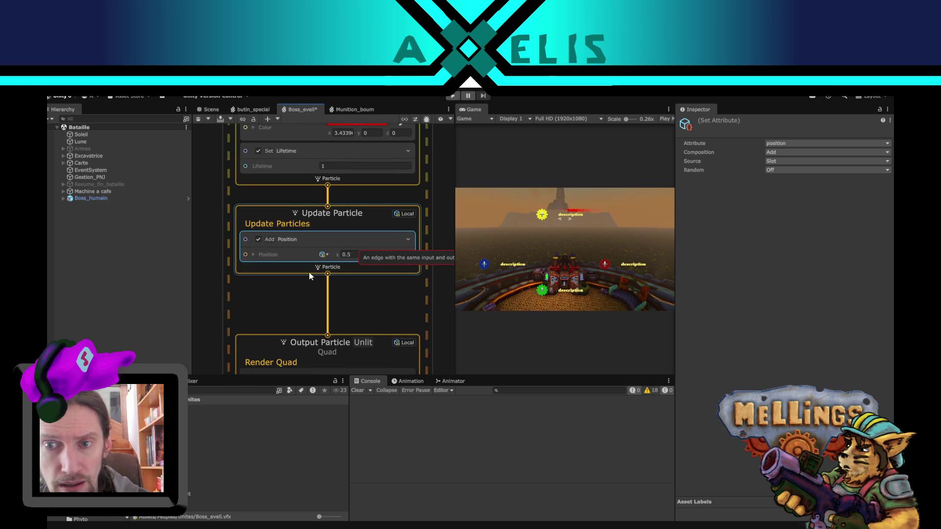
click(343, 255)
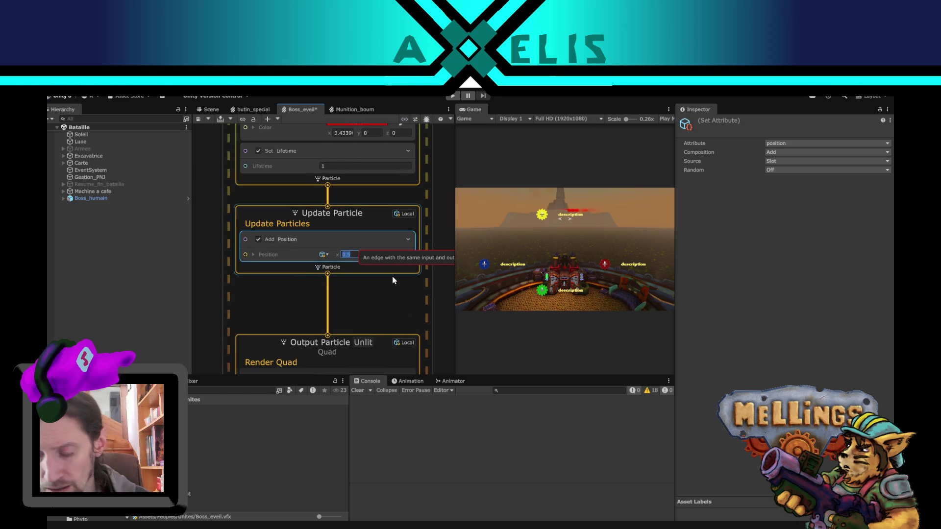
text(0)
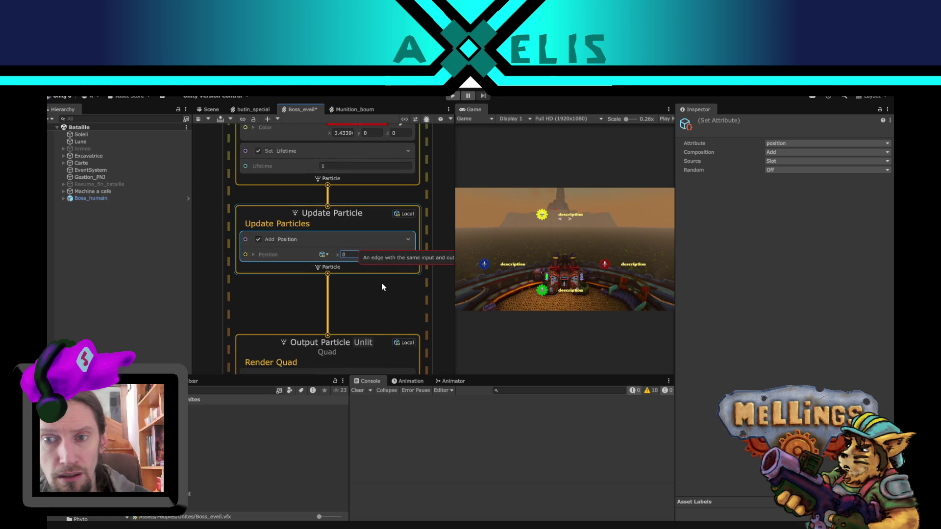
click(321, 306)
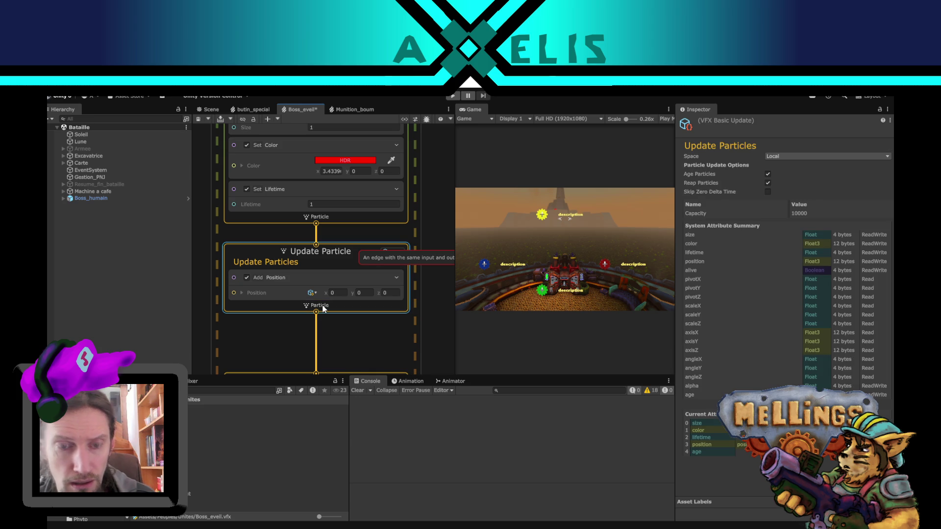
Step: Set the Add Position block's y value to 0.1
key(space)
key(Escape)
scroll(296, 283, up, 1)
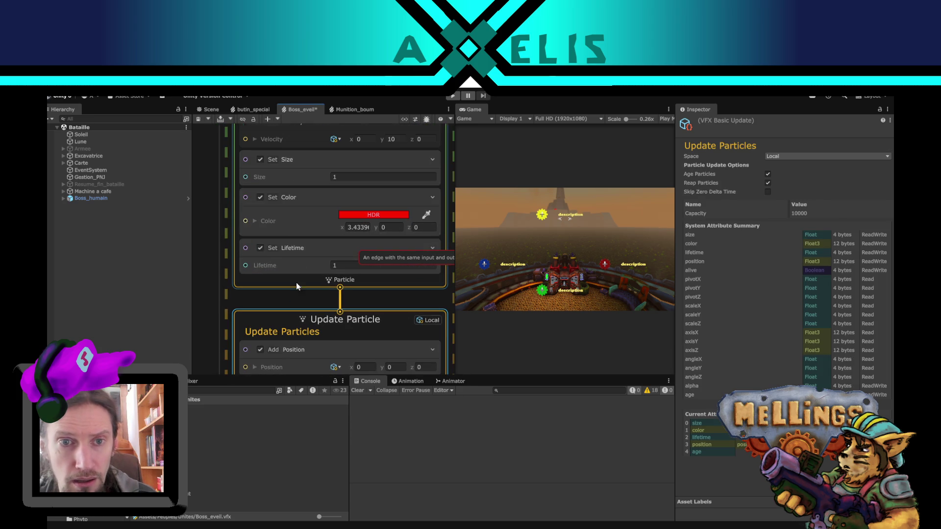
scroll(288, 208, down, 3)
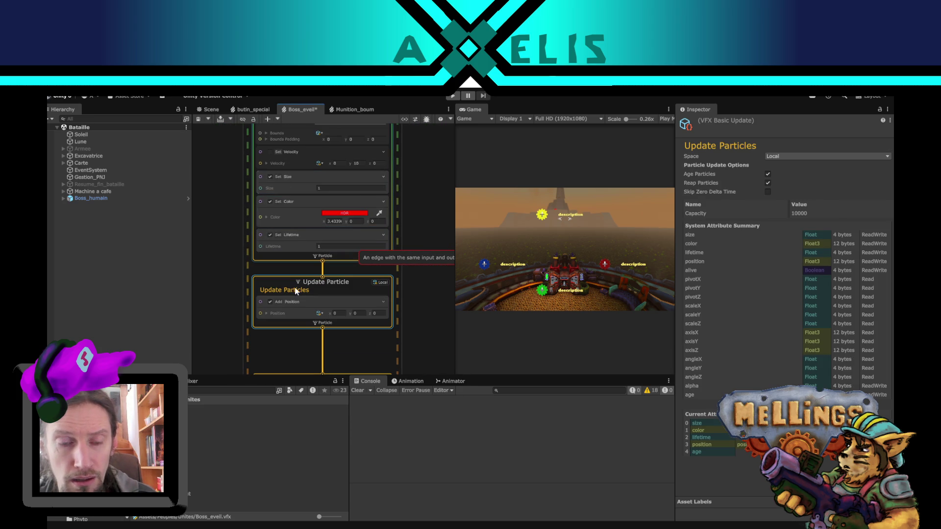
click(301, 306)
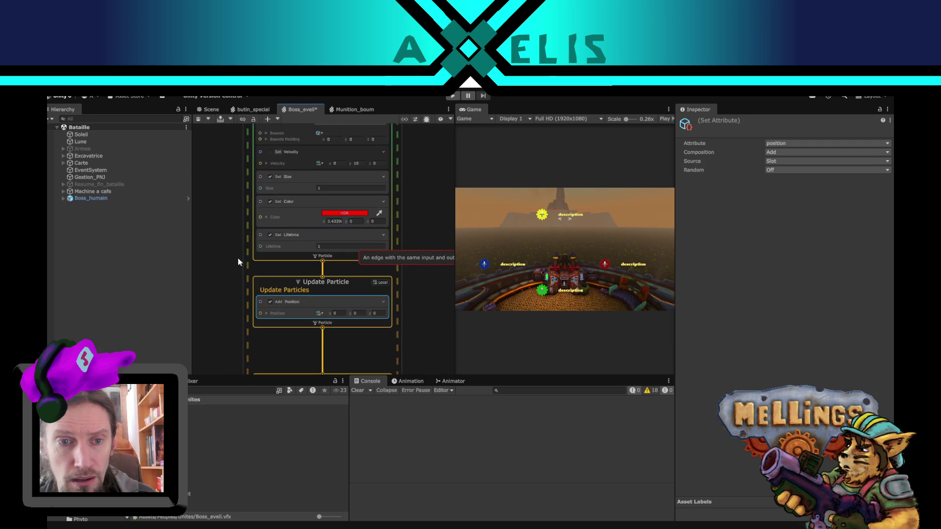
drag(237, 257, 245, 273)
click(364, 323)
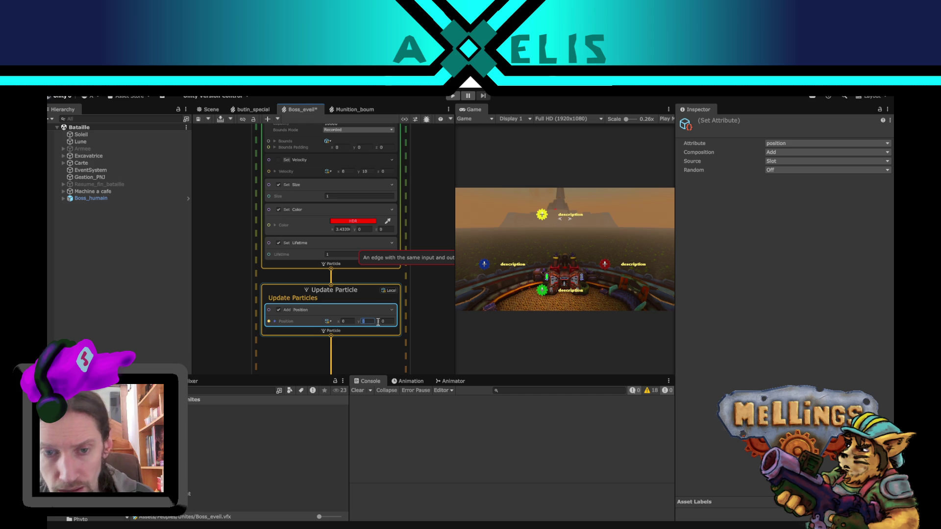
text(0.1)
key(Return)
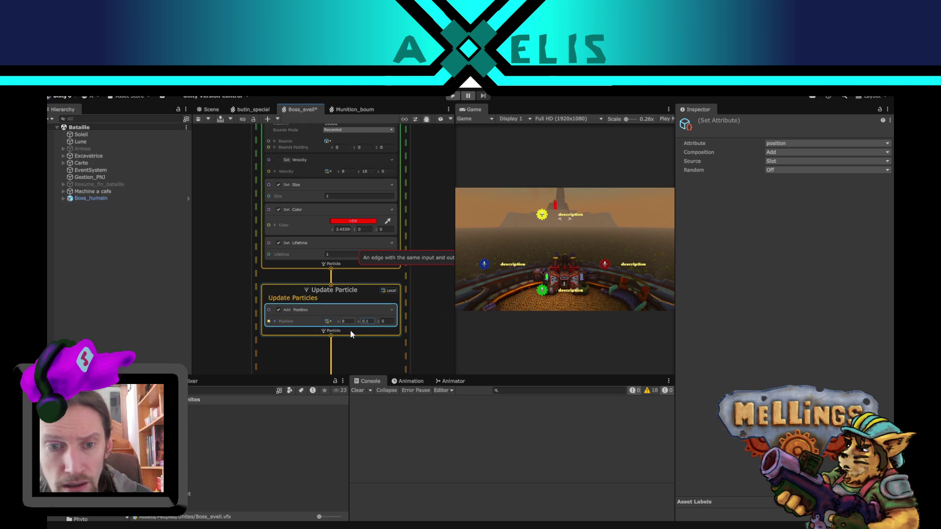
Step: Add an Integration Update Rotation block to Update Particle, then delete it
click(351, 331)
key(space)
text(rot)
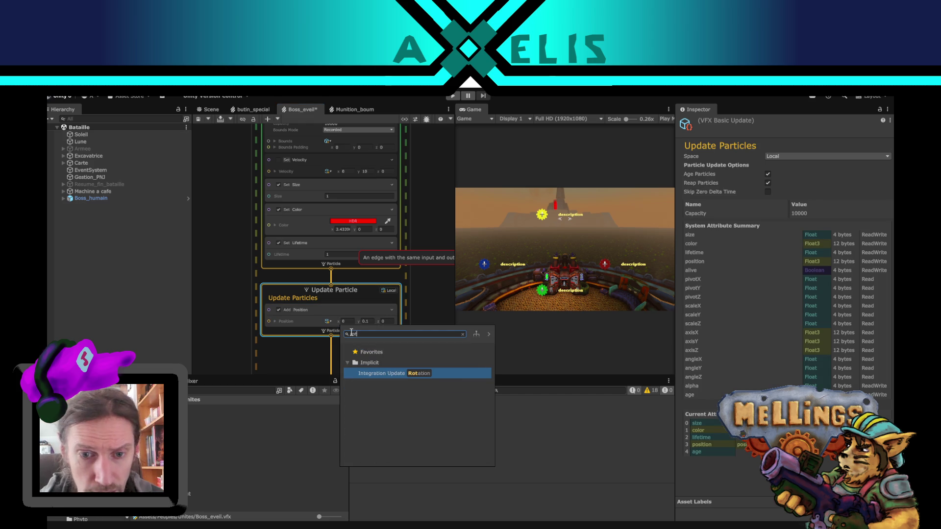
click(394, 374)
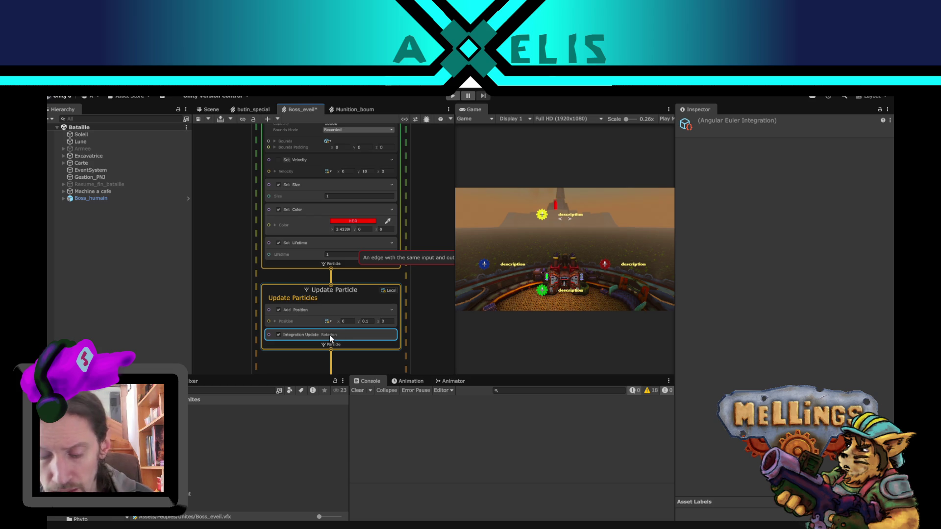
key(Delete)
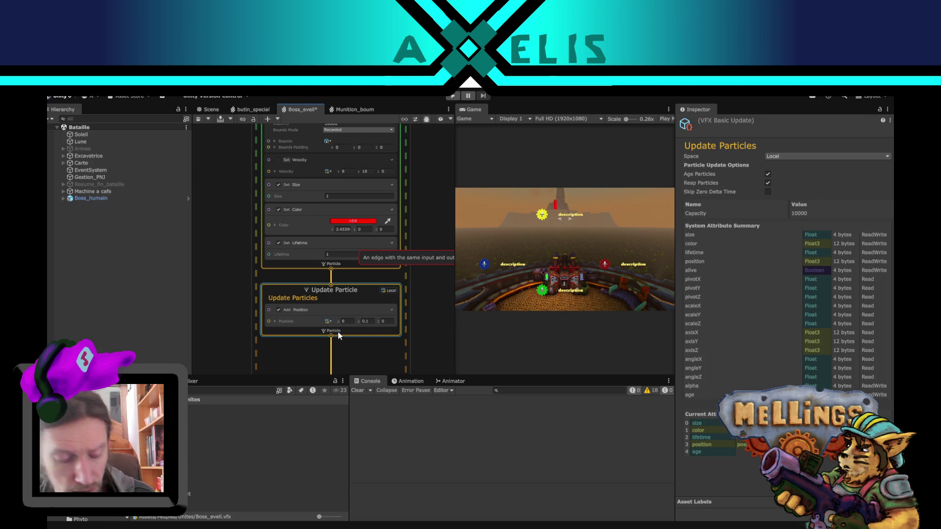
Step: Search for an orientation block, cancel the search, and select the Output Particle context
click(338, 335)
text(orient)
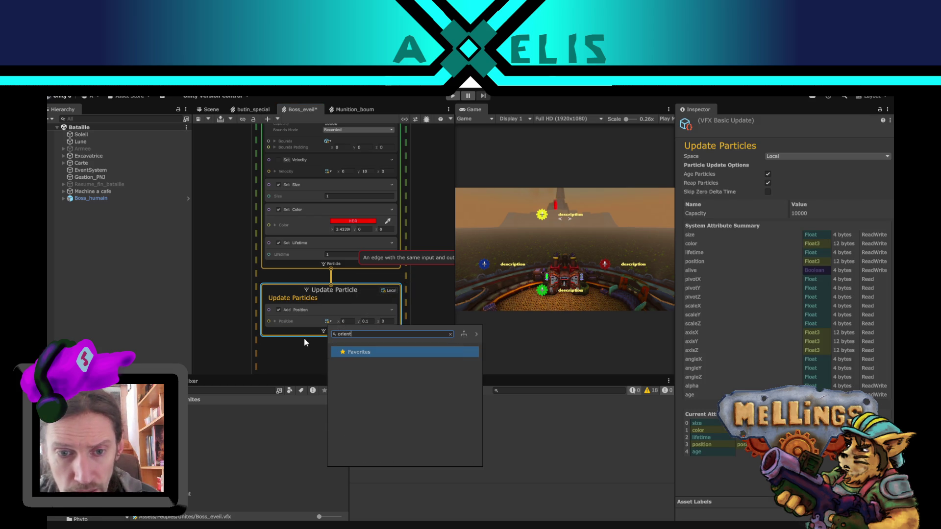
click(304, 338)
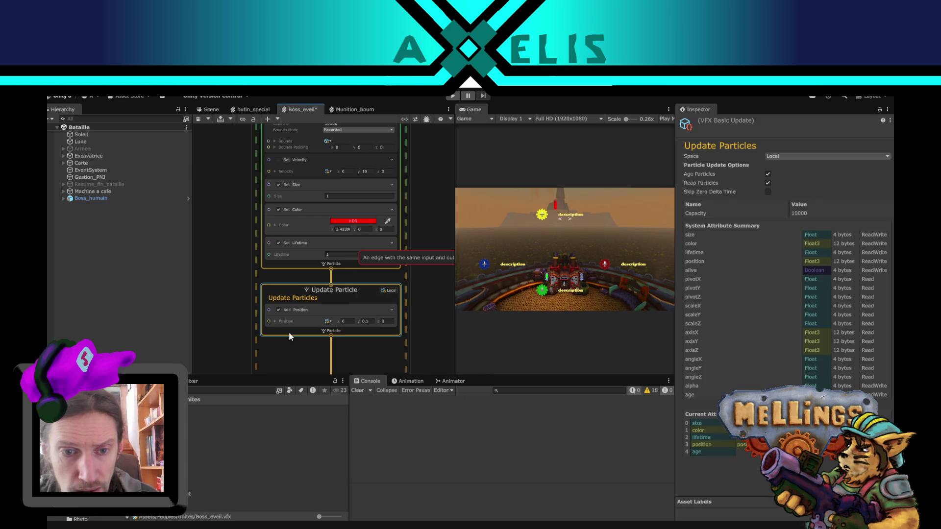
click(289, 335)
text(or)
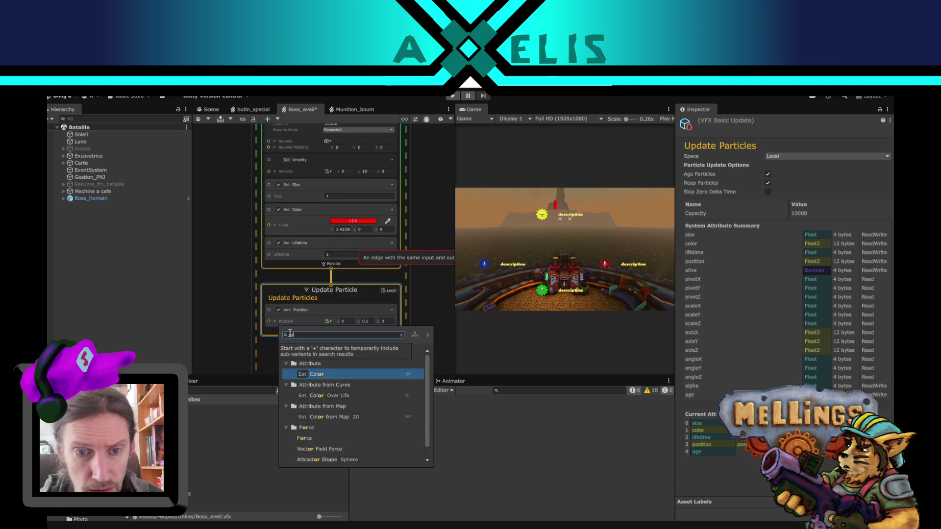
key(Escape)
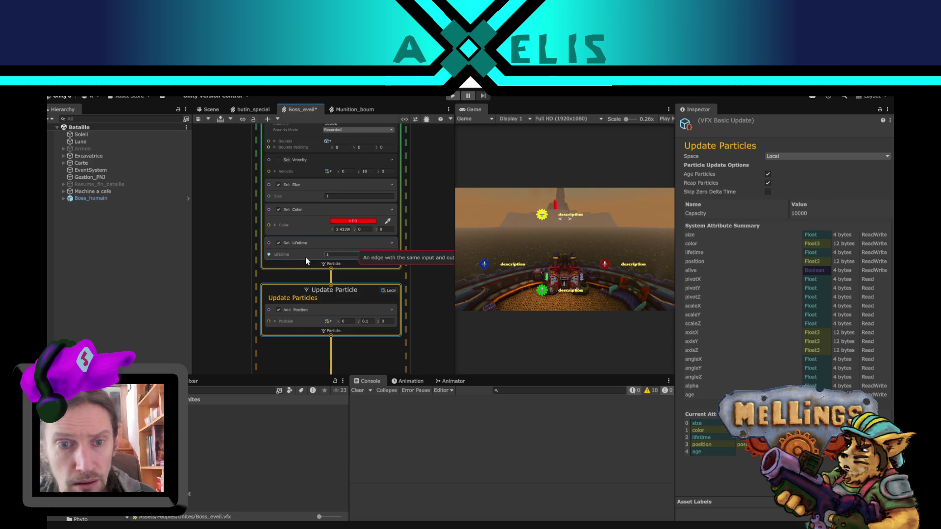
drag(227, 366, 243, 195)
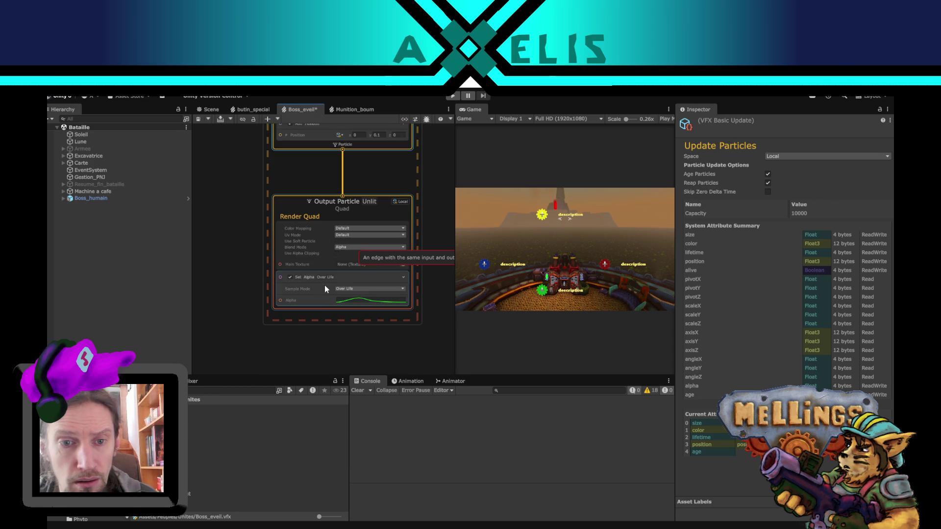
click(314, 308)
key(space)
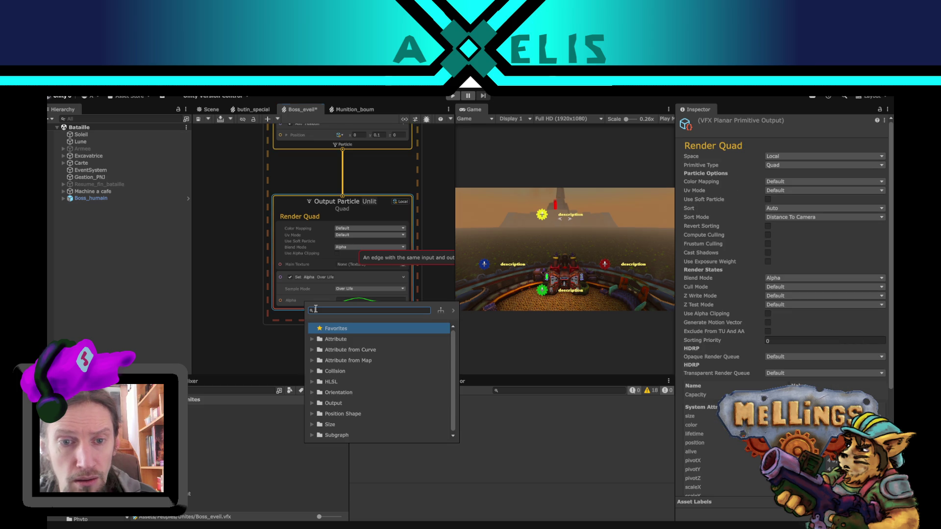
text(orien)
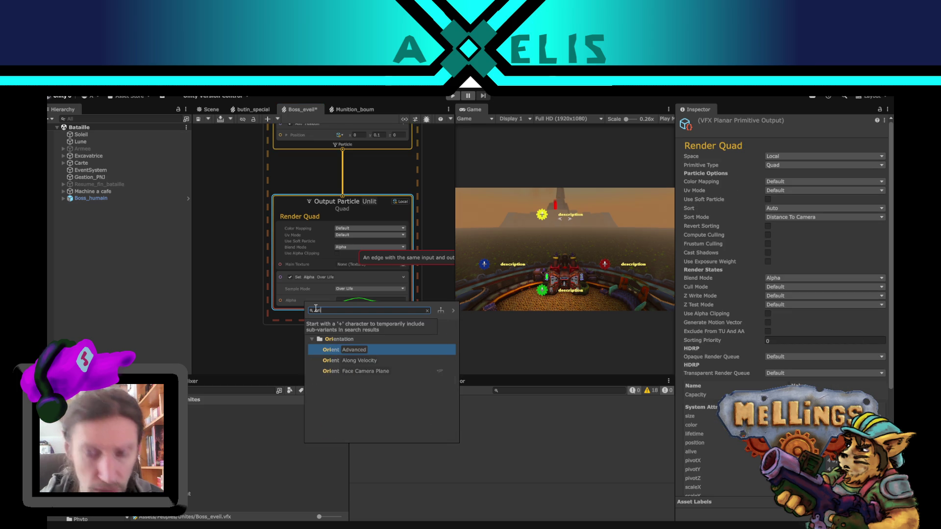
click(377, 364)
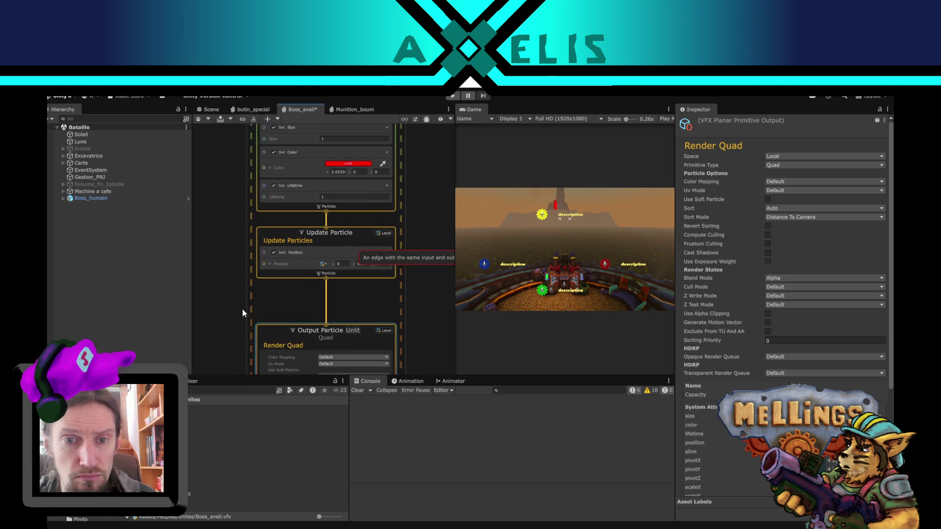
click(281, 278)
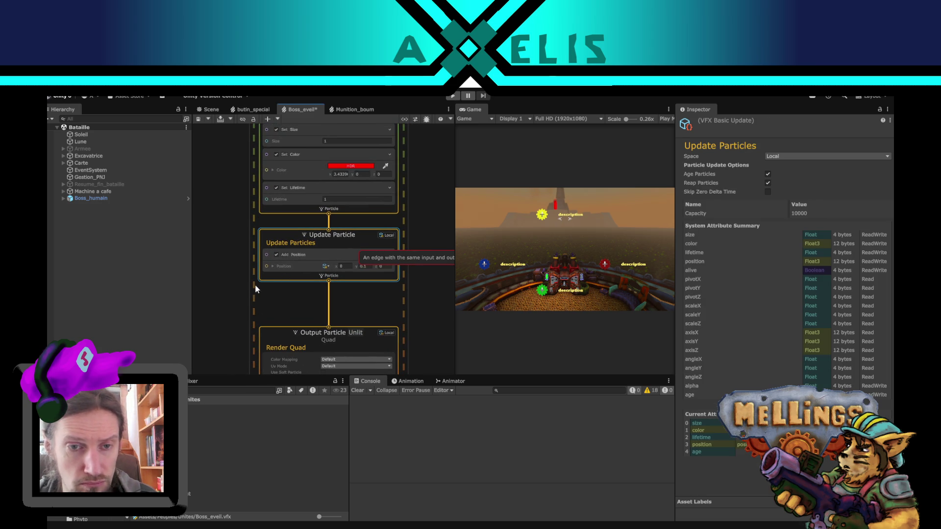
mouse_move(244, 292)
mouse_down()
mouse_move(305, 331)
mouse_move(233, 295)
mouse_up()
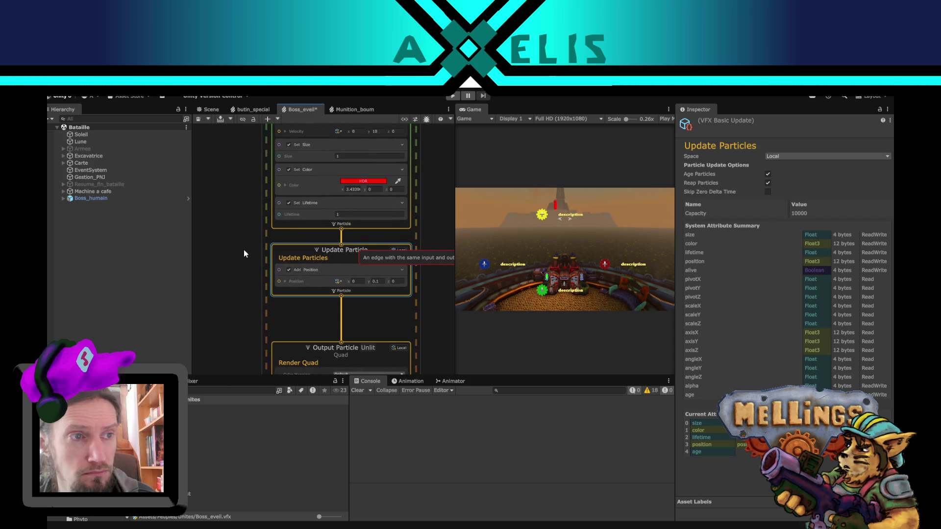
scroll(254, 252, up, 3)
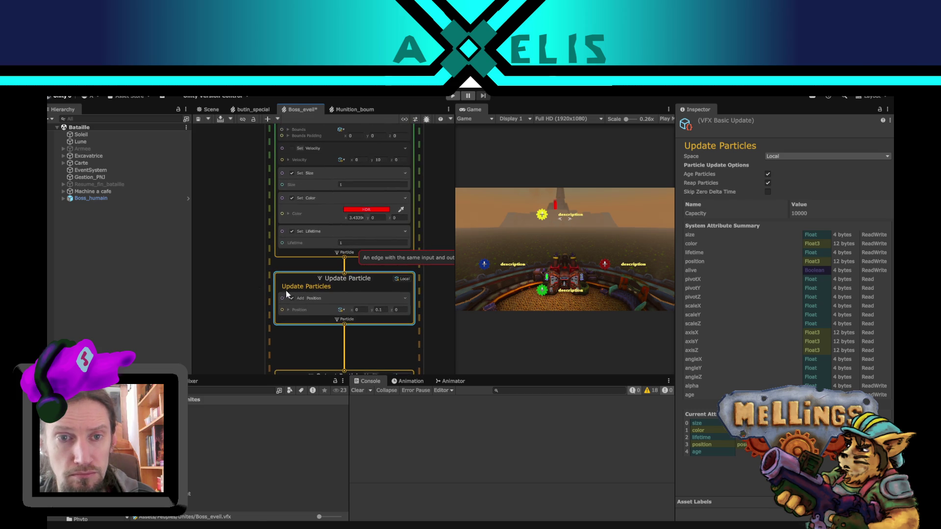
scroll(258, 285, down, 5)
Step: Add a Set Angle block to Output Particle and switch its Composition to Add
click(332, 323)
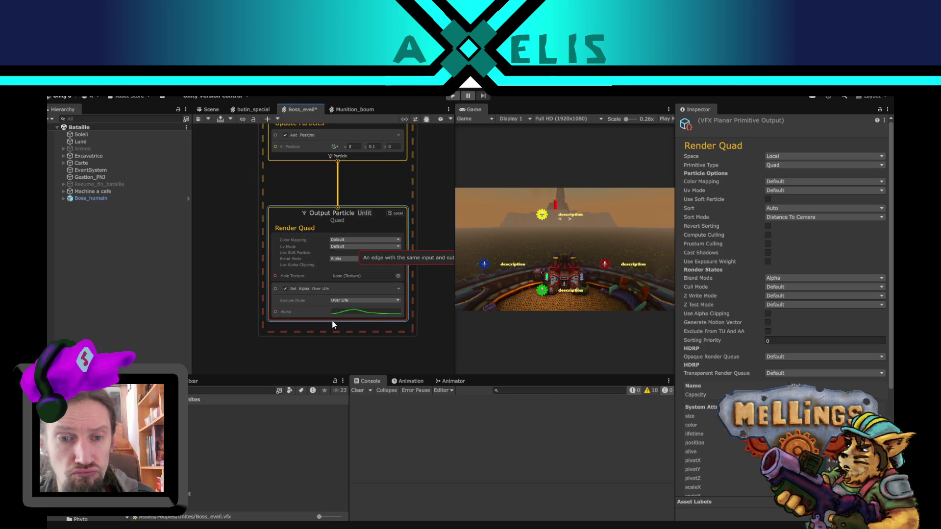
key(space)
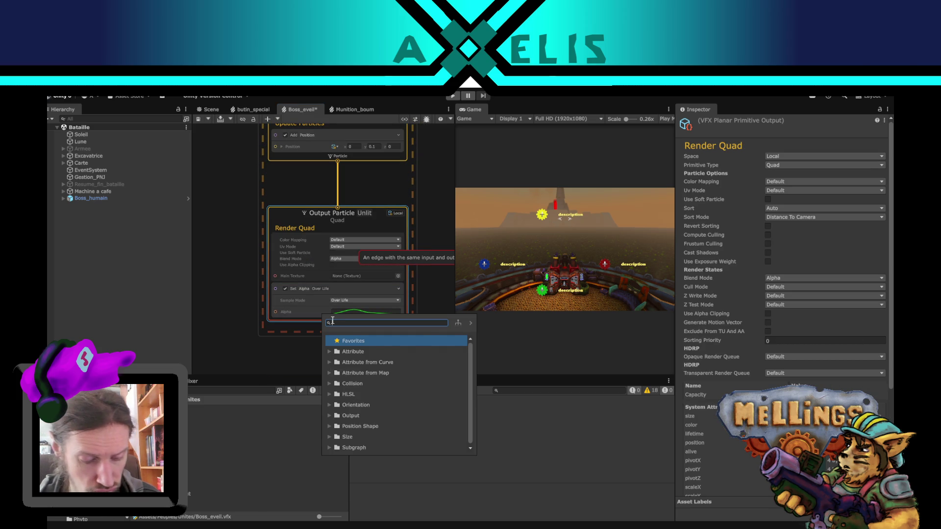
text(angl)
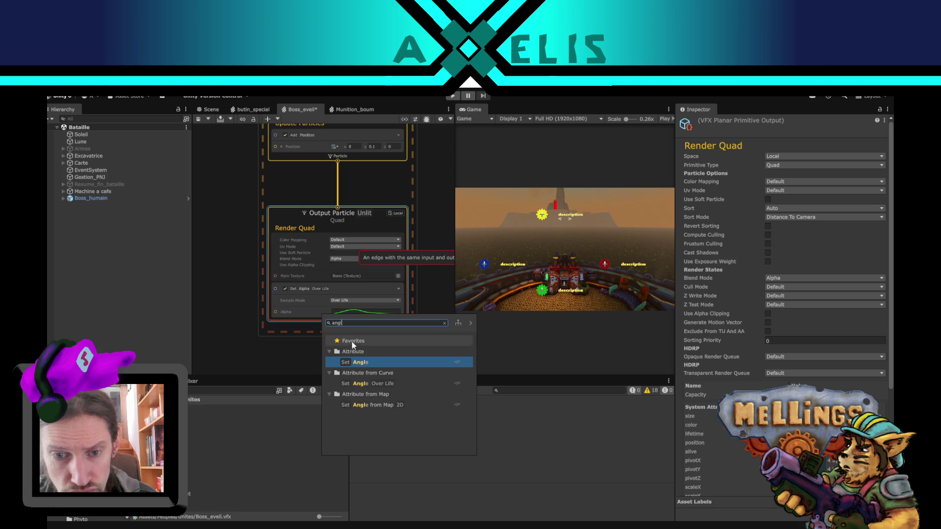
click(372, 361)
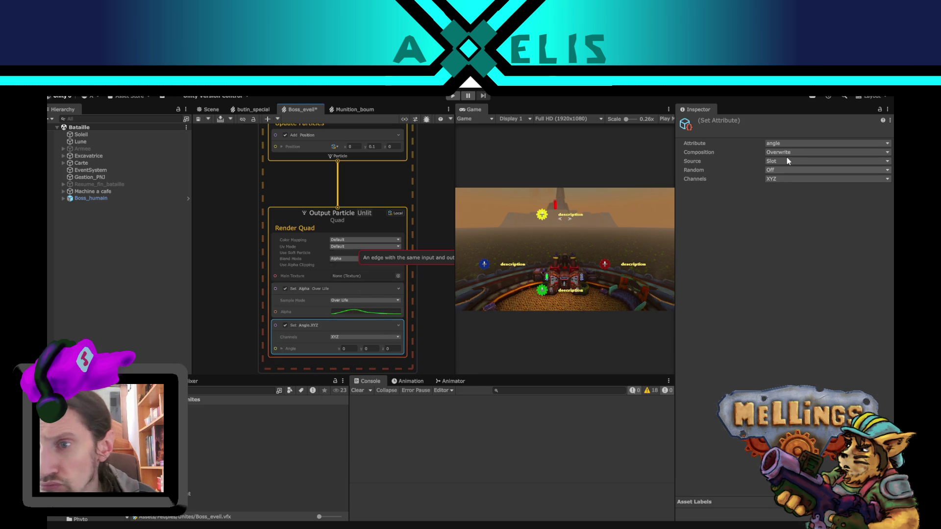
click(789, 149)
click(789, 149)
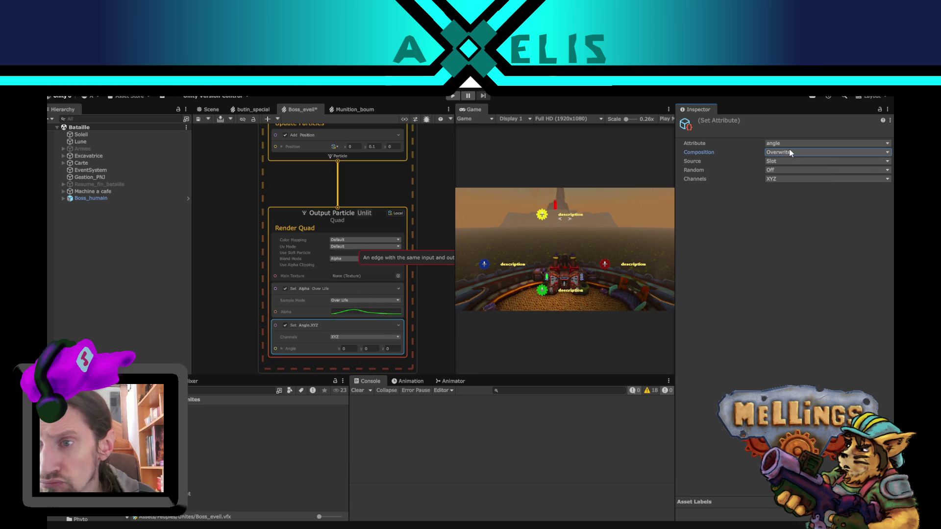
click(795, 152)
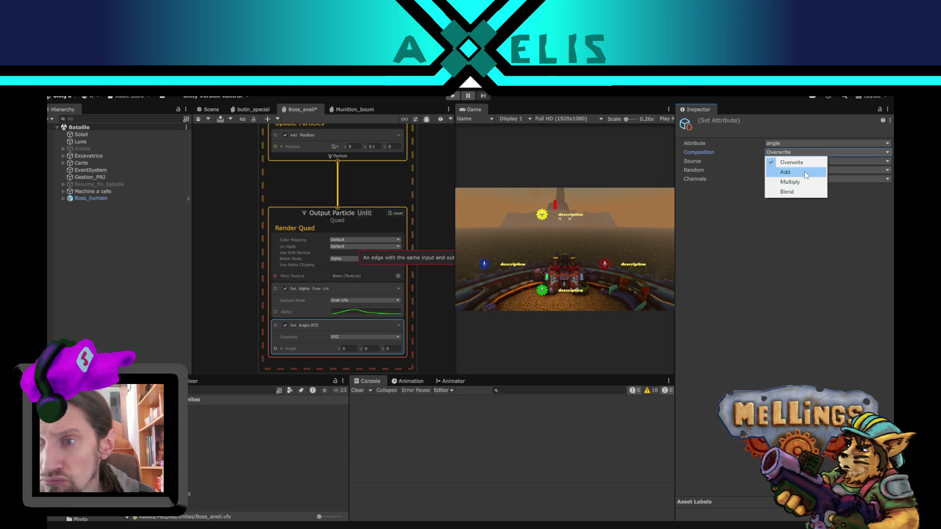
click(804, 171)
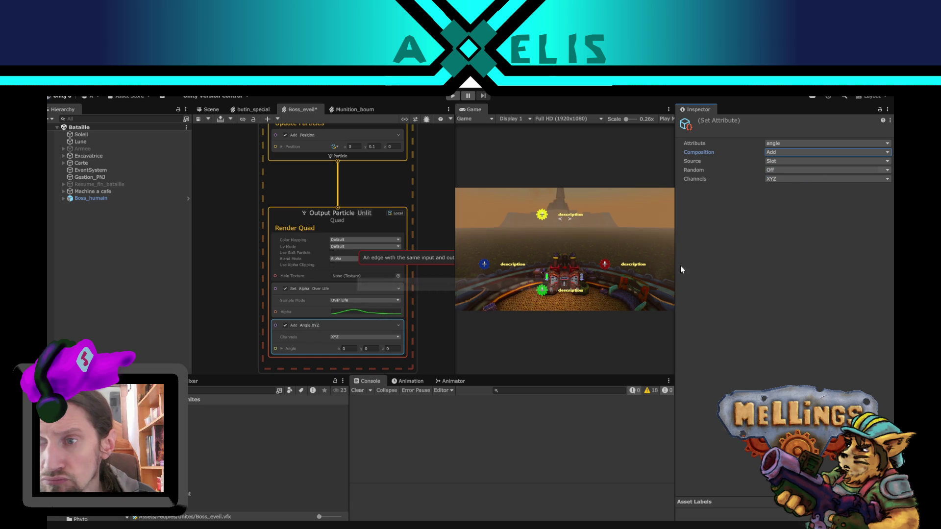
Step: Set the Add Angle block's Y and Z angles to 10
click(354, 349)
text(5)
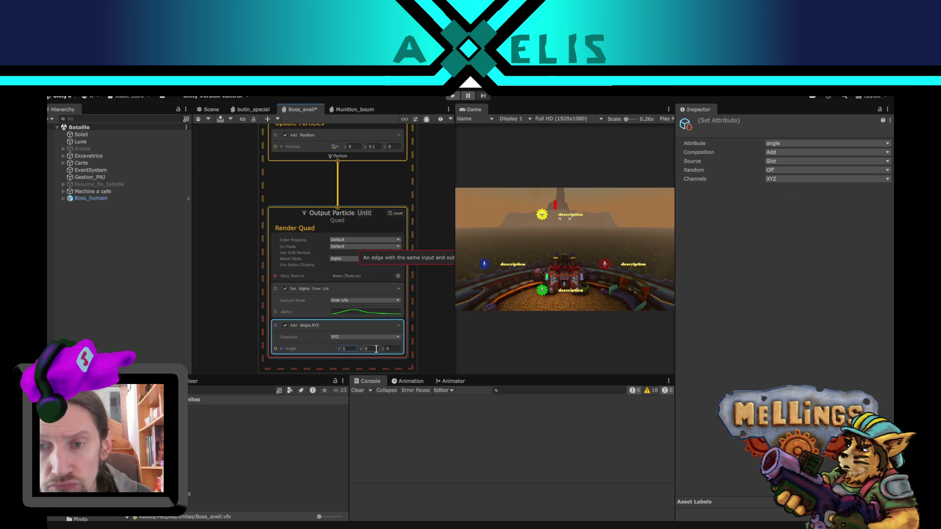
click(376, 349)
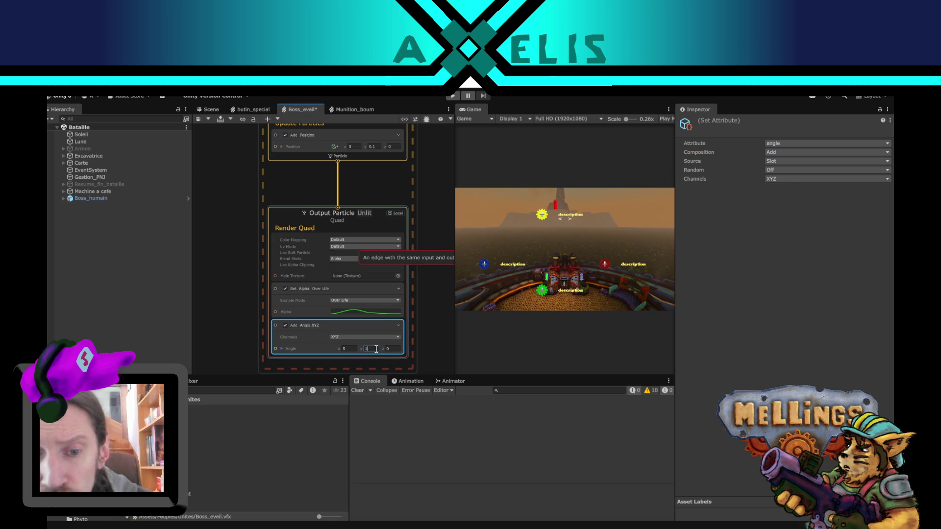
text(10)
key(Tab)
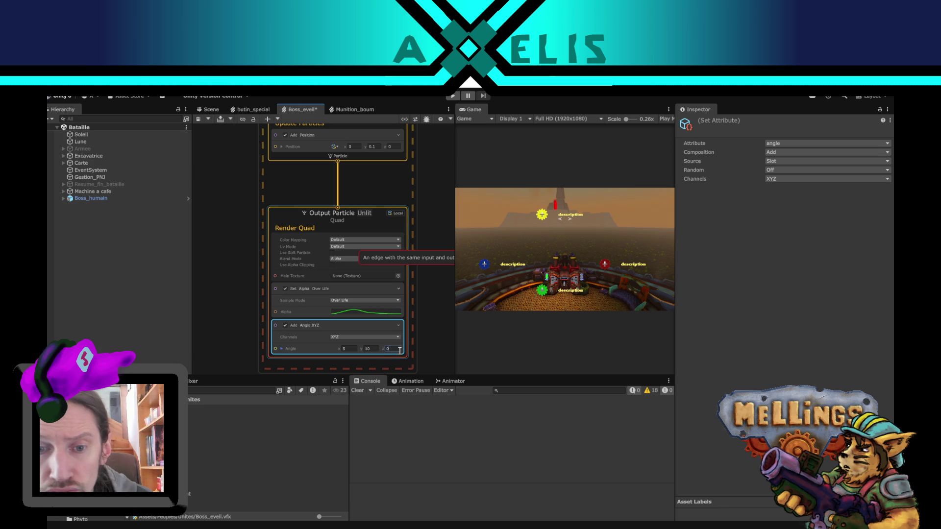
text(10)
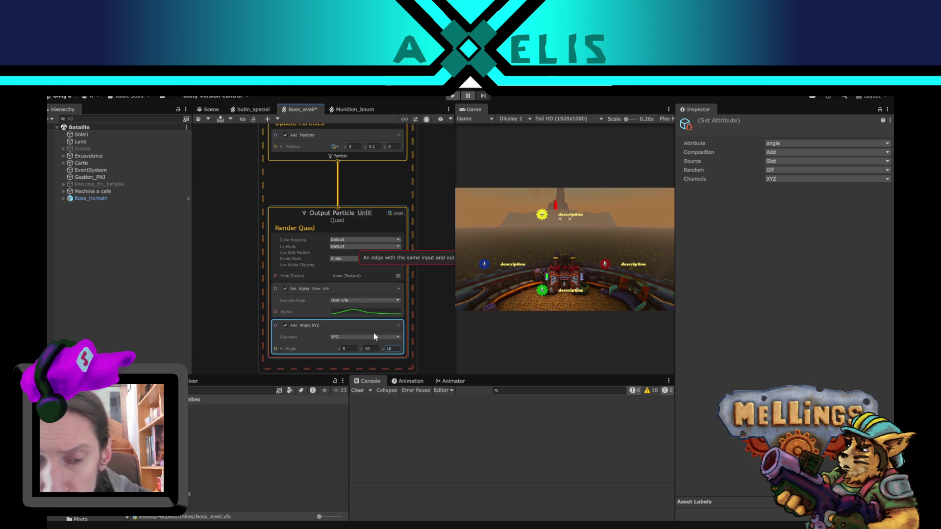
click(356, 347)
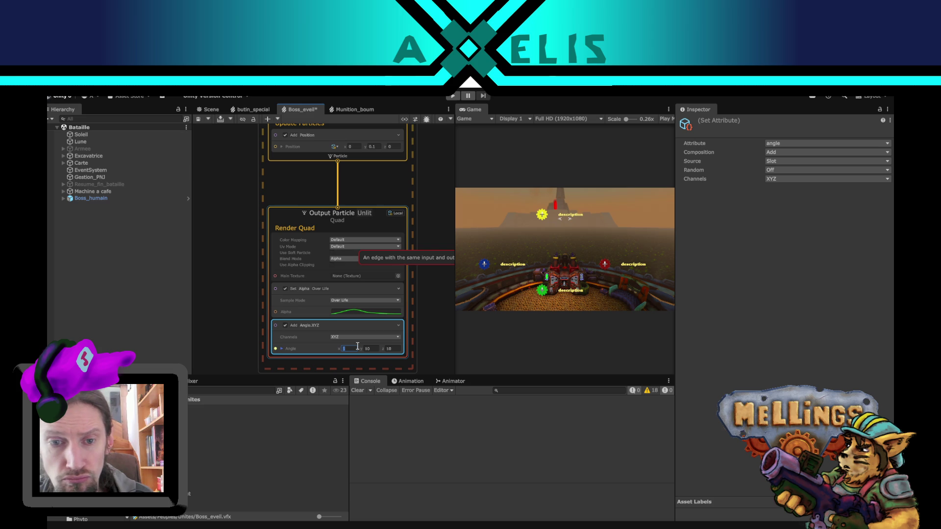
drag(249, 170, 246, 357)
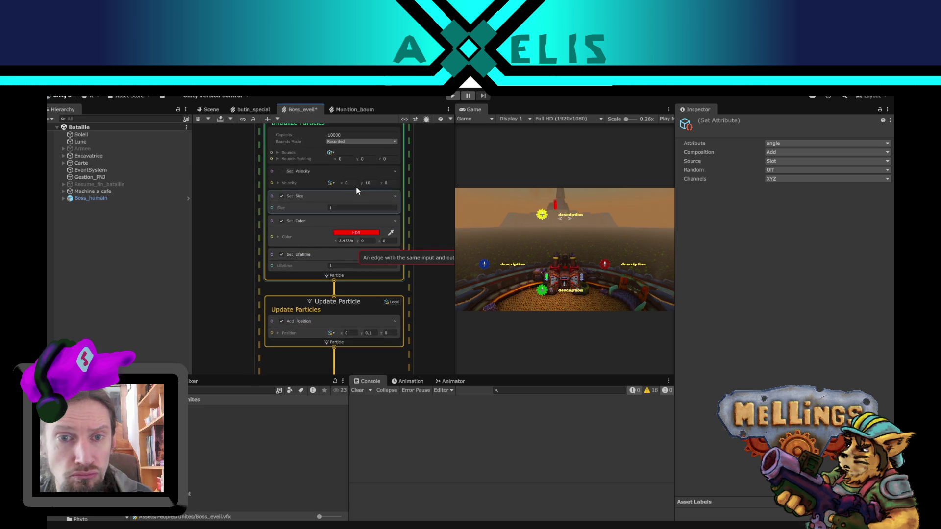
Step: Disable the Add Position block and set Set Velocity's x to 2 in Initialize Particles
click(281, 171)
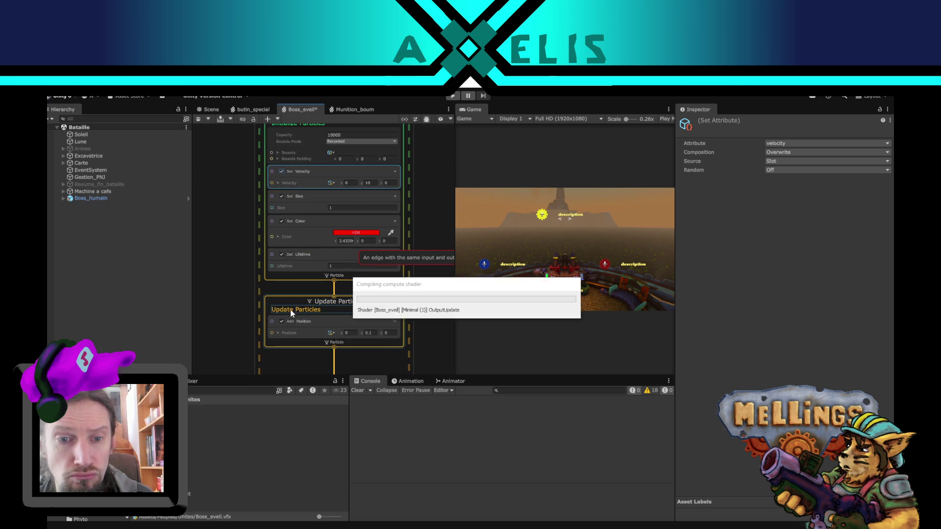
click(282, 321)
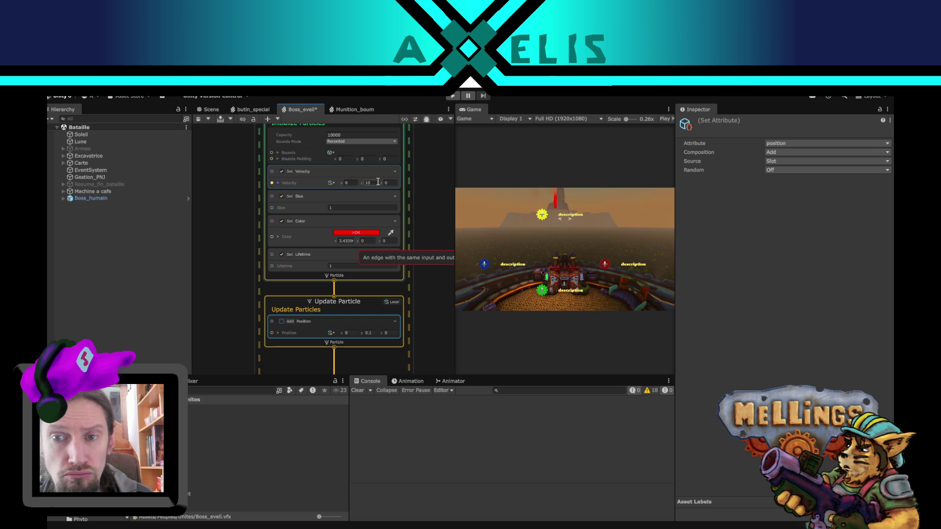
click(348, 183)
text(2)
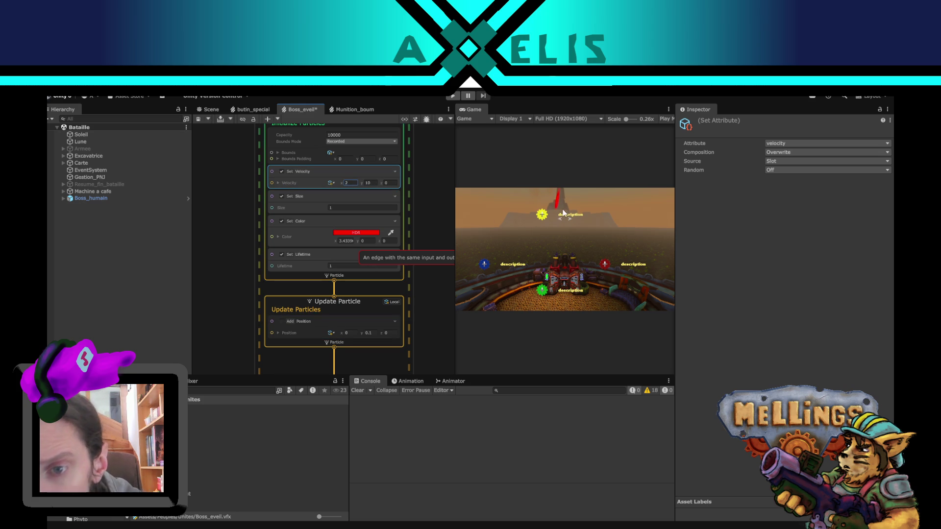
drag(230, 306, 261, 150)
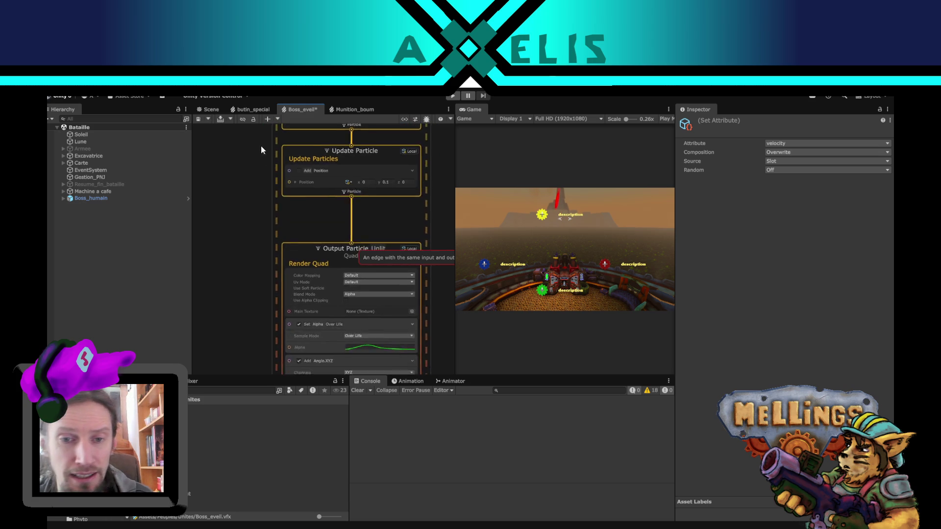
drag(275, 266, 264, 201)
scroll(267, 222, down, 2)
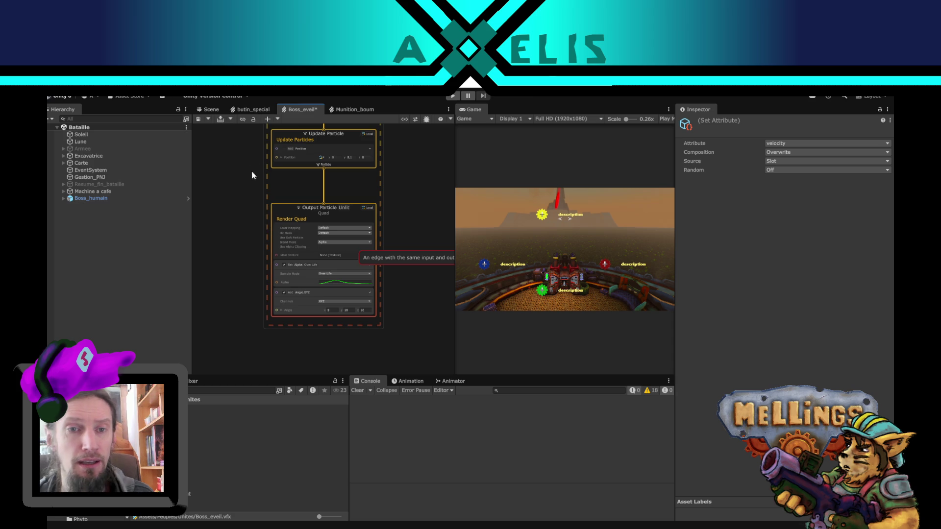
scroll(274, 282, down, 5)
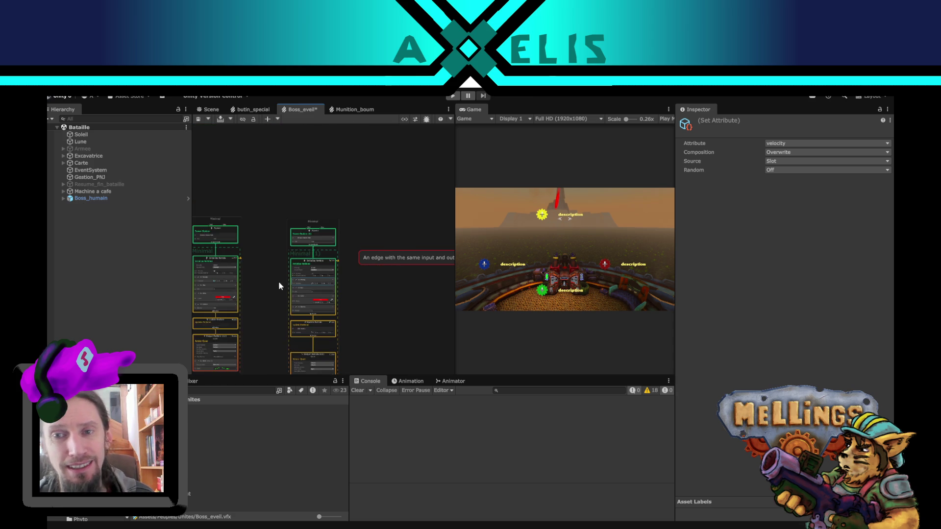
Step: Save the Boss_eveil graph and select the spawn rate block
drag(279, 282, 273, 172)
scroll(289, 221, up, 3)
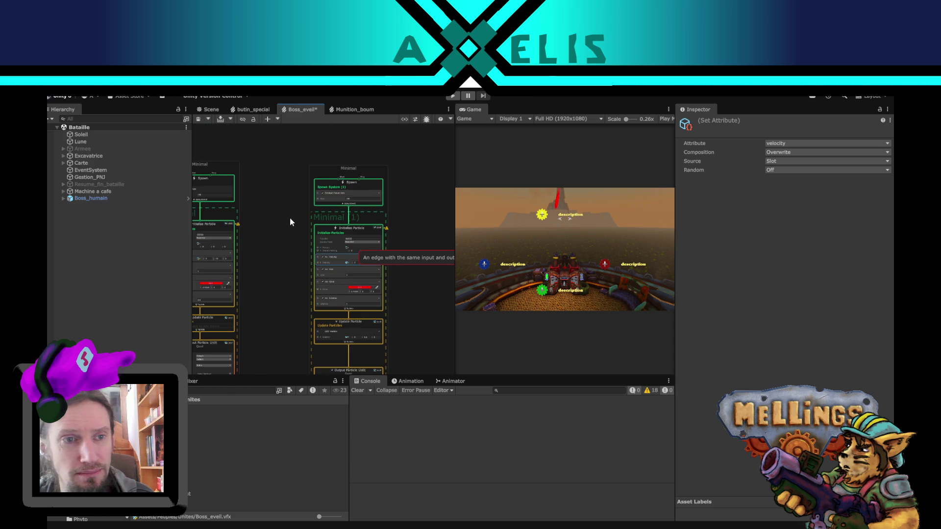
key(ctrl+s)
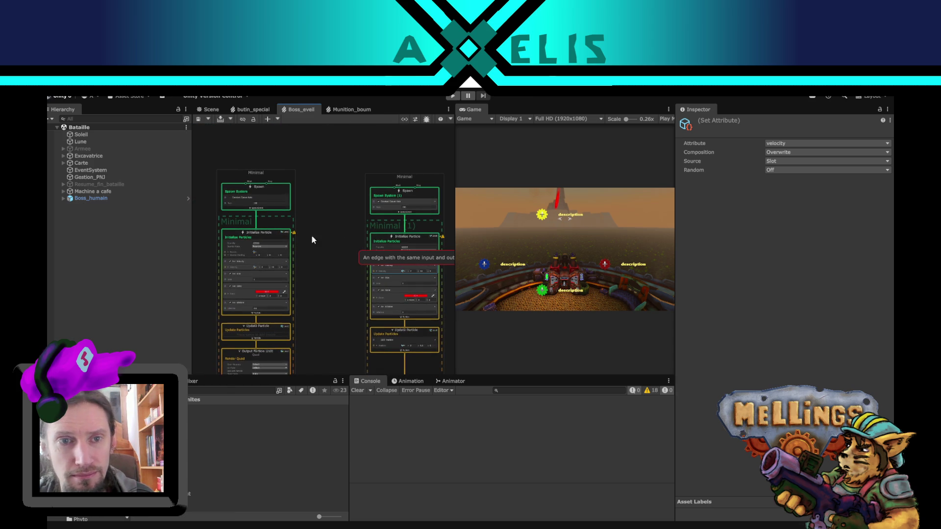
click(230, 201)
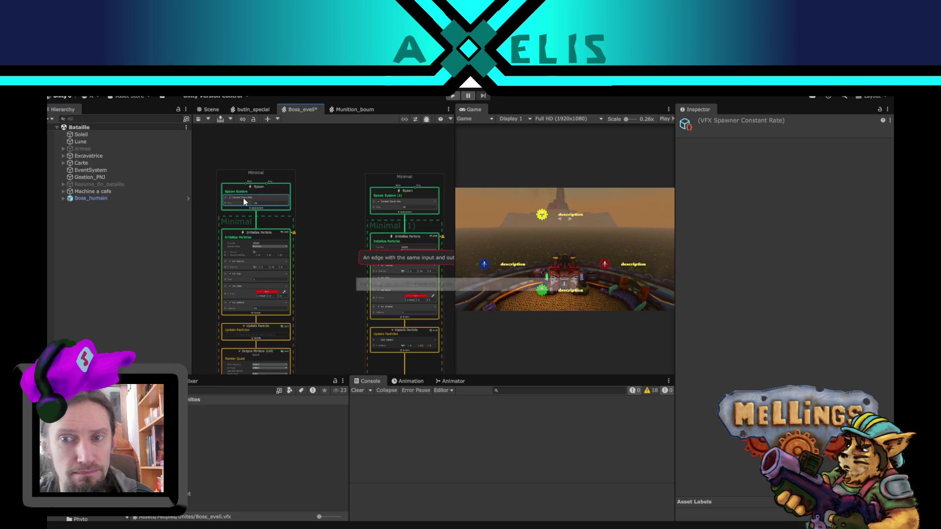
drag(379, 239, 353, 226)
scroll(353, 225, down, 2)
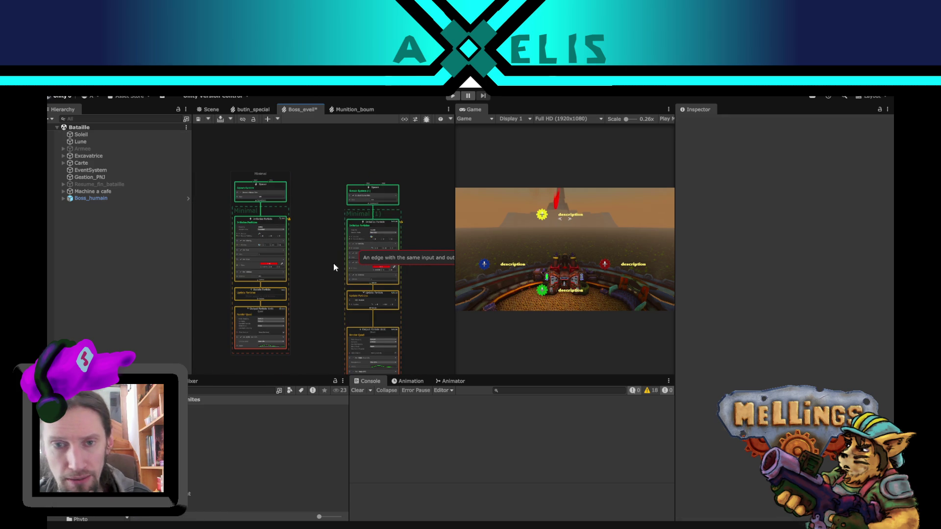
Step: Box-select the right-hand duplicate particle system and delete it
mouse_move(315, 141)
mouse_down()
mouse_move(420, 391)
mouse_move(418, 352)
mouse_up()
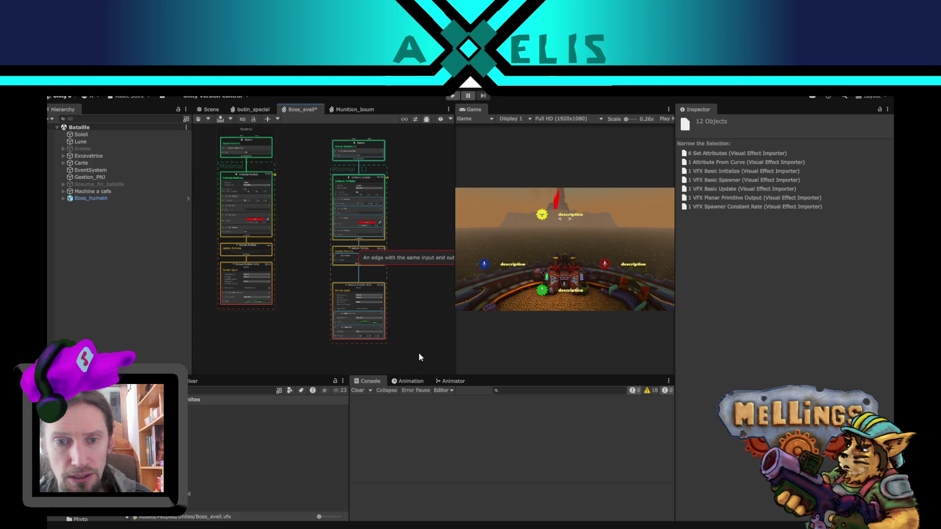
key(Delete)
mouse_move(336, 232)
mouse_down()
mouse_move(365, 281)
mouse_move(393, 196)
mouse_up()
scroll(353, 255, up, 2)
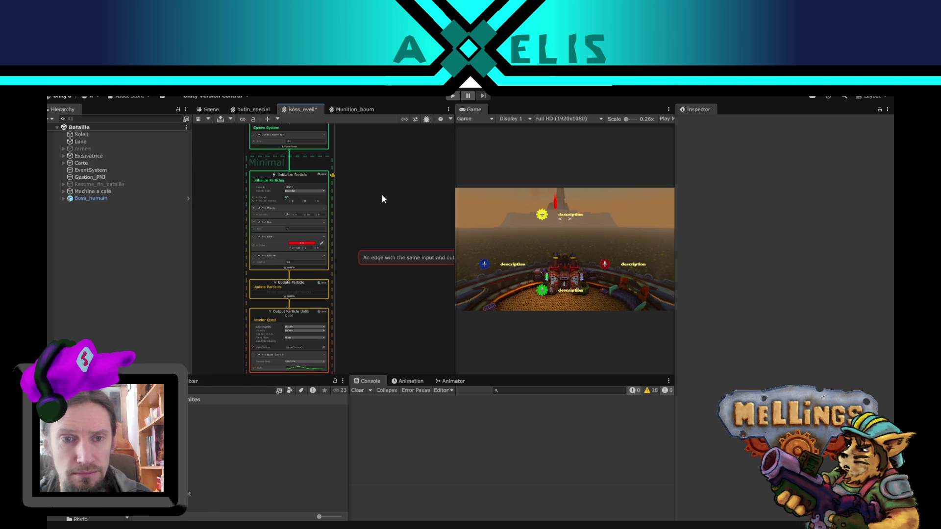
scroll(397, 234, up, 2)
scroll(397, 234, up, 2)
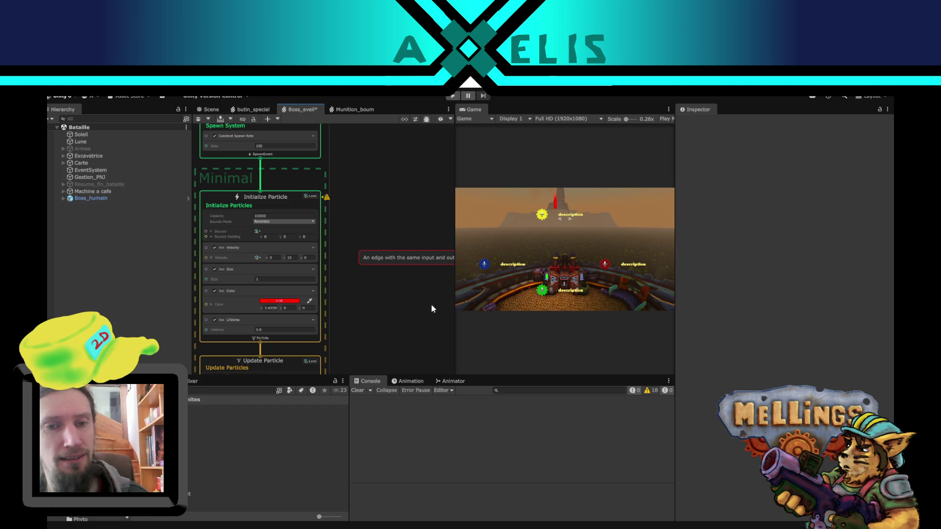
key(f)
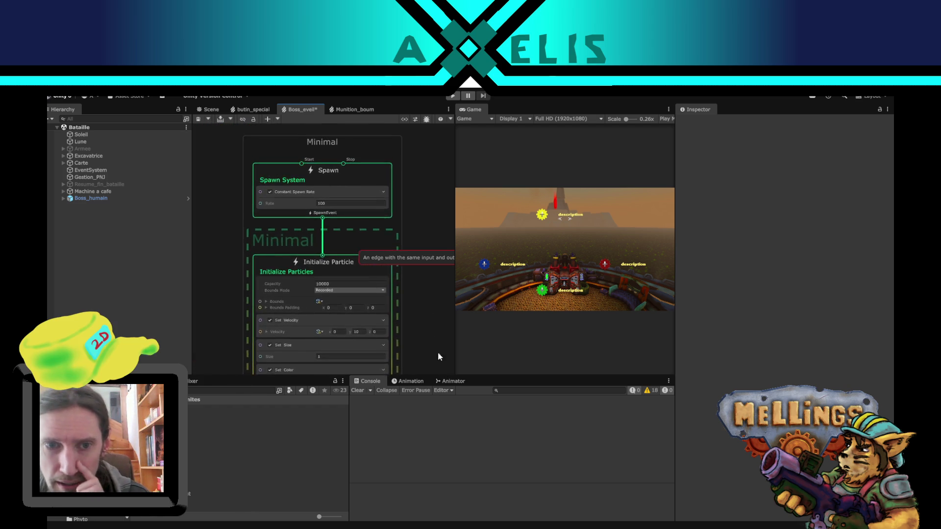
drag(438, 352, 441, 247)
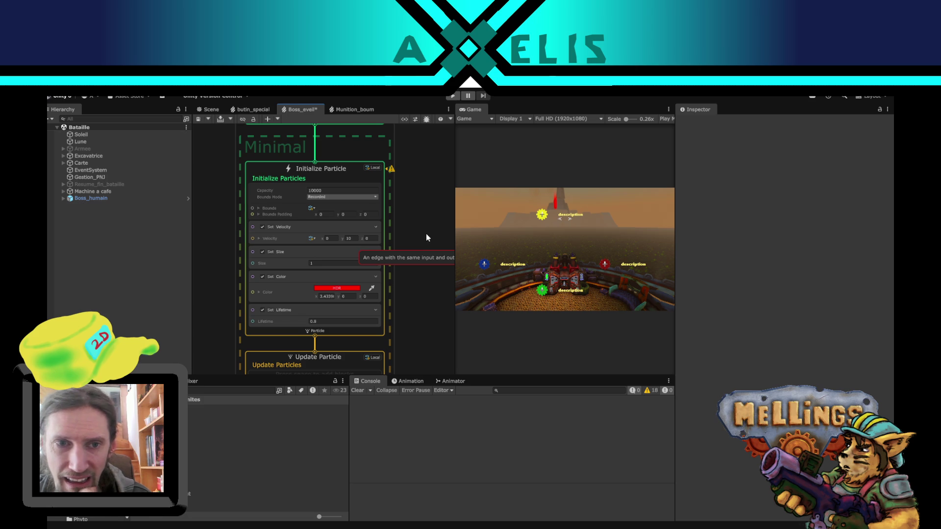
scroll(229, 281, down, 5)
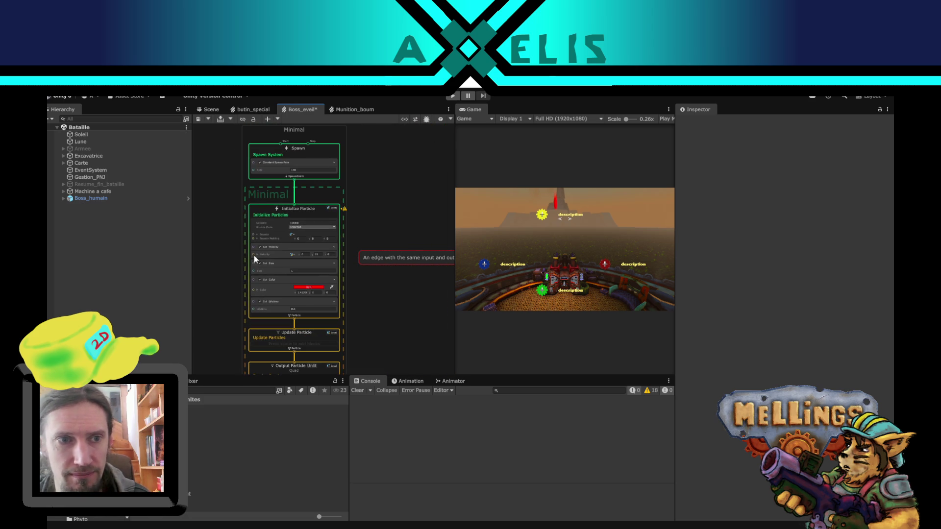
drag(234, 242, 267, 268)
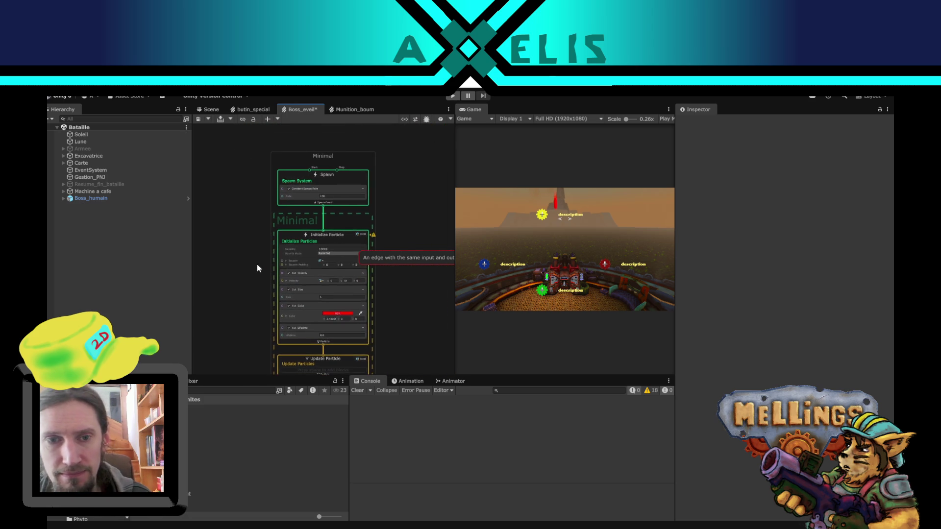
scroll(260, 267, up, 5)
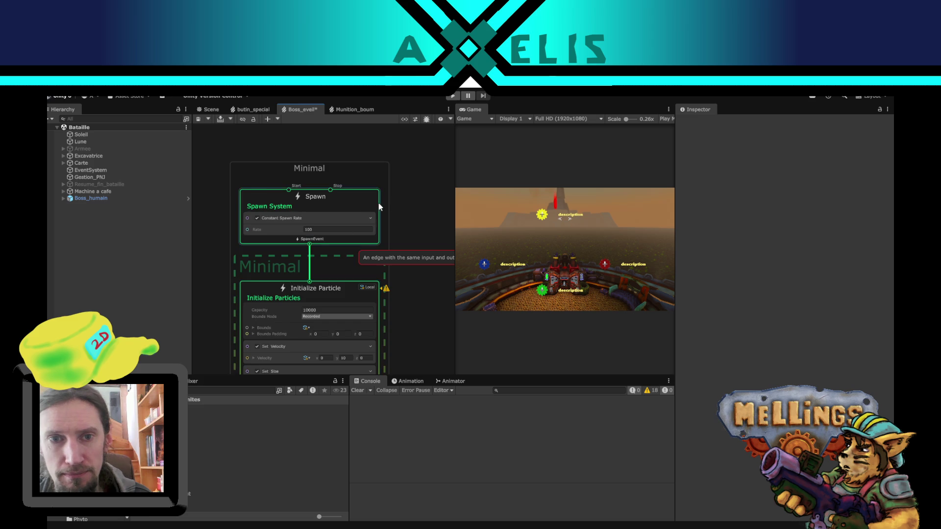
scroll(392, 206, down, 5)
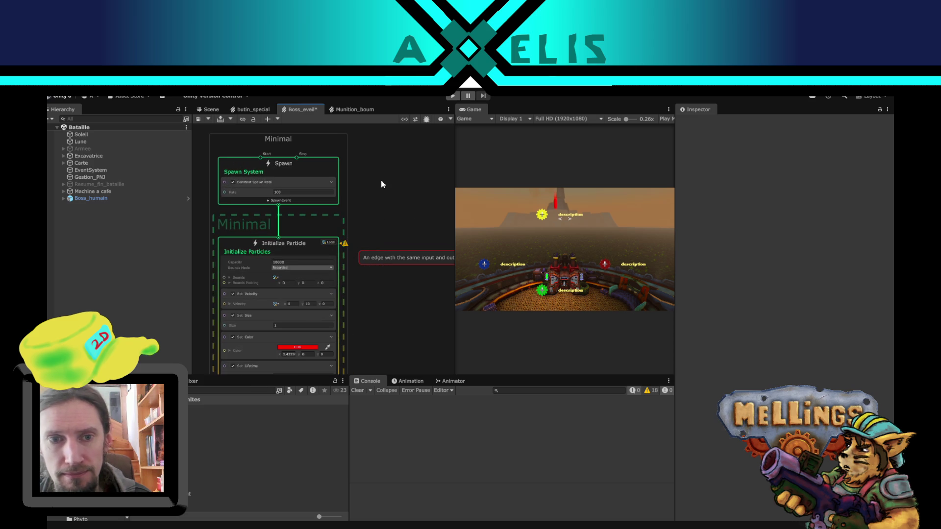
mouse_move(381, 312)
mouse_down()
mouse_move(408, 217)
mouse_move(403, 173)
mouse_move(411, 203)
mouse_move(390, 294)
mouse_up()
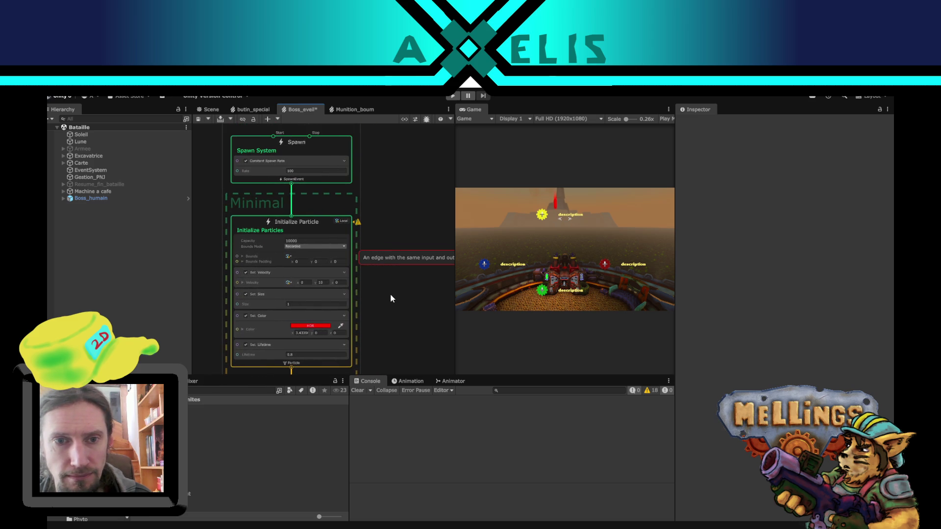
scroll(390, 293, down, 2)
mouse_move(387, 336)
mouse_down()
mouse_move(377, 249)
mouse_move(399, 294)
mouse_move(371, 318)
mouse_up()
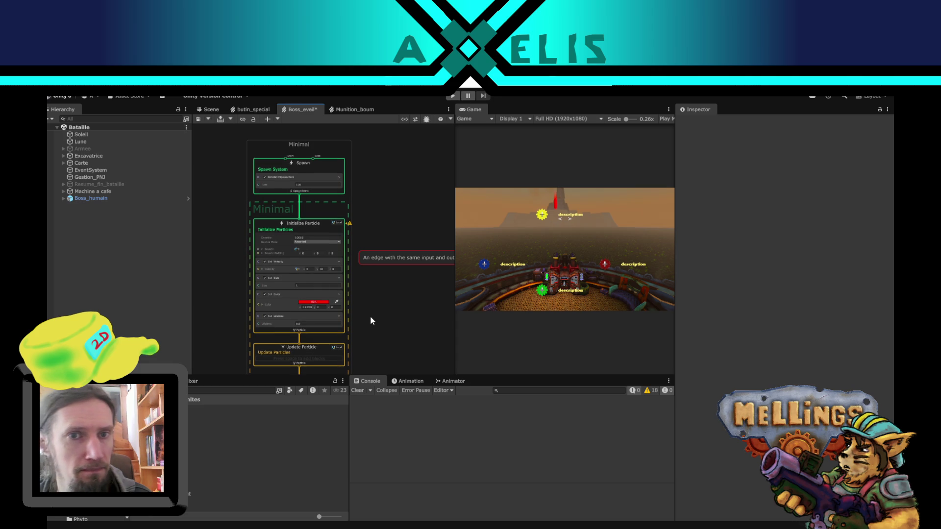
scroll(371, 320, up, 1)
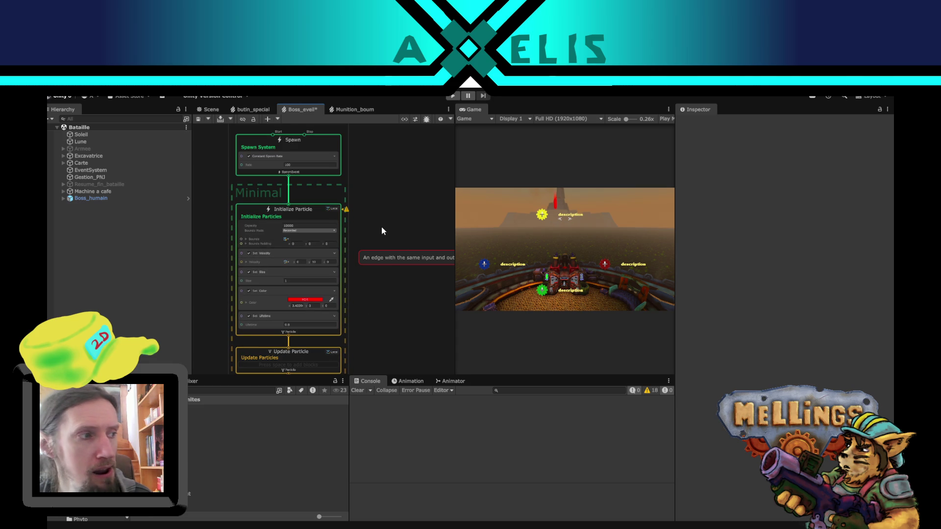
scroll(366, 301, up, 3)
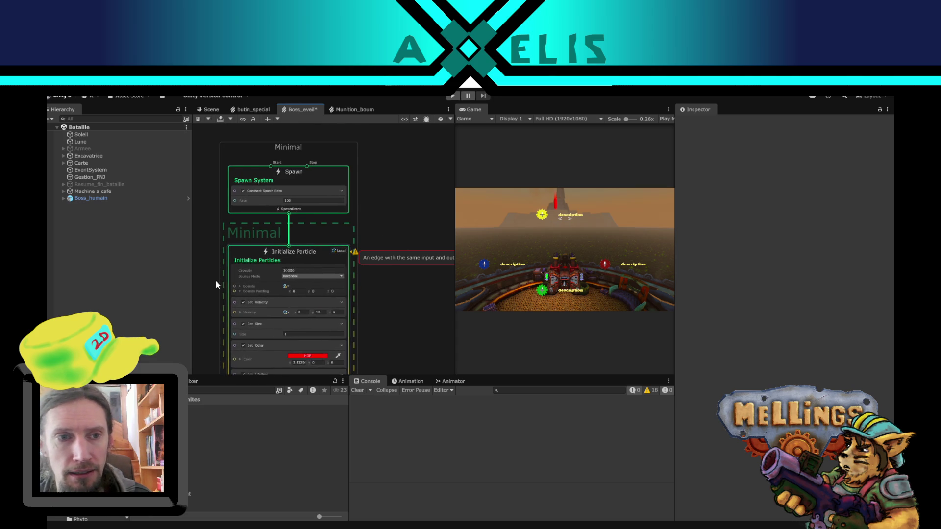
mouse_move(208, 245)
mouse_down()
mouse_move(331, 241)
mouse_move(287, 211)
mouse_up()
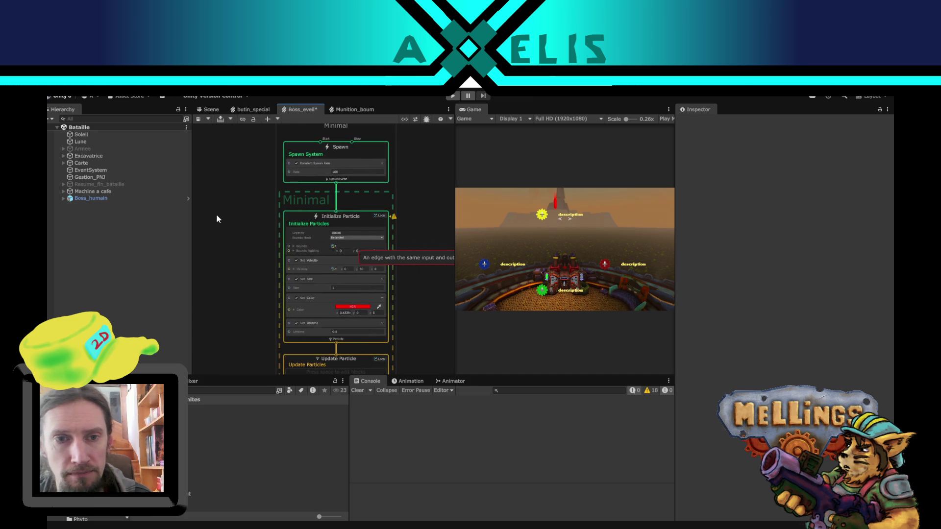
Step: Add an int operator node to the graph, then delete it
key(space)
text(int)
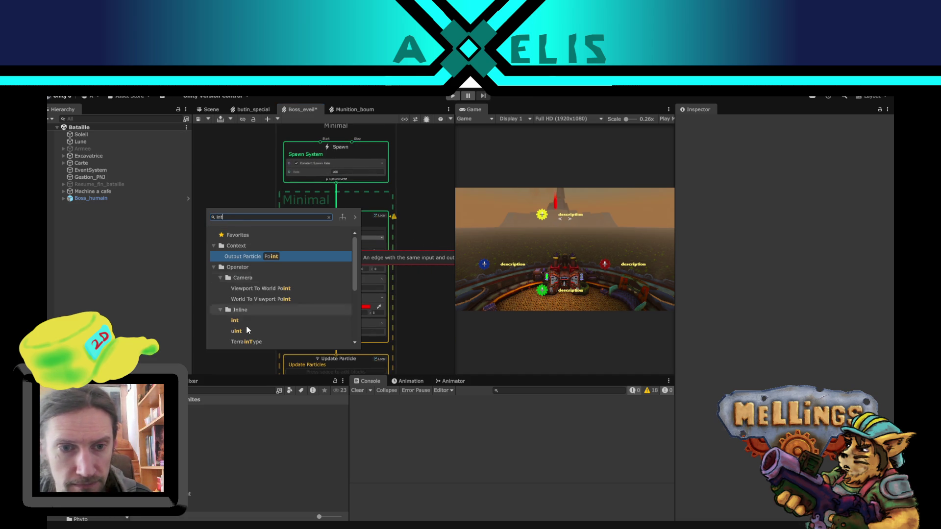
double_click(245, 323)
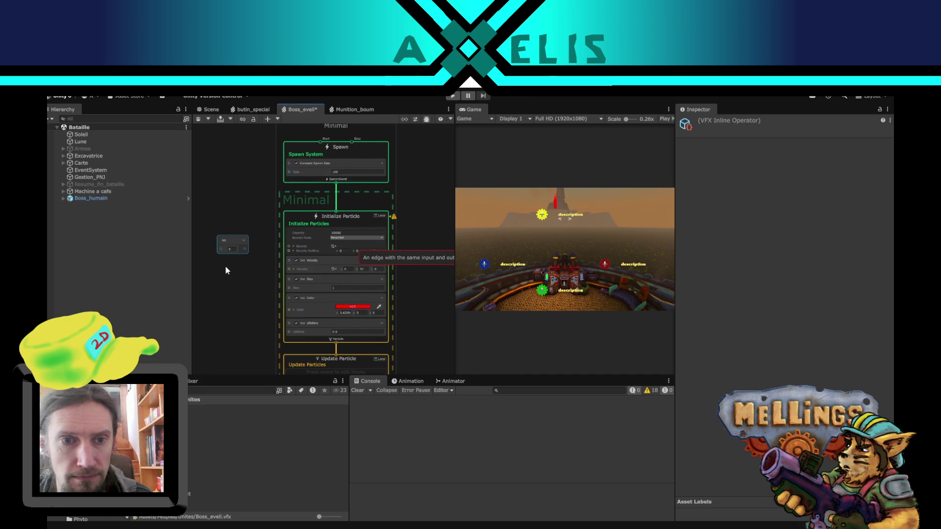
key(space)
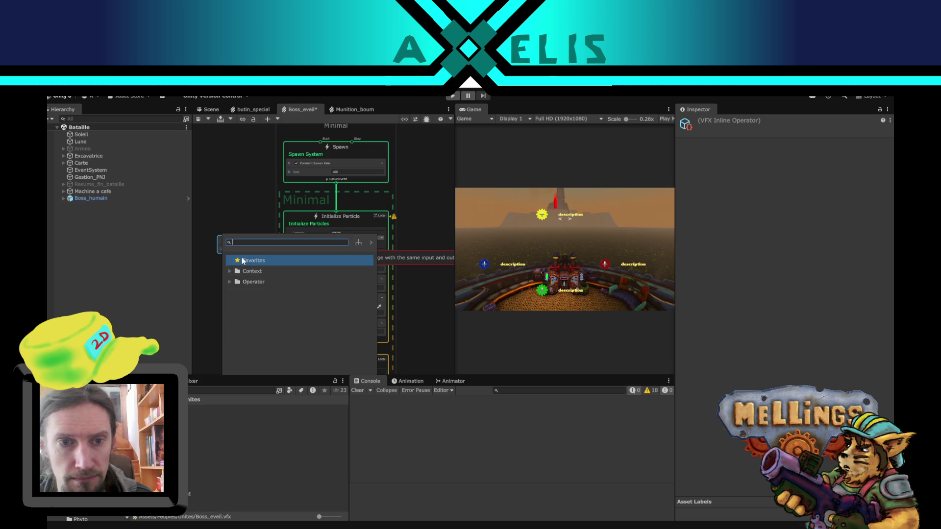
key(Escape)
right_click(225, 240)
key(Escape)
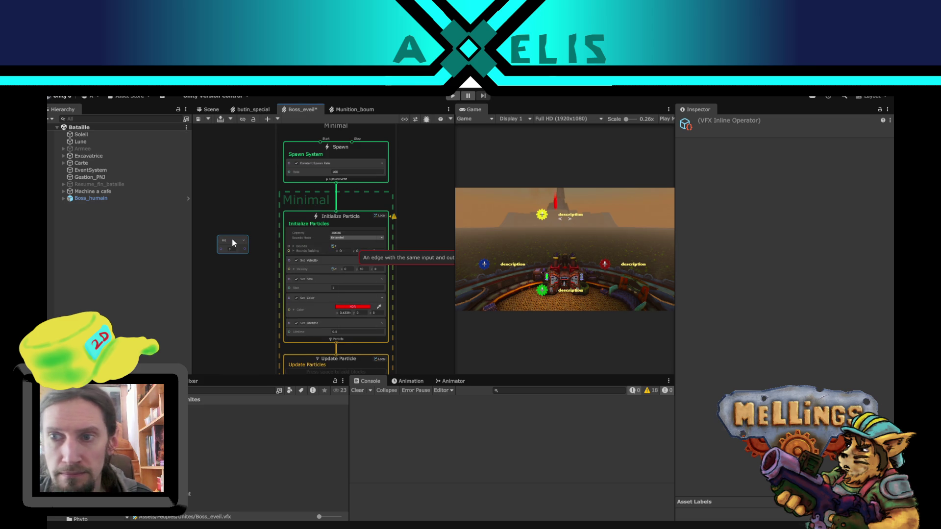
scroll(225, 277, up, 5)
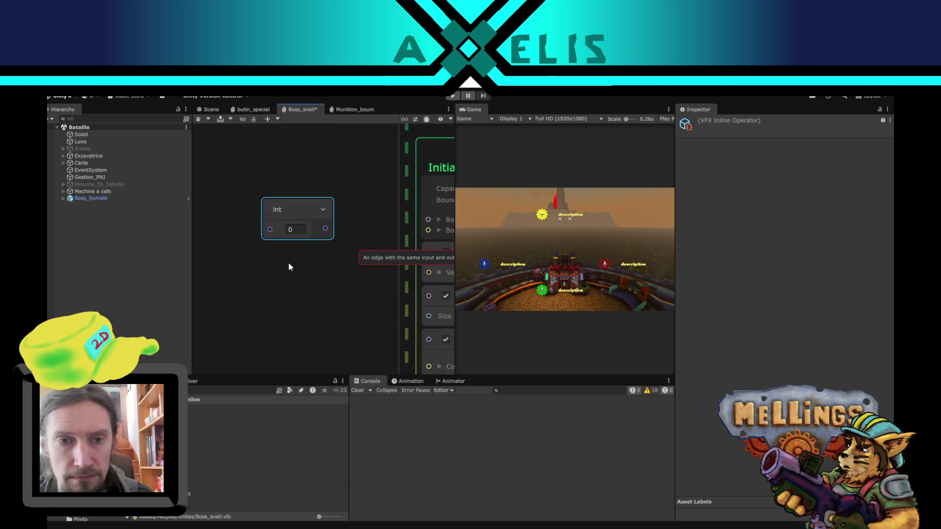
key(Delete)
Step: Return to Initialize Particles and inspect it, dismissing the block search without adding anything
scroll(346, 263, down, 5)
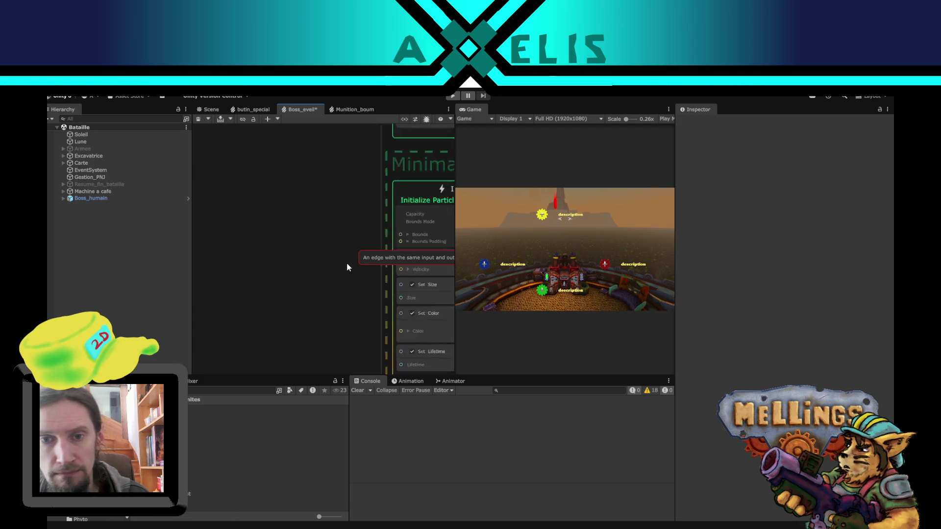
scroll(245, 313, up, 3)
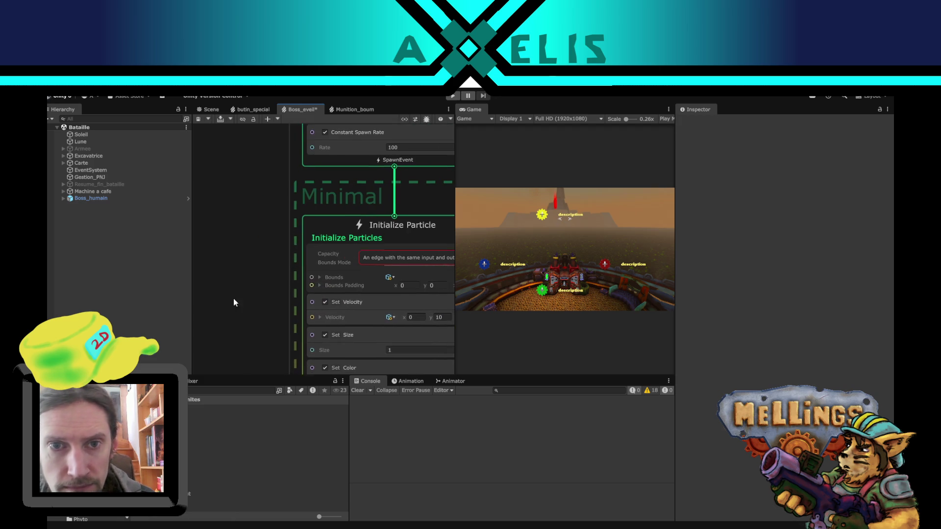
scroll(211, 316, down, 2)
mouse_move(213, 312)
mouse_down()
mouse_move(246, 251)
mouse_move(257, 157)
mouse_up()
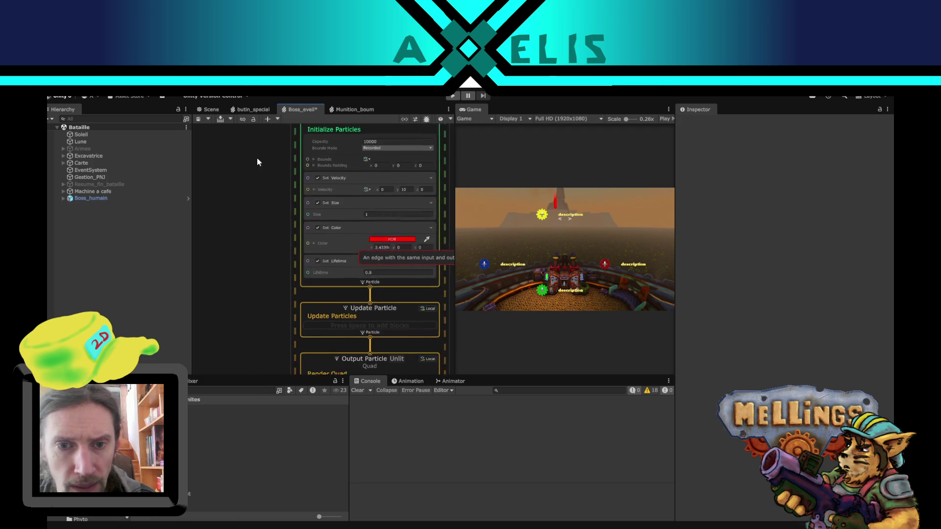
drag(273, 240, 284, 274)
click(336, 293)
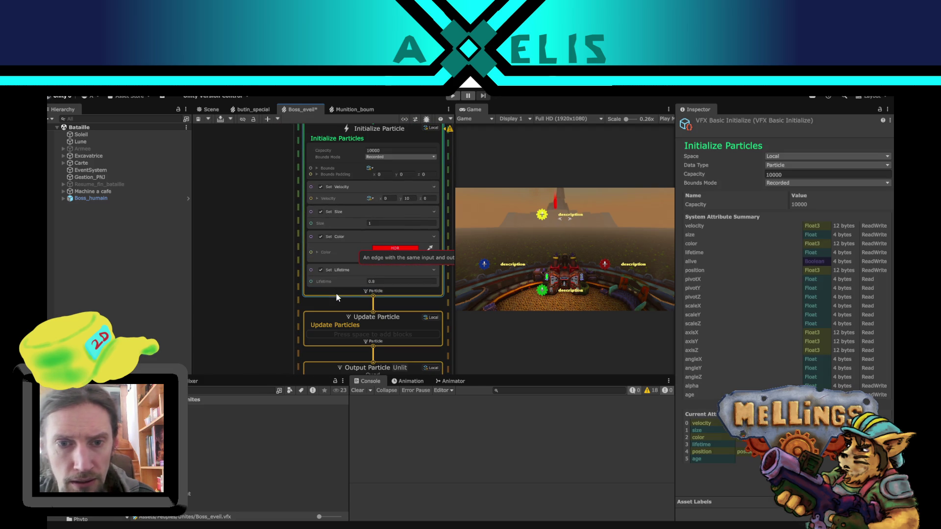
key(space)
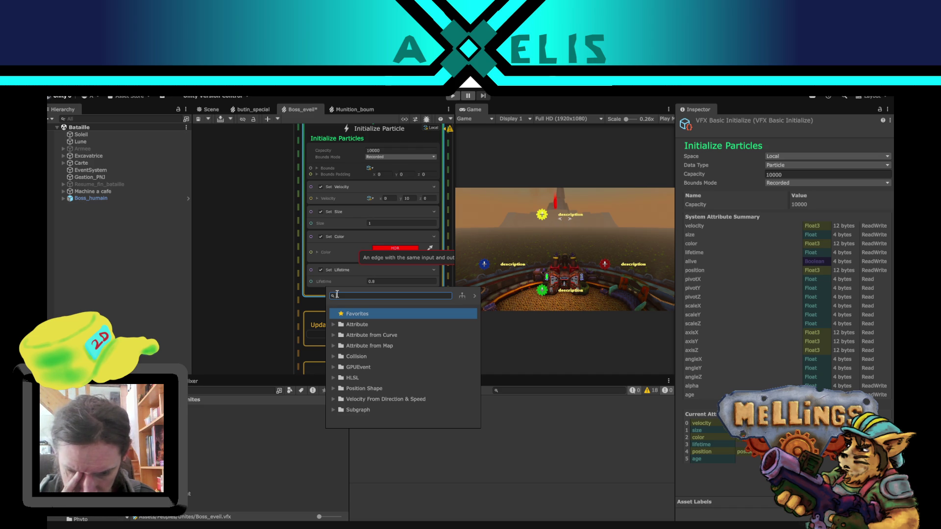
click(271, 251)
scroll(271, 251, down, 2)
scroll(269, 328, down, 1)
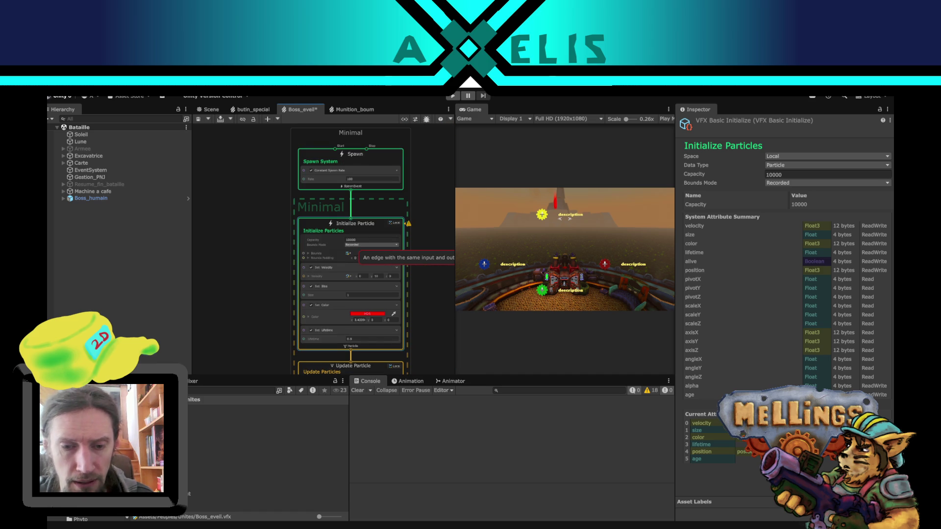
Step: In Boss.cs, comment out the old VisualEffect fx_eveil field
key(alt+Tab)
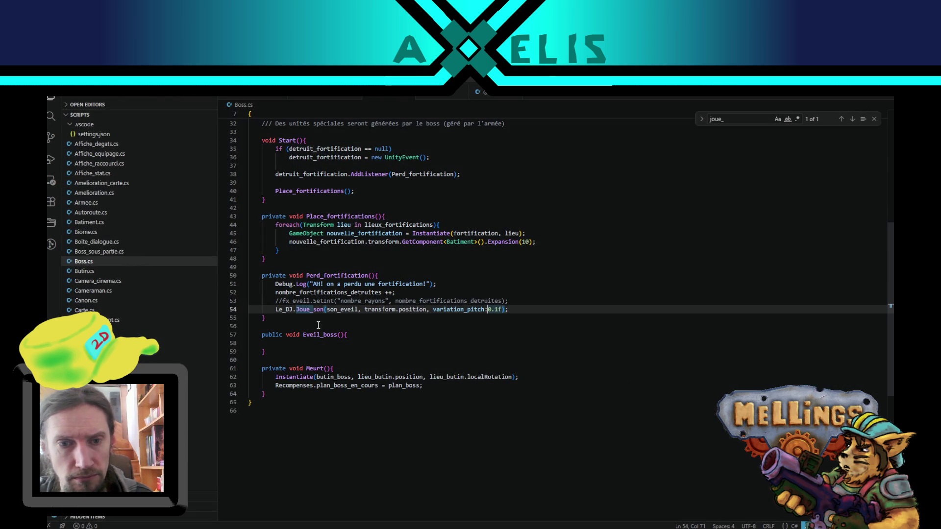
scroll(447, 334, up, 2)
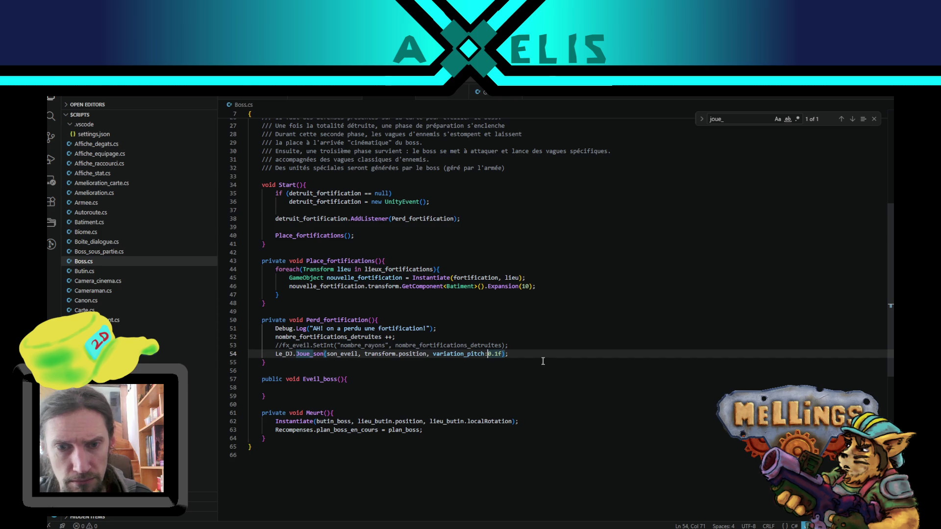
click(522, 344)
scroll(490, 334, up, 9)
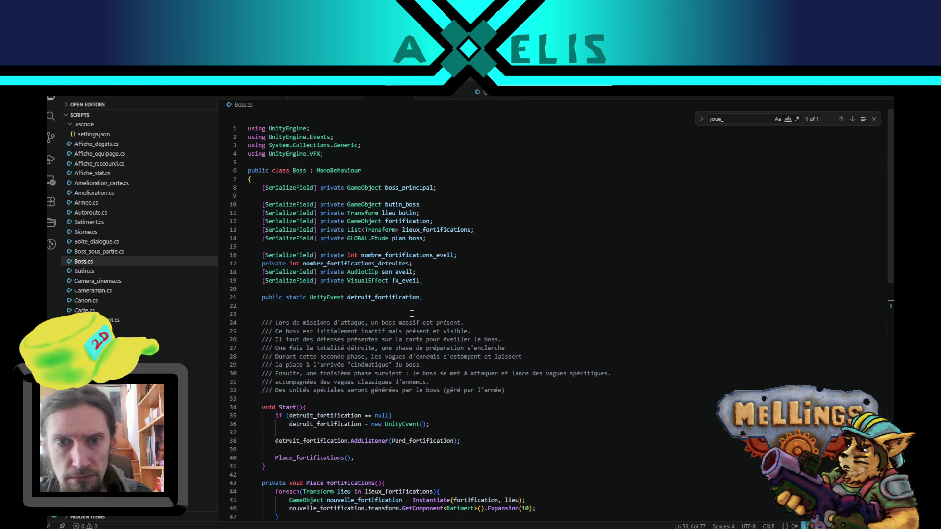
double_click(386, 281)
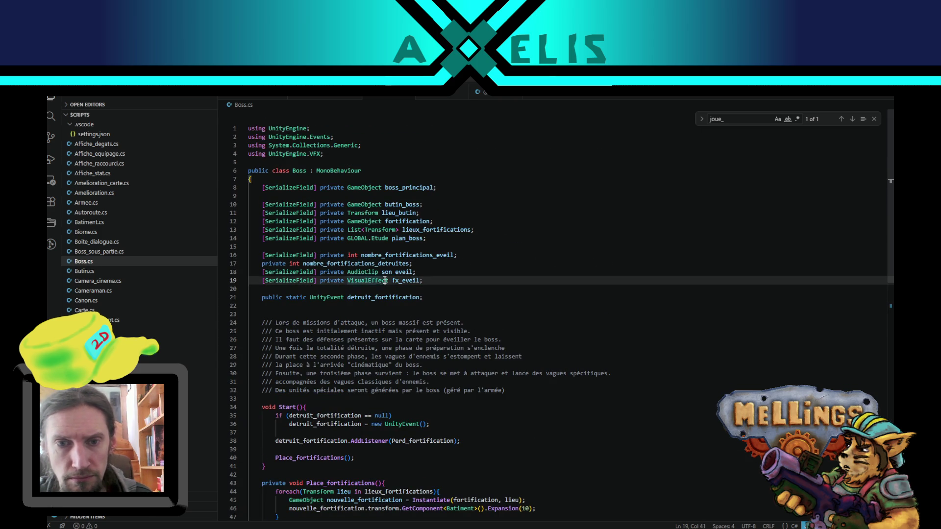
click(248, 153)
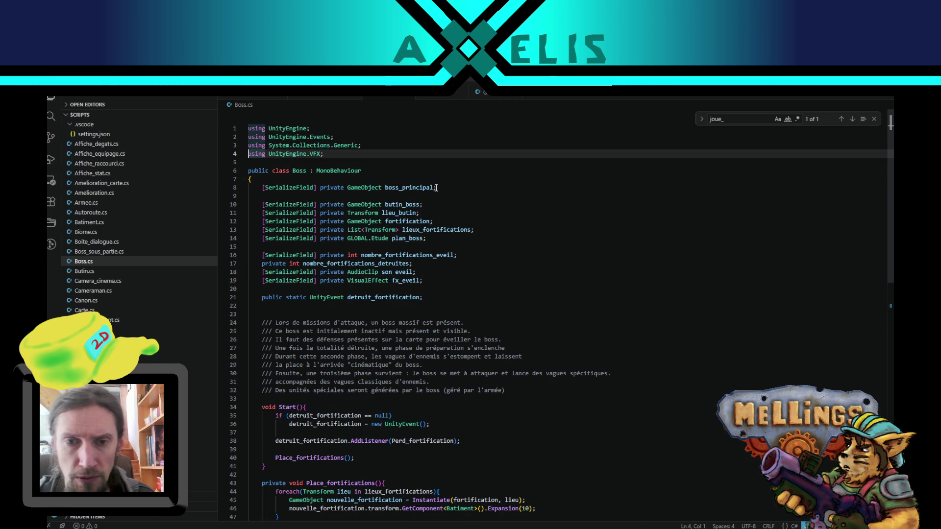
click(428, 280)
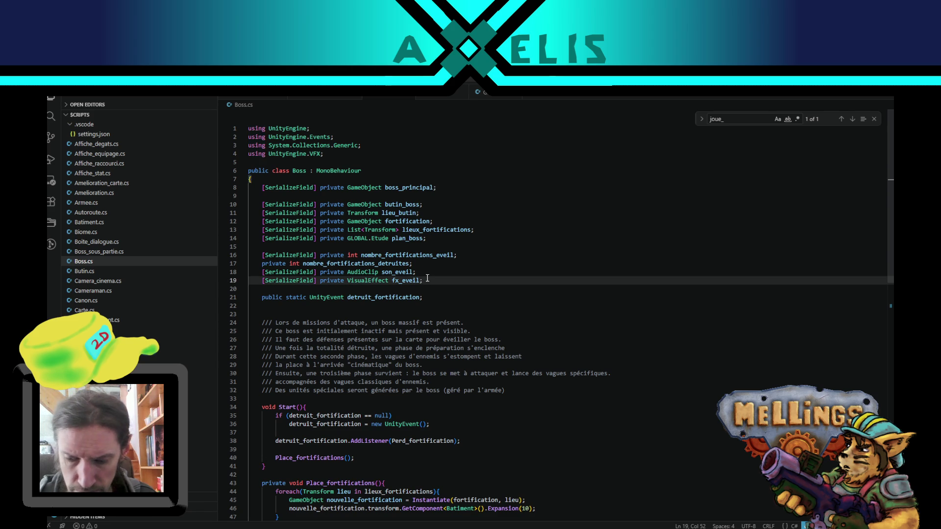
key(Home)
text(//)
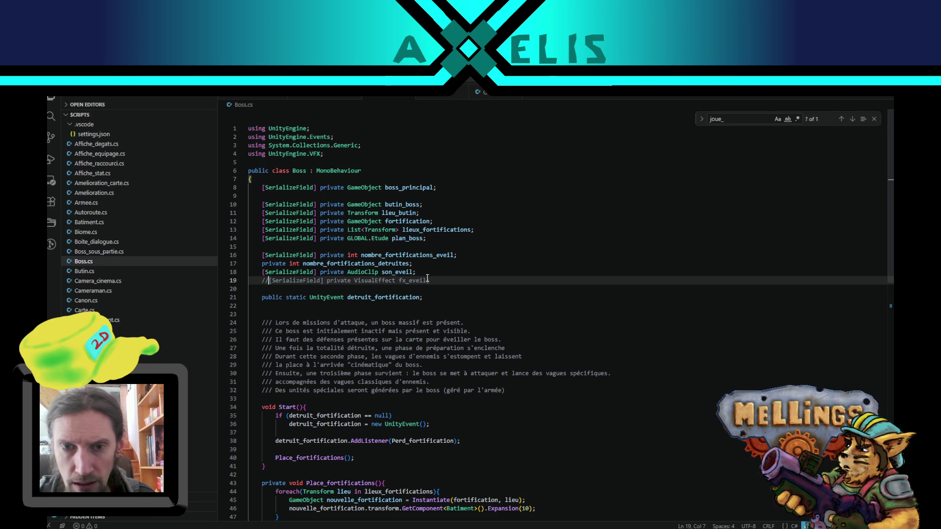
Step: Duplicate the lieux_fortifications line and turn it into a List<GameObject> named fx_eveil
key(Up)
key(Up)
key(Up)
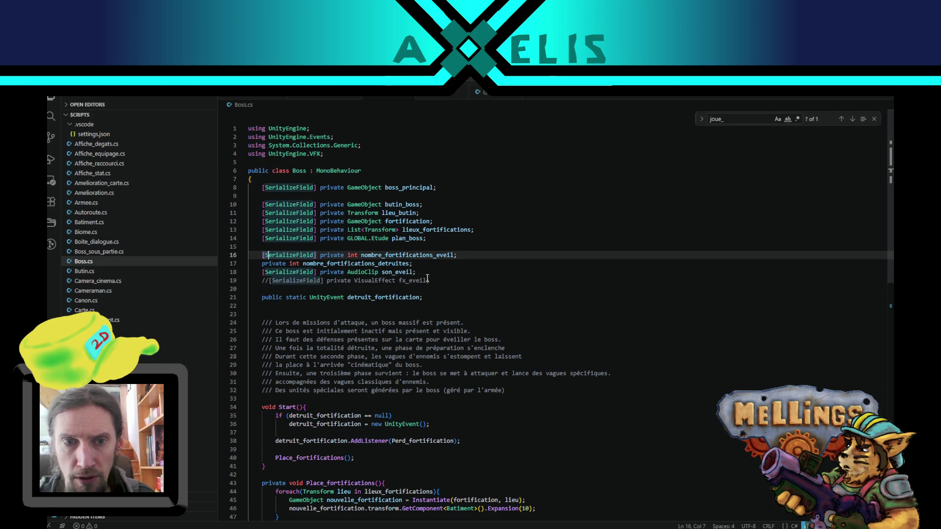
key(shift+alt+Down)
key(alt+Down)
key(alt+Down)
key(alt+Down)
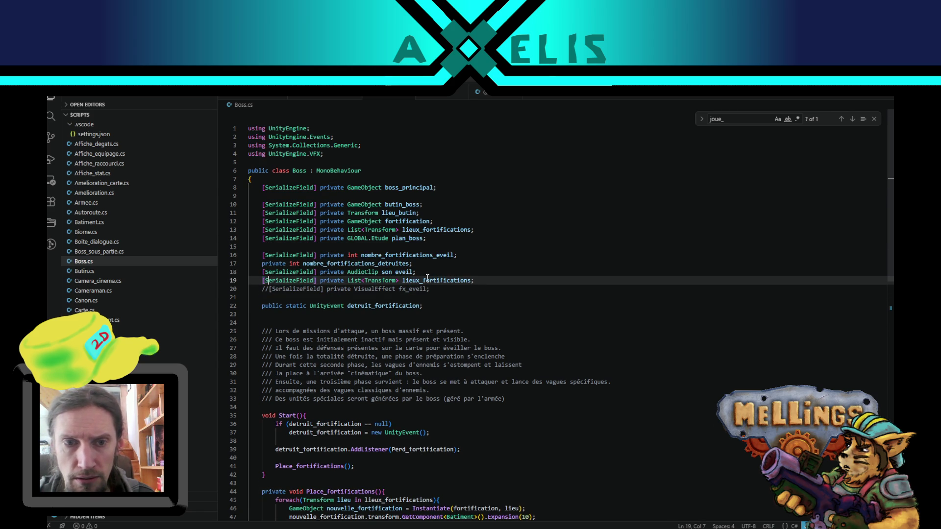
double_click(386, 283)
text(Game)
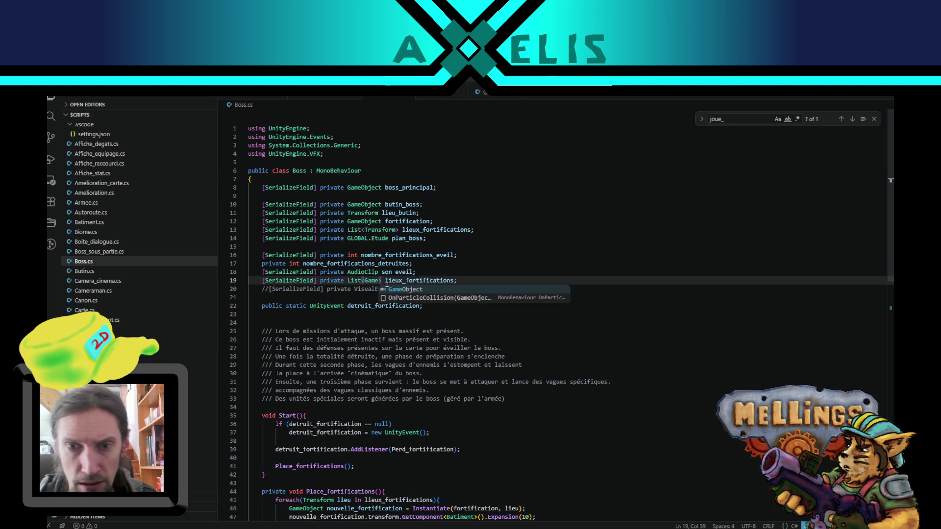
key(Tab)
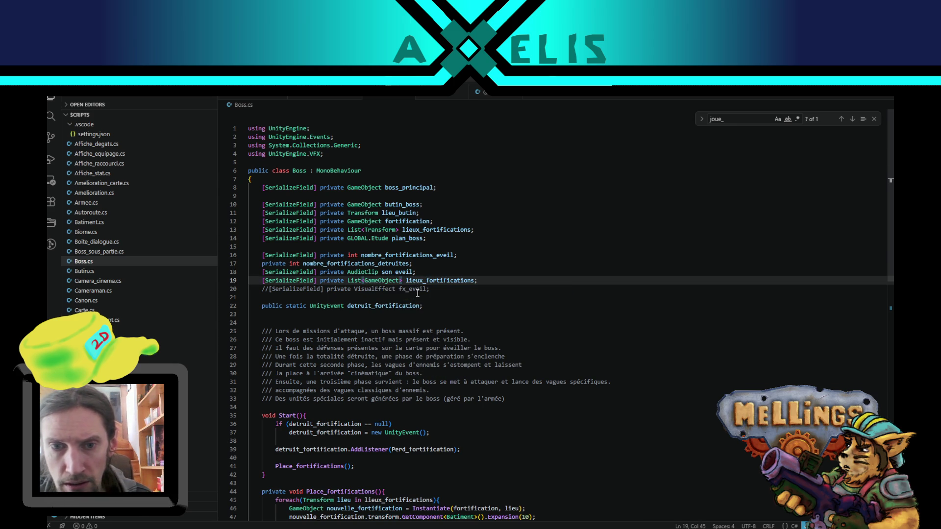
double_click(416, 289)
key(ctrl+c)
double_click(439, 280)
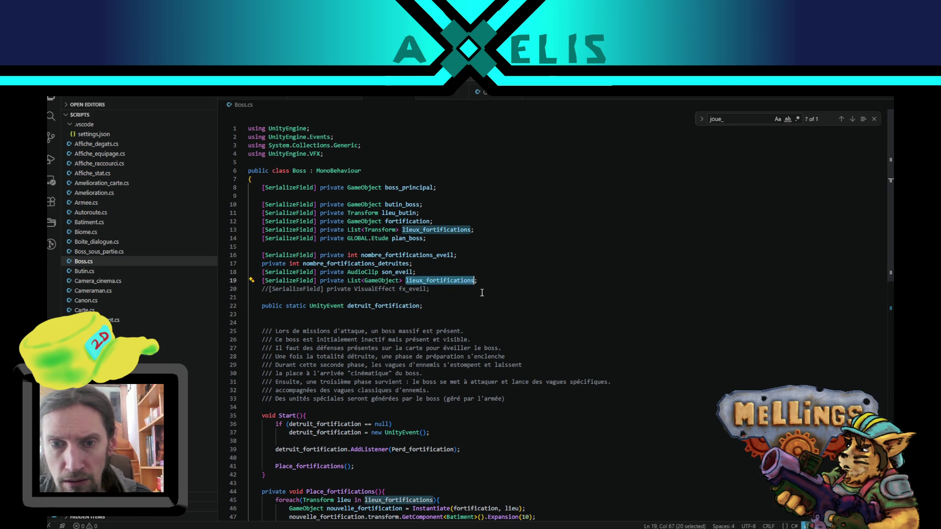
key(ctrl+v)
scroll(530, 321, down, 5)
Step: Add fx_eveil[nombre_fortifications_detruites].SetActive(true); after the Debug.Log line in Perd_fortification
scroll(381, 395, down, 3)
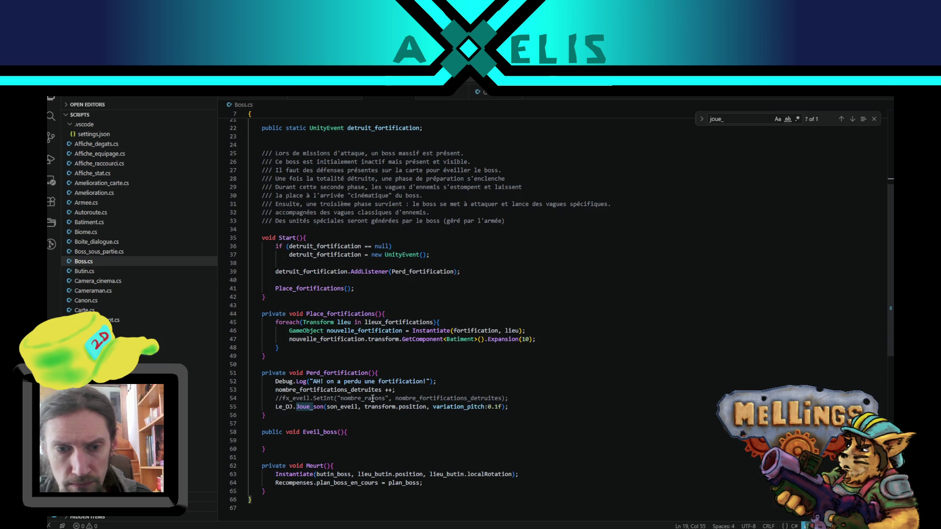
click(520, 399)
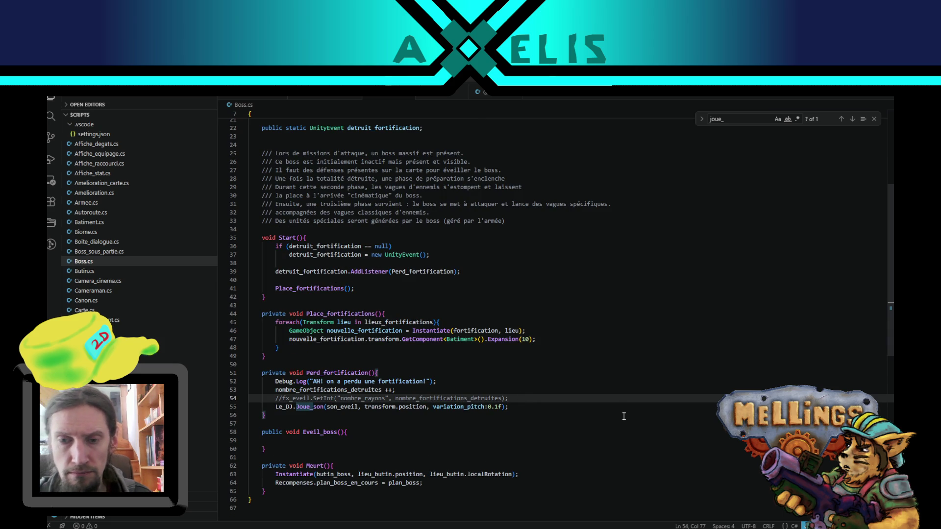
scroll(481, 449, down, 3)
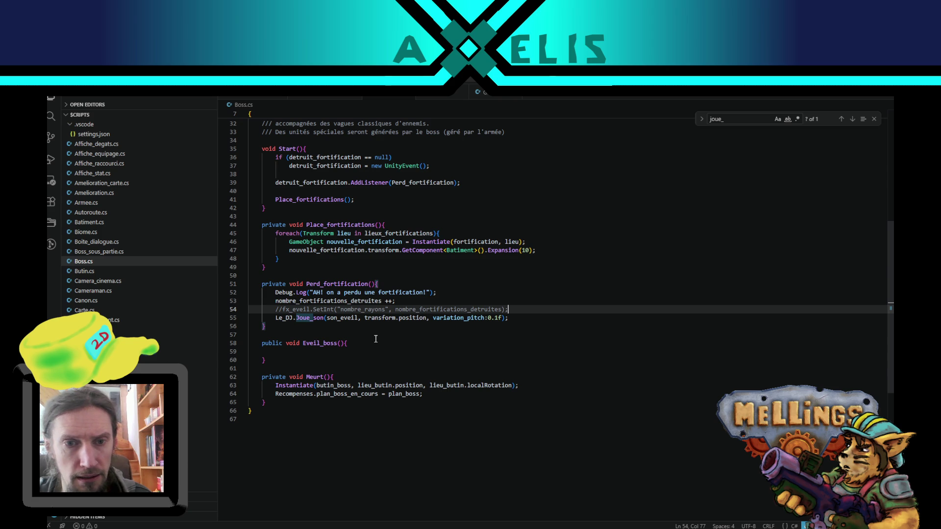
click(440, 293)
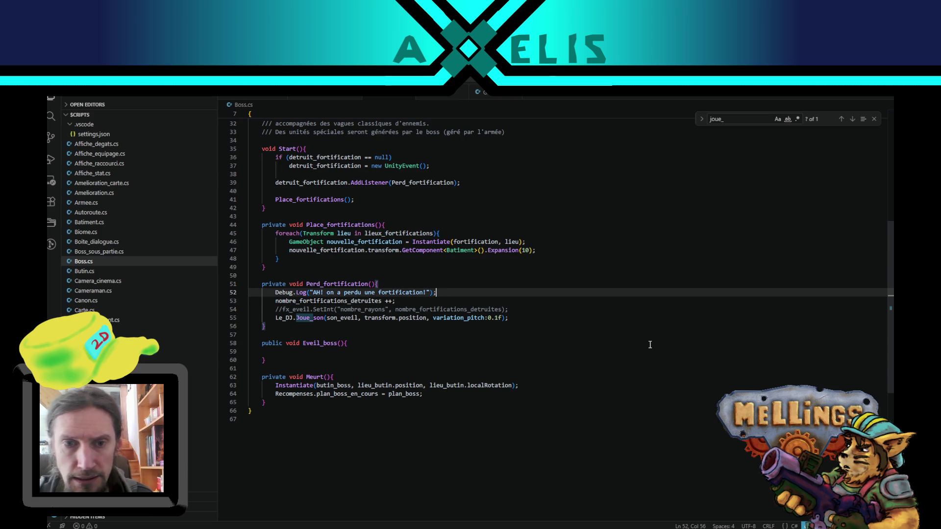
key(Return)
text(fx_eveil)
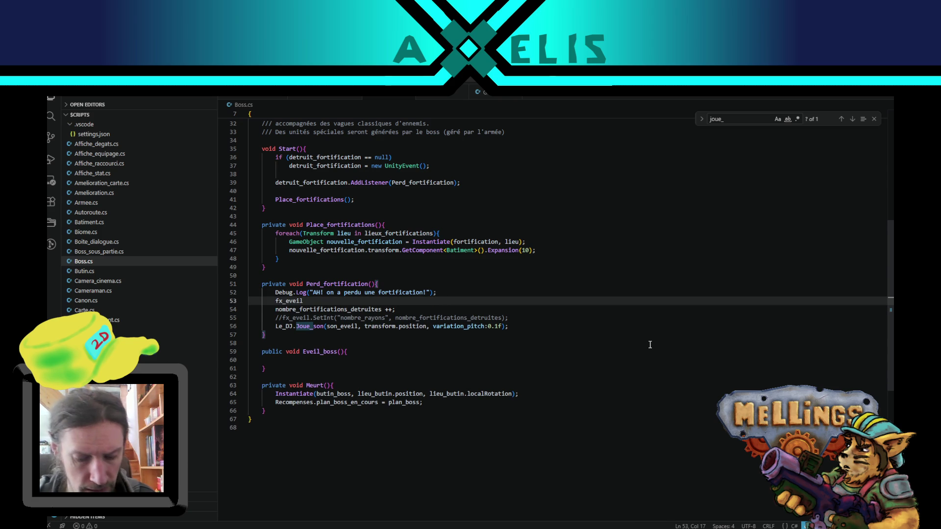
text(()
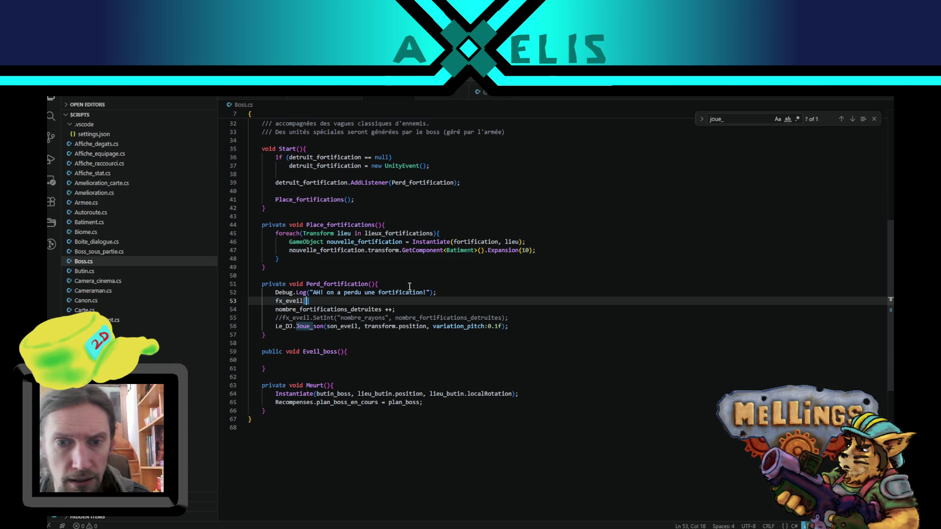
double_click(341, 310)
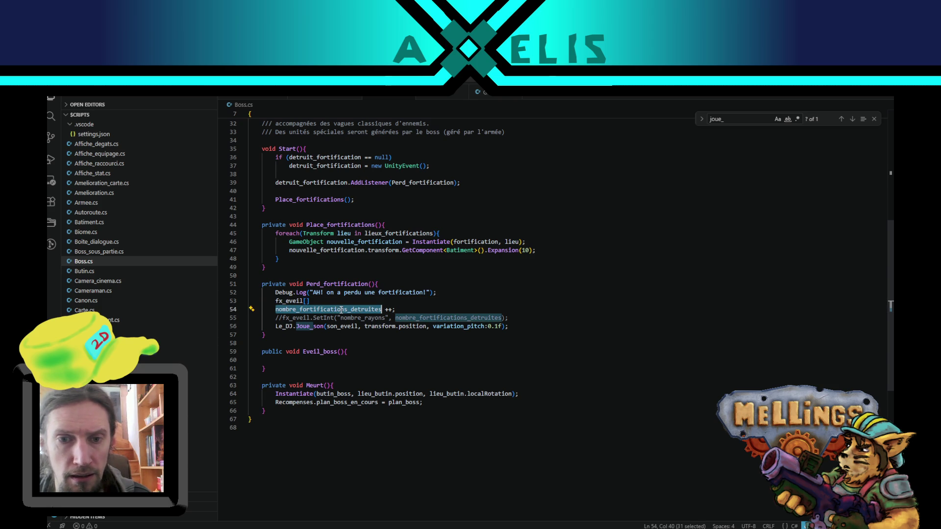
click(306, 302)
key(ctrl+v)
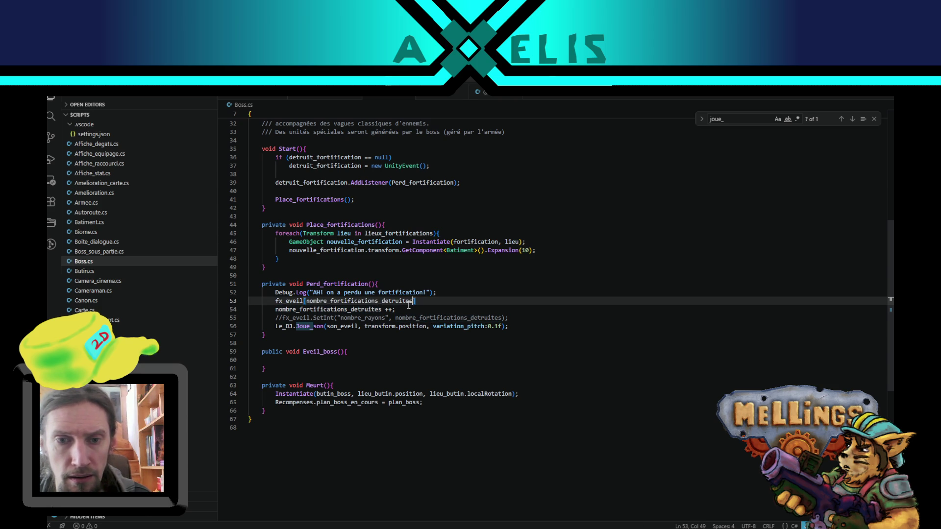
text(.Set)
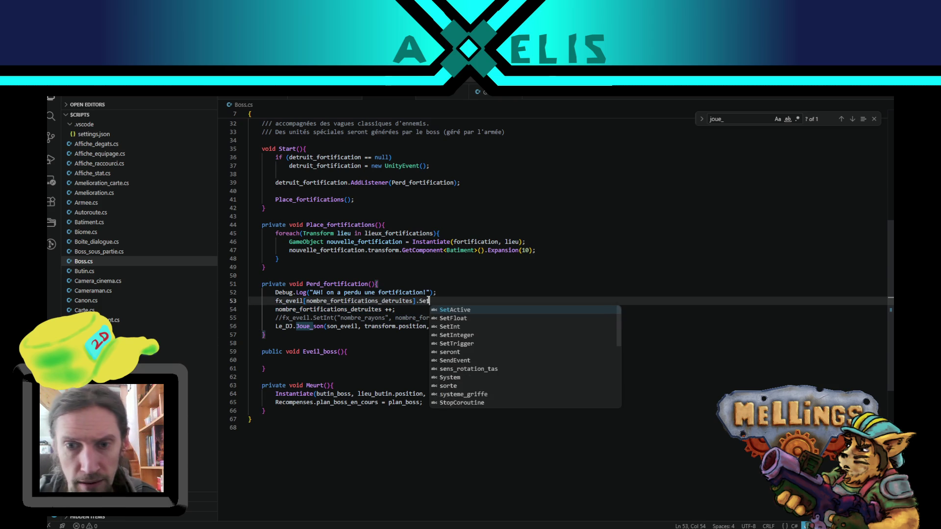
text(Active(true)
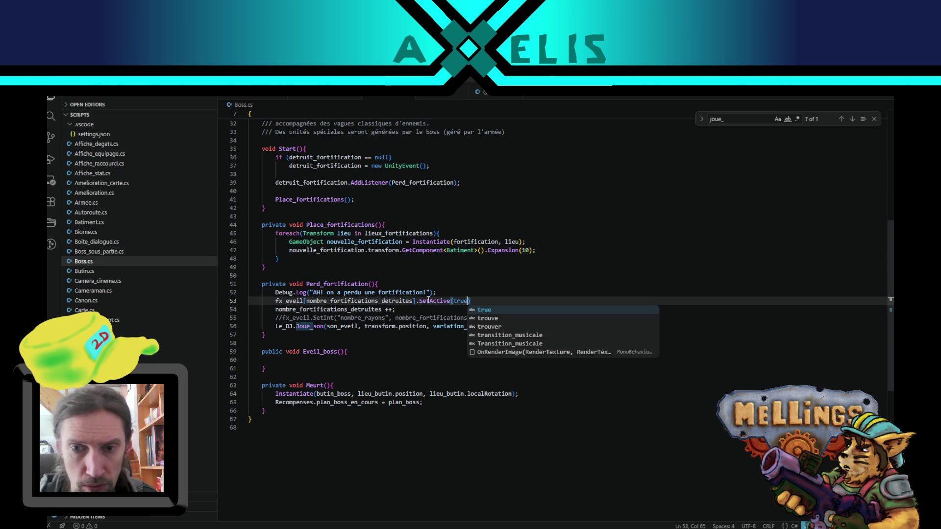
text())
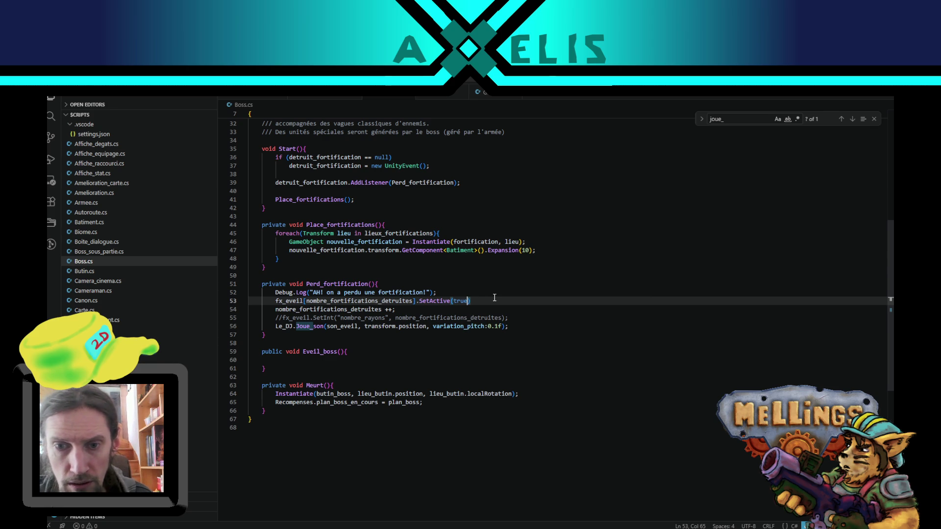
text(;)
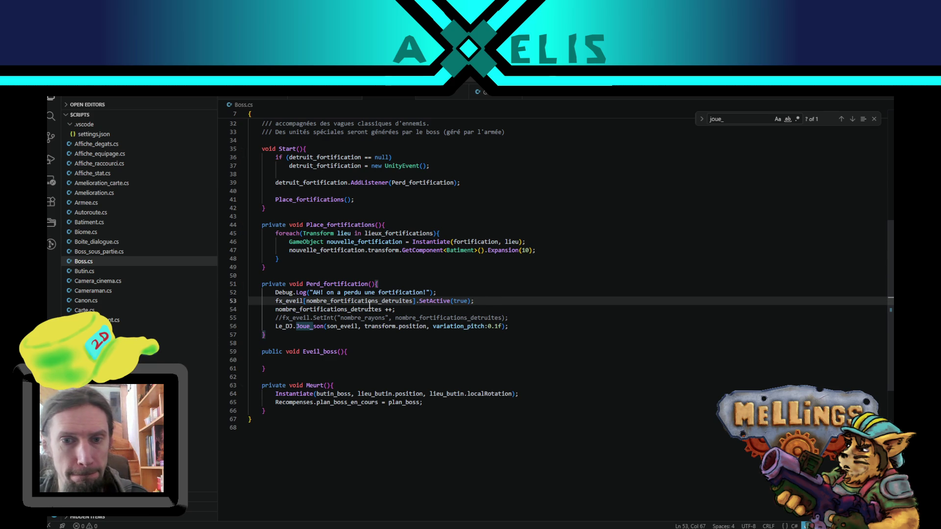
Step: Highlight the uses of nombre_fortifications_detruites to check the new line
double_click(370, 303)
scroll(375, 322, up, 4)
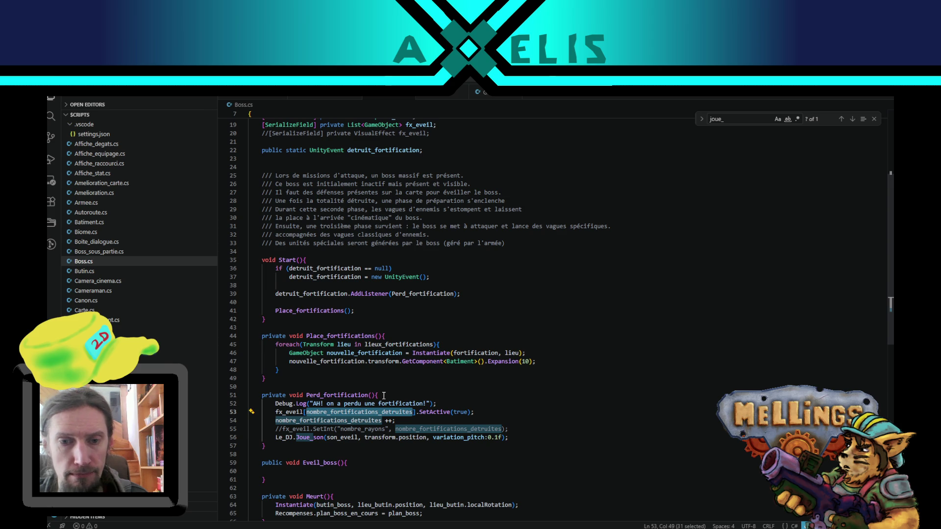
click(384, 395)
click(476, 413)
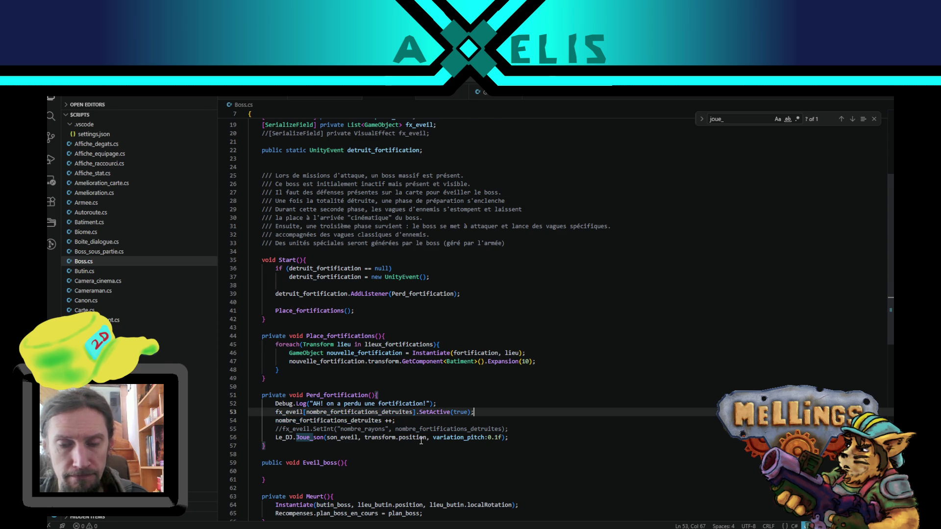
scroll(341, 410, down, 2)
Step: Below the Debug.Log line, add the condition if(nombre_fortifications_detruites<fx_eveil.Count)
click(448, 380)
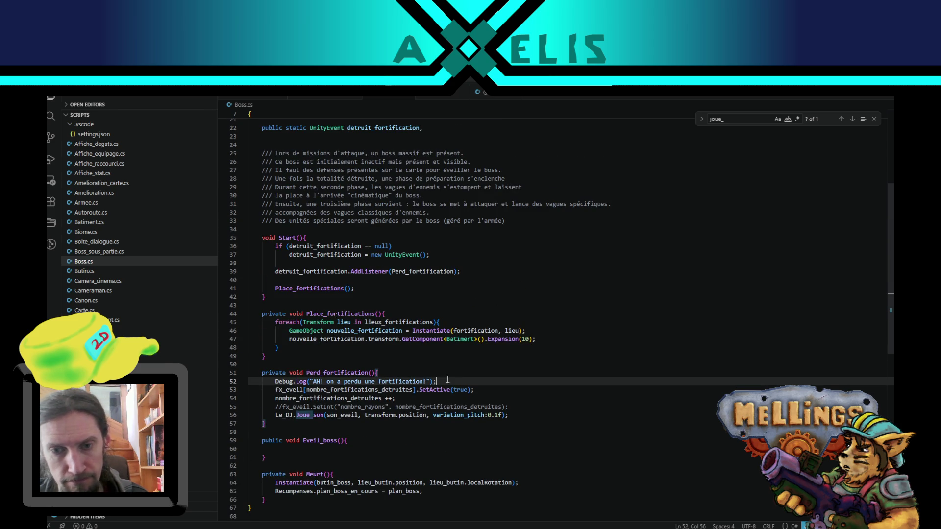
key(Return)
text(if()
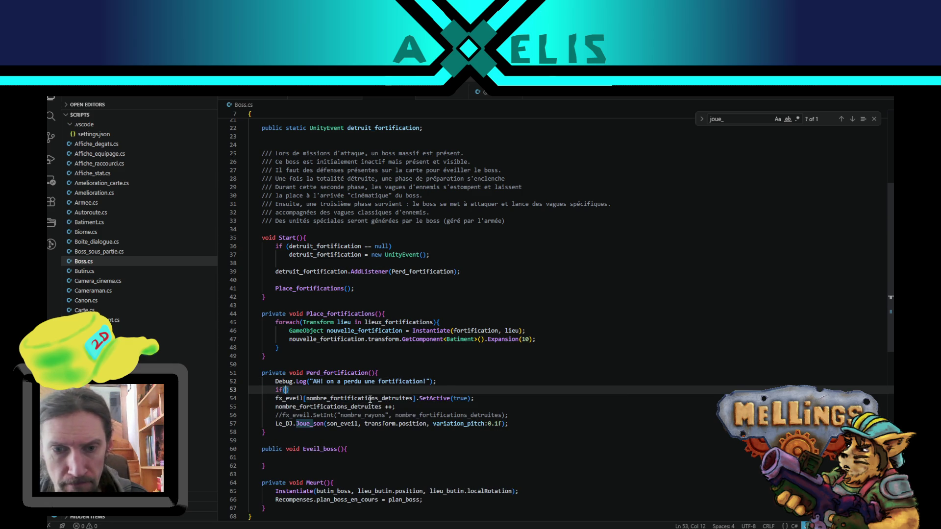
double_click(370, 399)
key(ctrl+c)
click(286, 391)
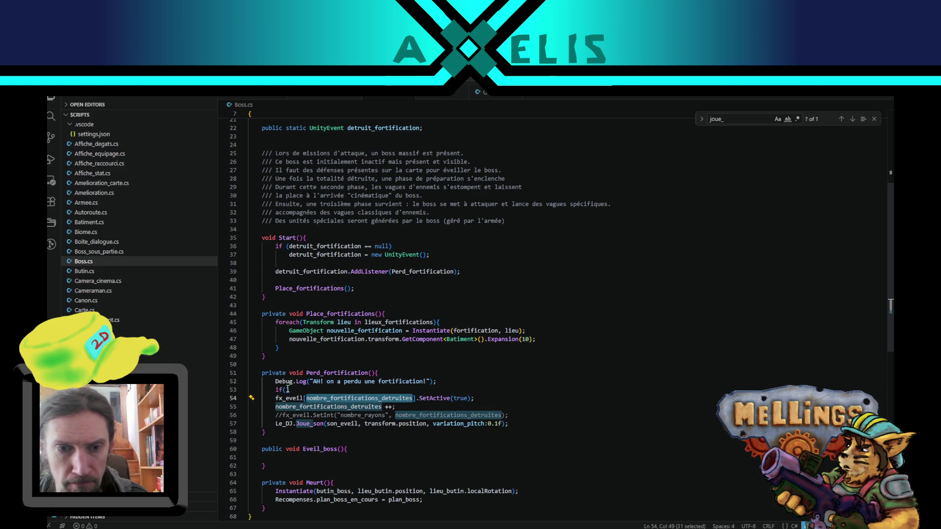
key(ctrl+v)
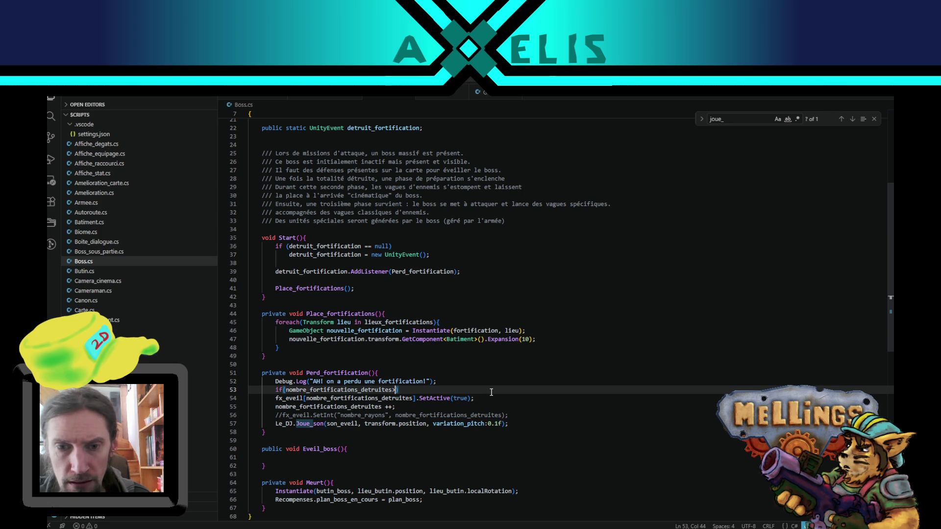
text(<)
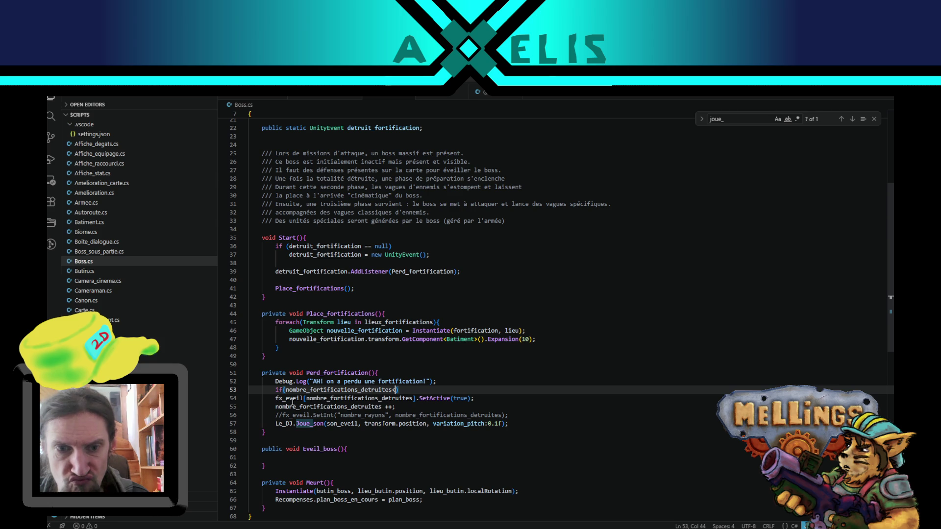
key(Down)
key(Home)
key(ctrl+shift+Right)
key(ctrl+c)
click(395, 391)
text(<)
key(ctrl+v)
text(.Cou)
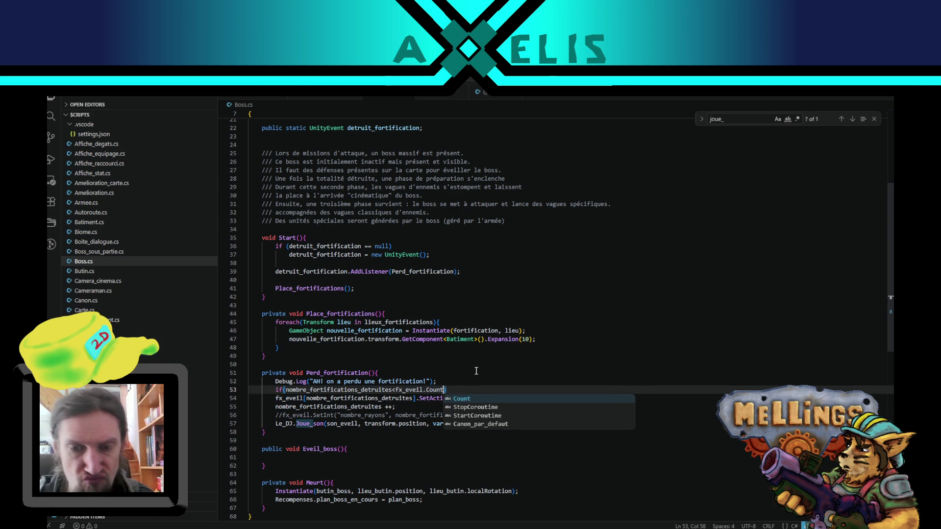
key(Return)
Step: Open a brace block and move the fx_eveil SetActive line inside it, then return to Unity
text({)
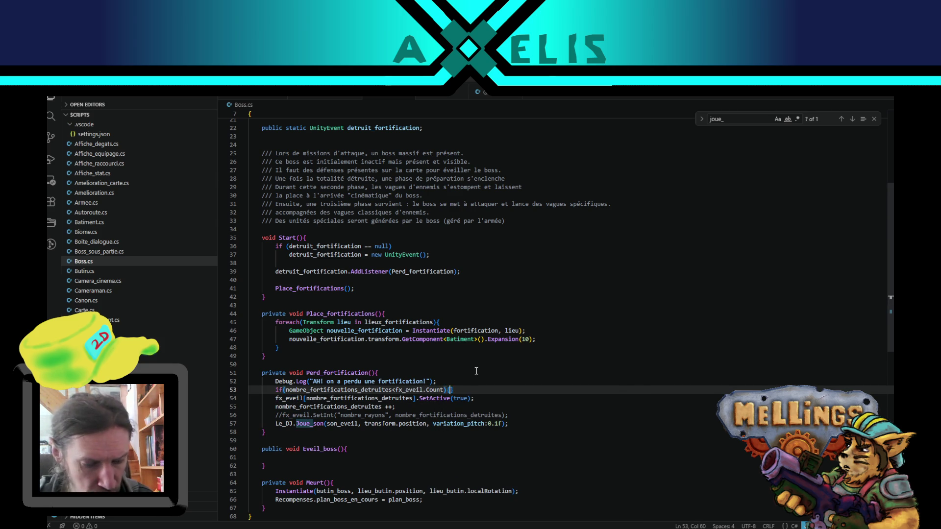
key(Return)
key(Down)
key(Down)
key(Home)
key(shift+End)
key(ctrl+x)
key(Up)
key(Up)
key(ctrl+v)
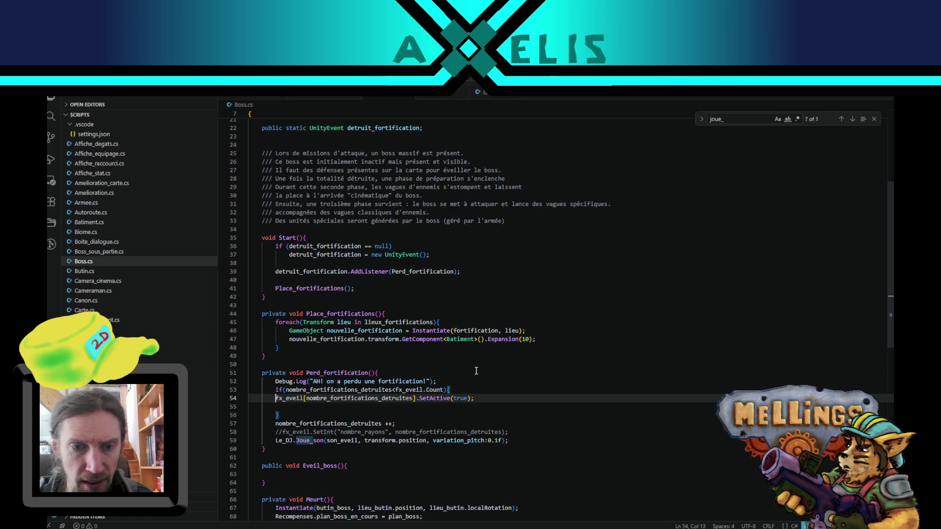
key(Down)
key(Delete)
key(Up)
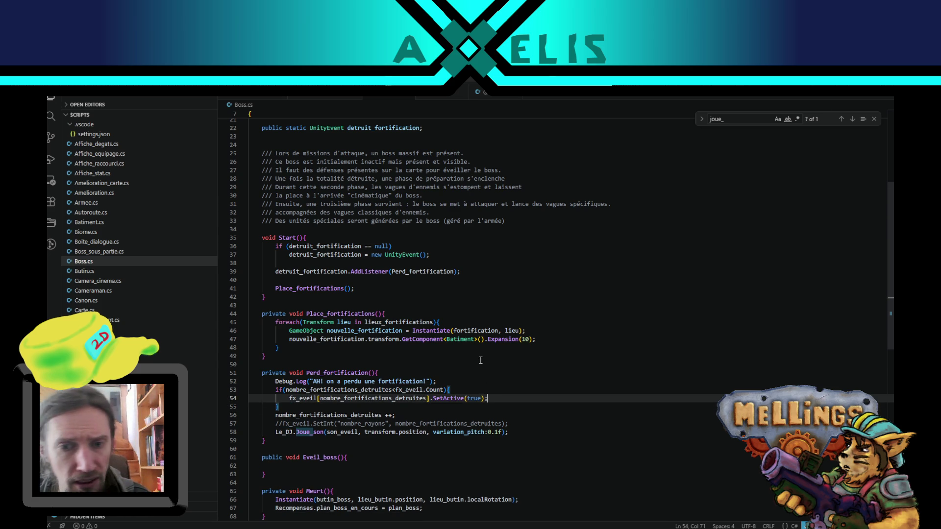
key(Down)
scroll(425, 419, down, 3)
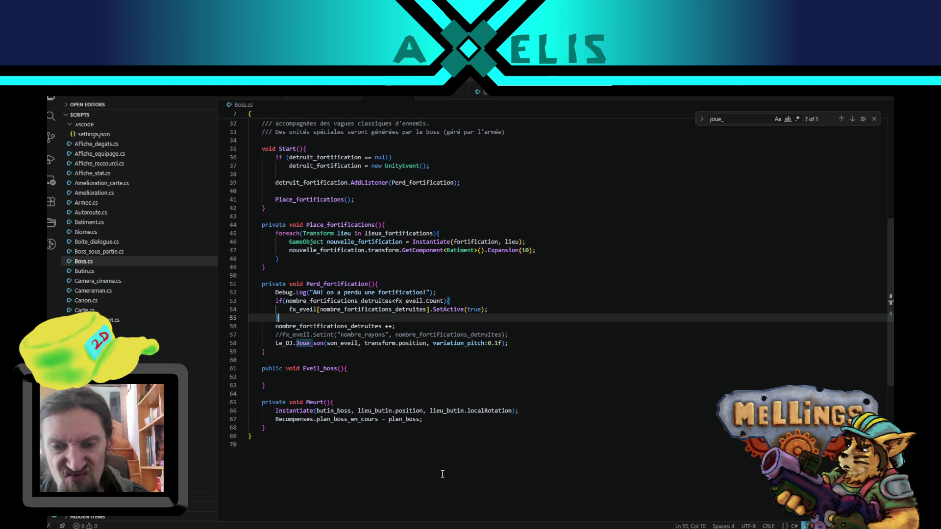
key(alt+Tab)
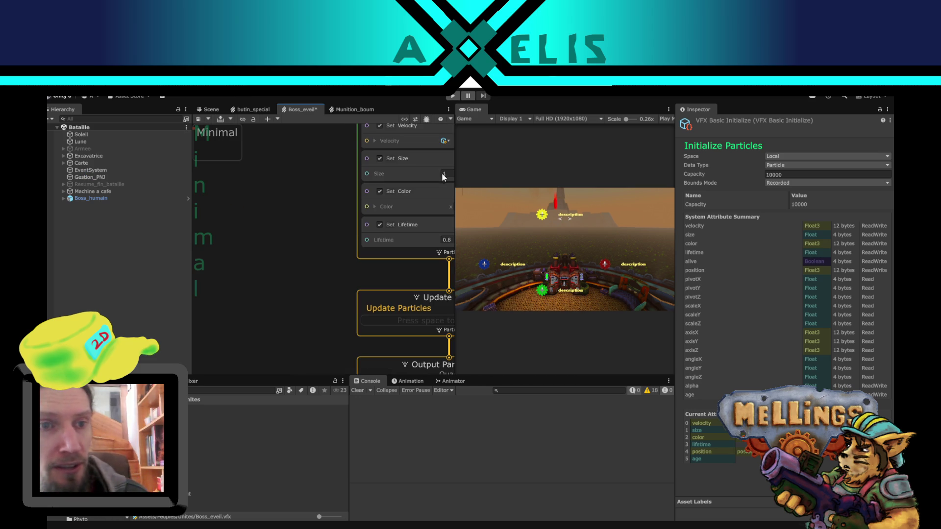
Step: Open Boss_humain in Prefab Mode to show its children and the empty Fx_eveil list
click(292, 187)
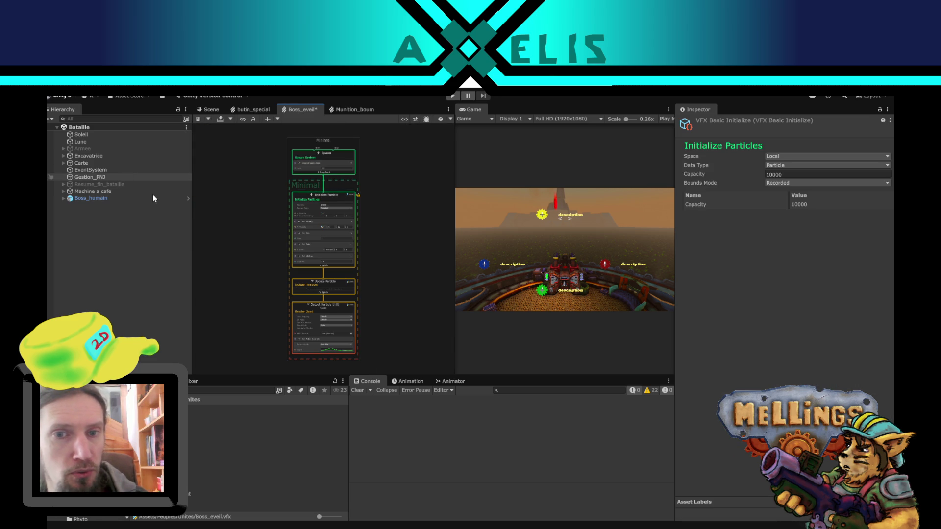
click(188, 199)
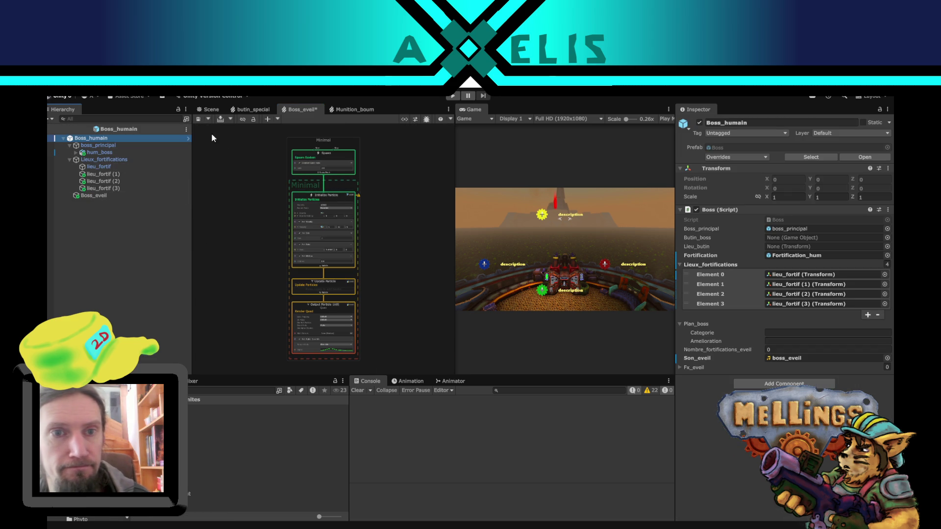
Step: Duplicate Boss_eveil three times and move the copies to different sides of the fortress
click(211, 110)
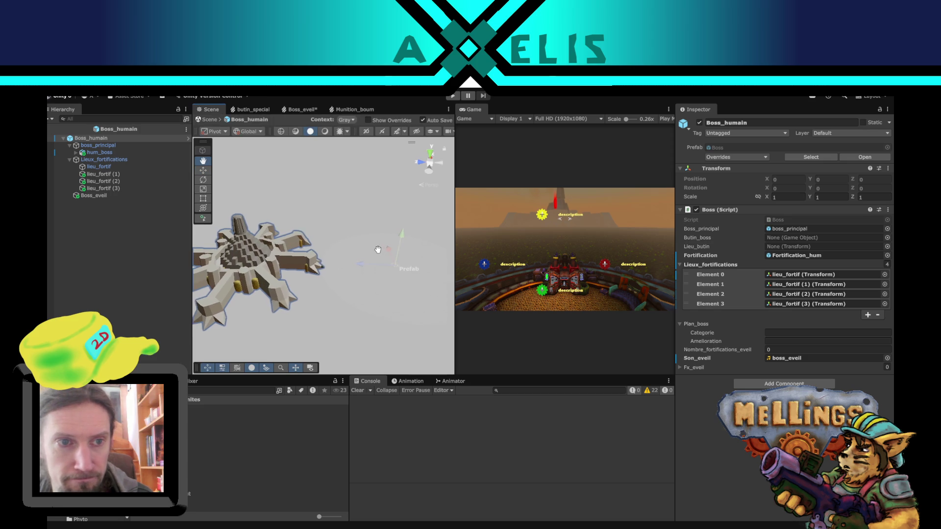
click(111, 195)
mouse_move(335, 248)
mouse_down()
mouse_move(168, 302)
mouse_move(247, 230)
mouse_move(330, 292)
mouse_move(278, 274)
mouse_up()
key(ctrl+d)
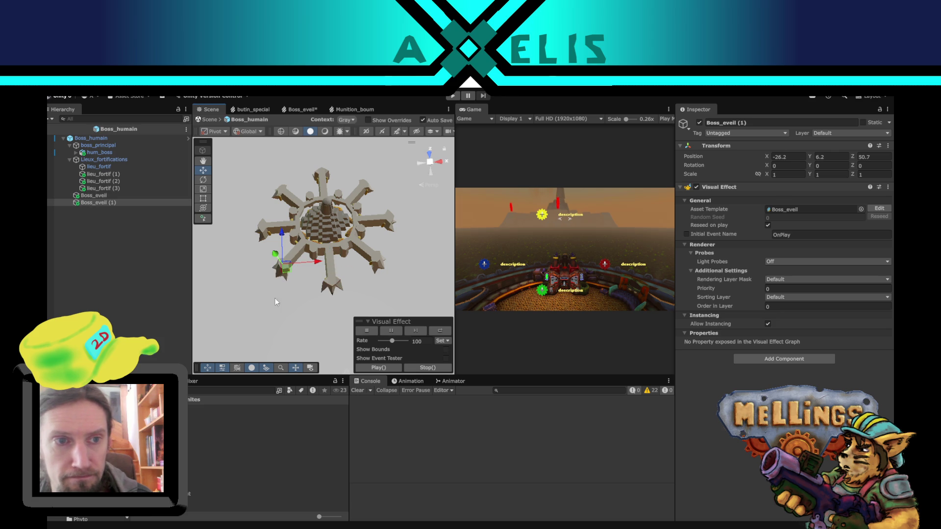
key(ctrl+d)
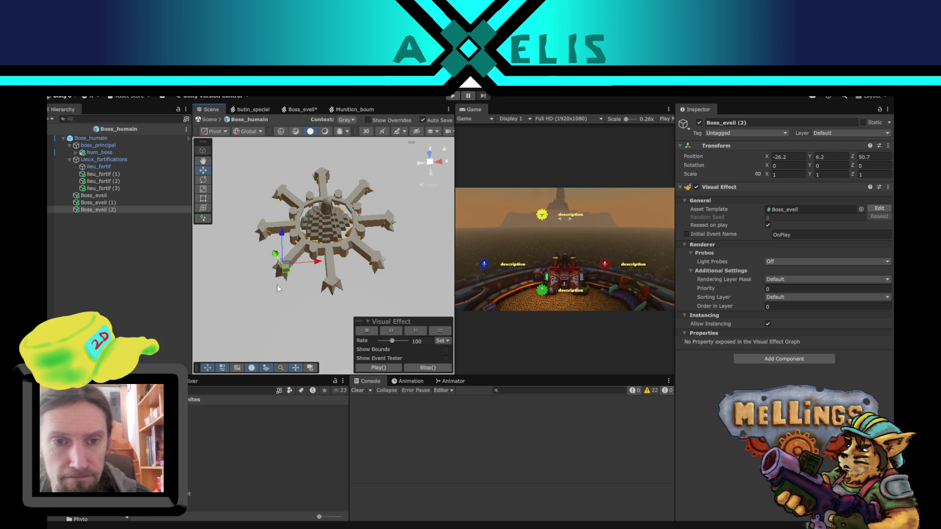
drag(289, 270, 379, 264)
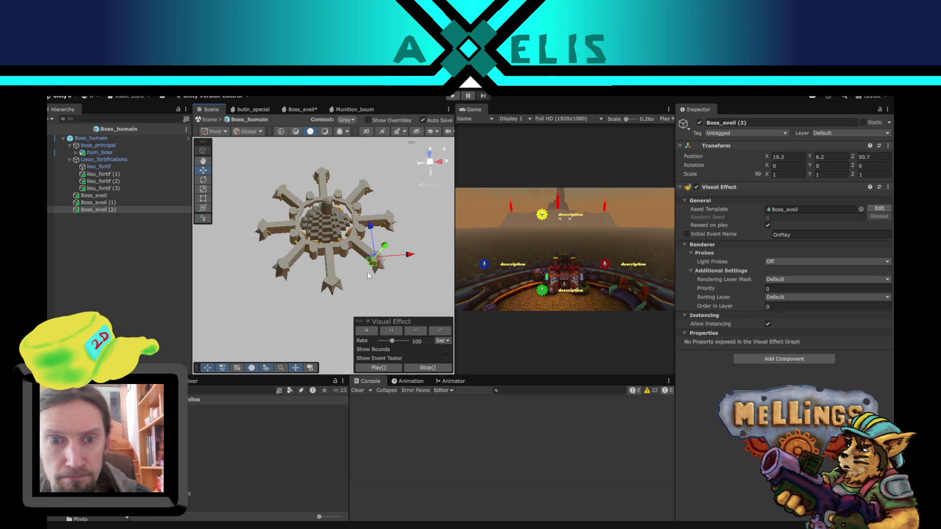
key(ctrl+d)
mouse_move(372, 262)
mouse_down()
mouse_move(316, 251)
mouse_move(357, 258)
mouse_move(302, 175)
mouse_move(344, 267)
mouse_up()
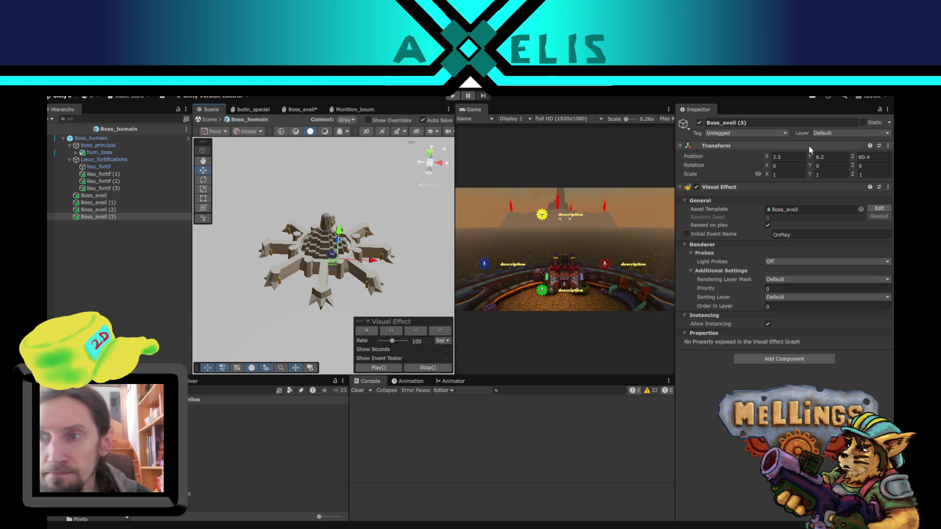
Step: Fill Boss_humain's Fx_eveil list with the four Boss_eveil objects
click(91, 138)
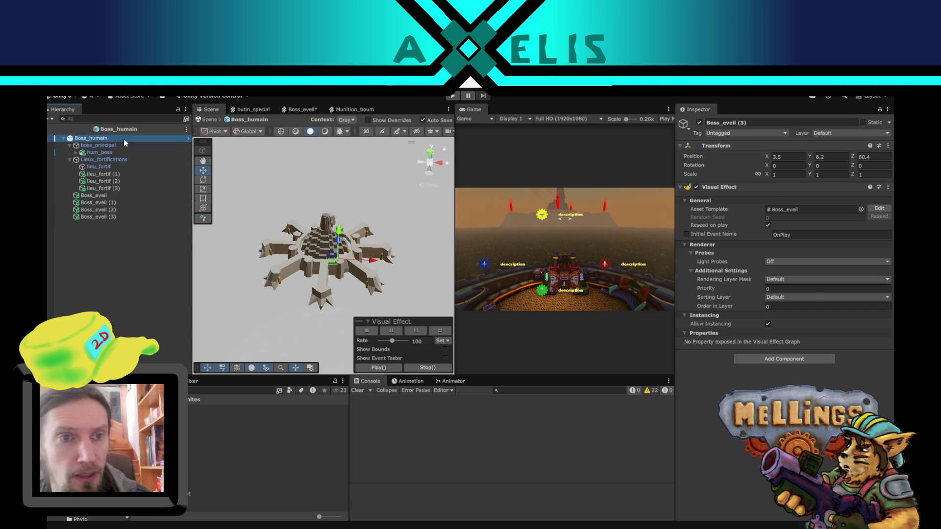
click(880, 110)
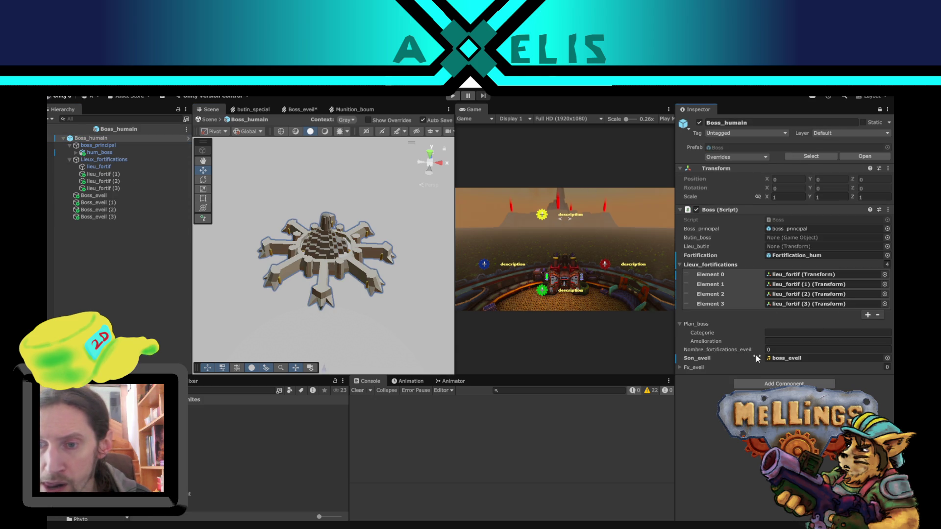
click(682, 368)
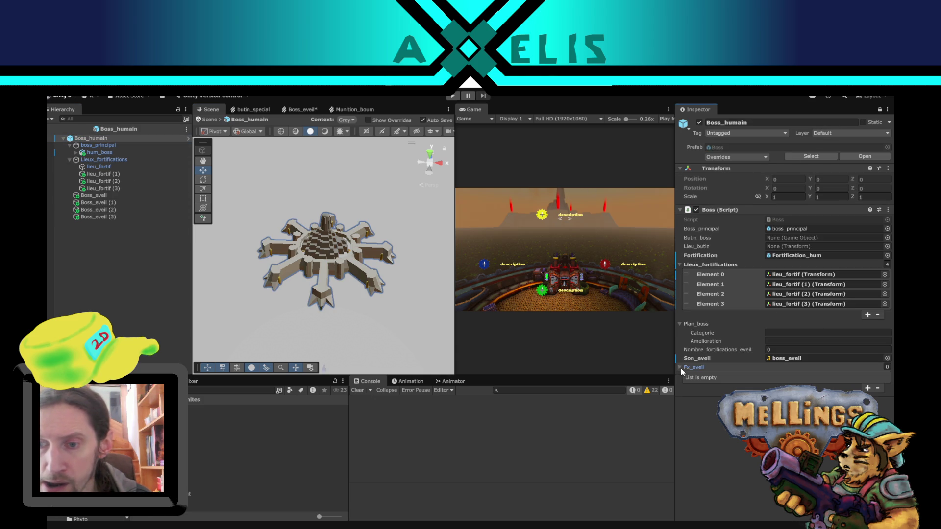
click(91, 196)
shift+click(96, 215)
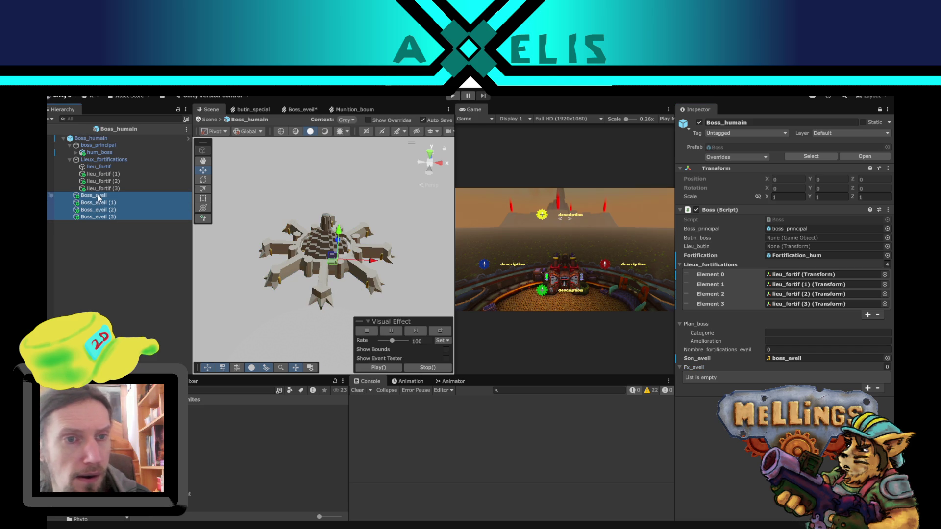
mouse_move(99, 198)
mouse_down()
mouse_move(686, 354)
mouse_move(707, 372)
mouse_up()
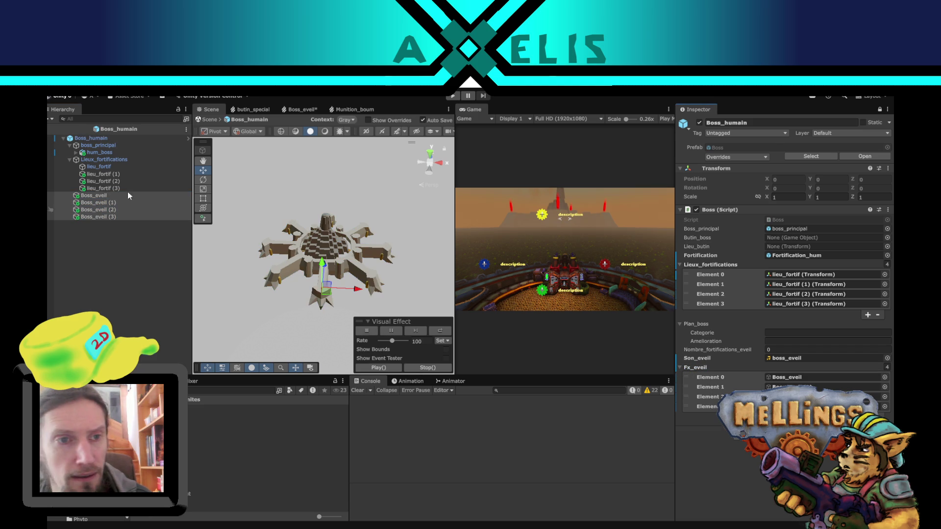
Step: Deactivate the four Boss_eveil effects, save the prefab and go back to the Bataille scene
click(880, 110)
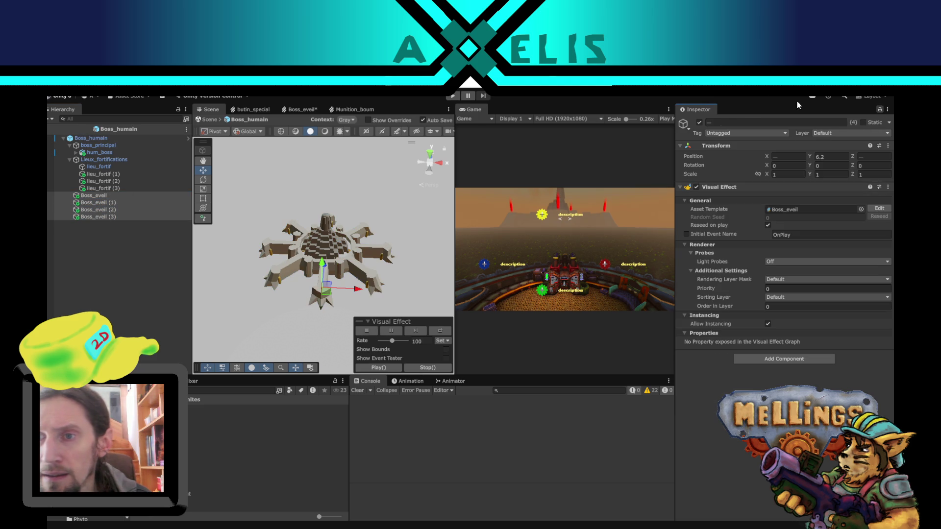
click(699, 123)
click(195, 266)
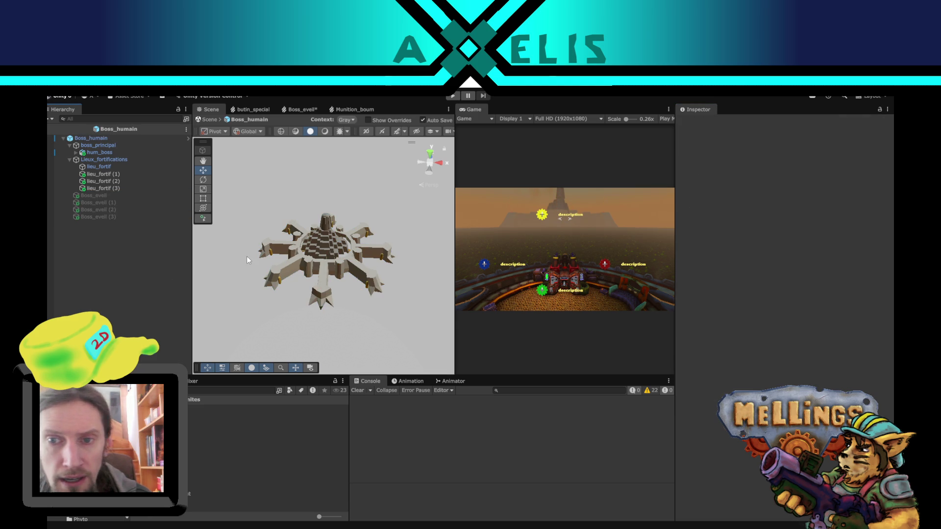
key(ctrl+s)
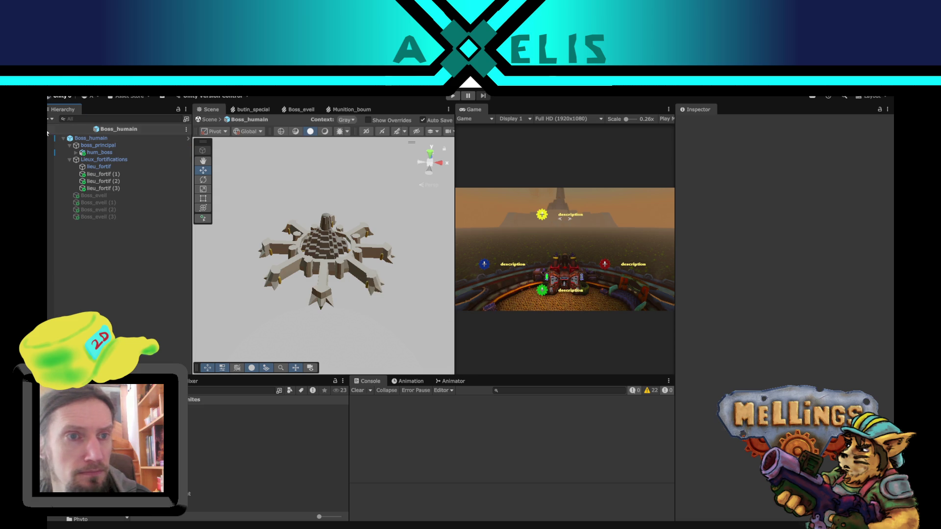
click(47, 132)
click(100, 199)
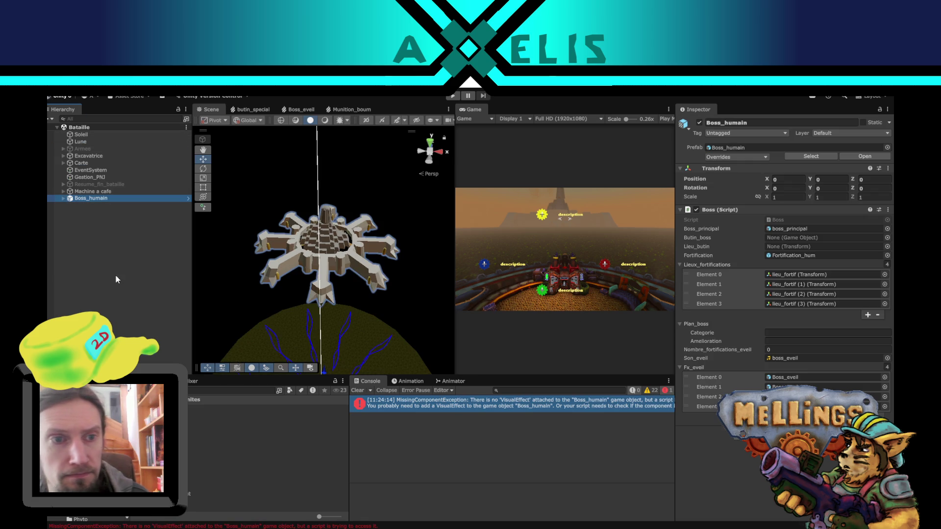
Step: Delete the Boss_humain instance, review the console errors and clear the console
key(Delete)
click(89, 192)
click(91, 286)
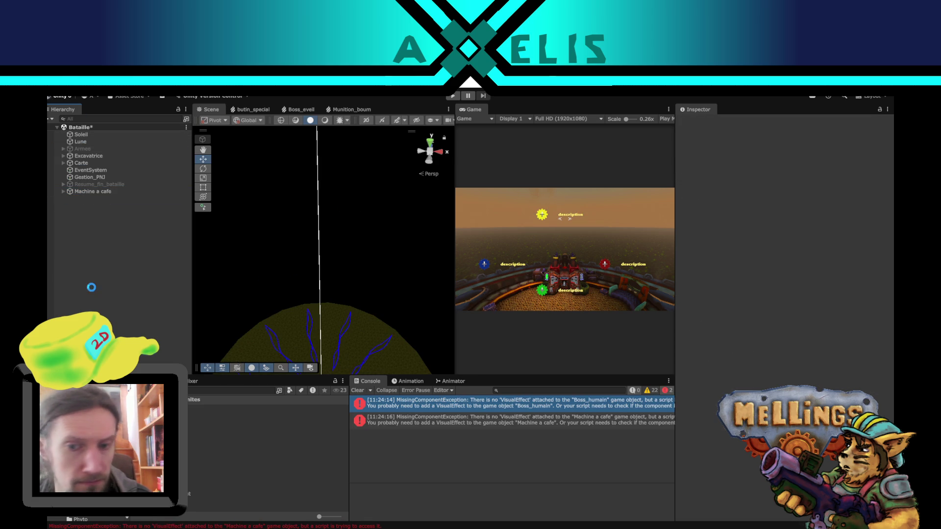
click(522, 423)
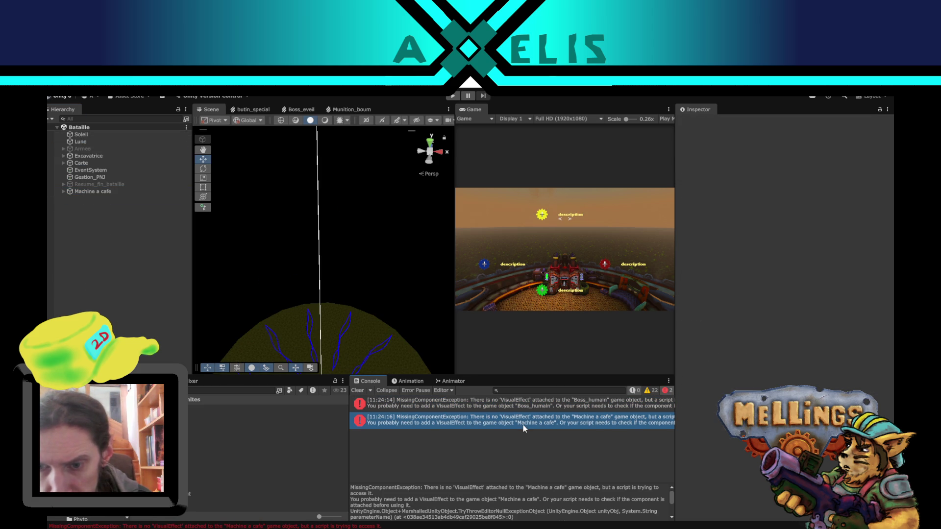
click(480, 405)
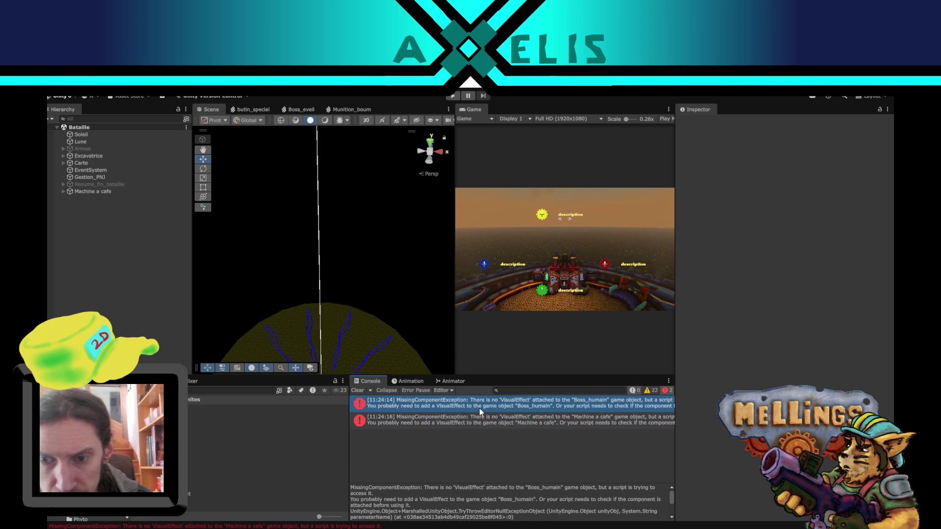
click(485, 421)
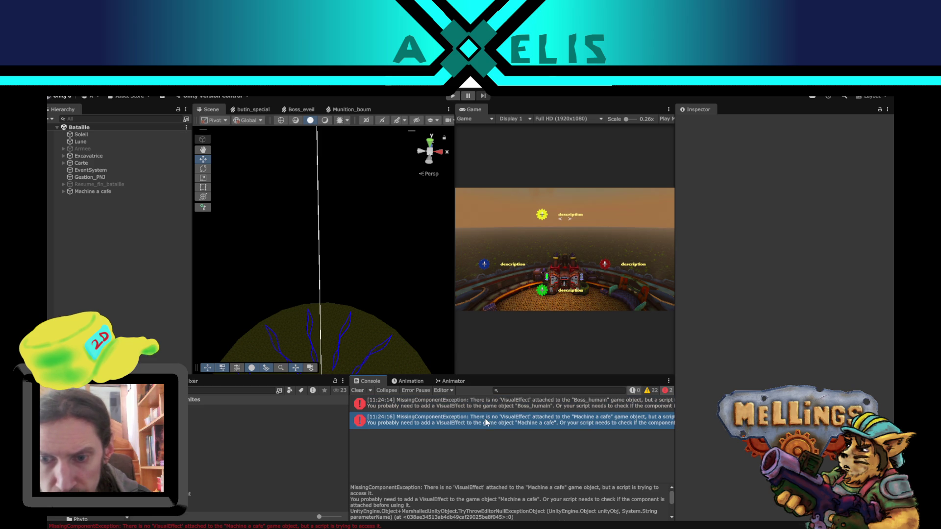
click(358, 390)
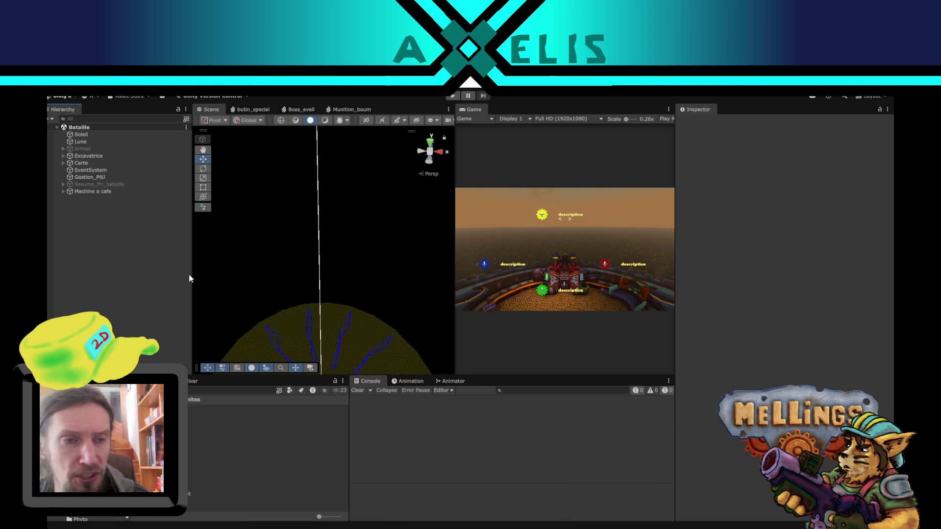
Step: Enable the Armee object, then load the Intro scene
drag(329, 283, 322, 187)
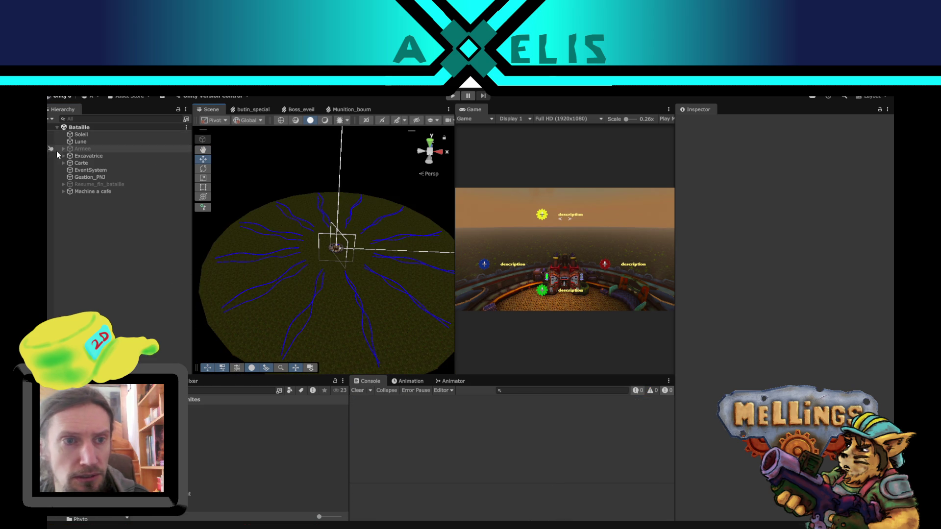
click(81, 149)
click(700, 123)
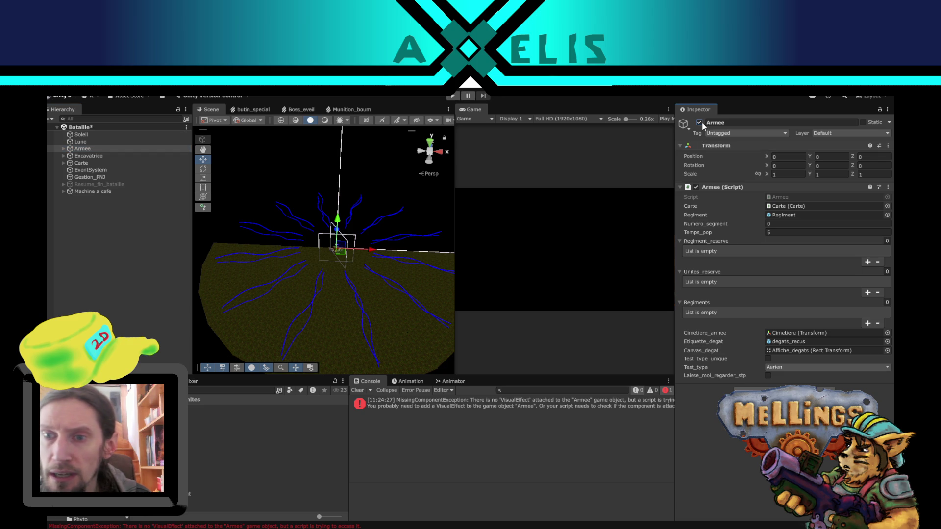
drag(448, 215, 434, 215)
click(309, 343)
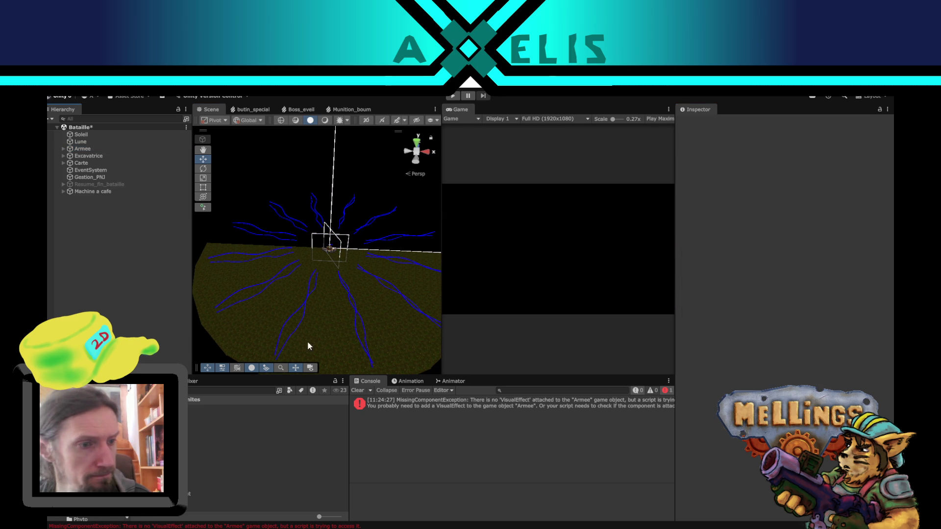
mouse_move(308, 342)
mouse_down()
mouse_move(330, 275)
mouse_move(329, 286)
mouse_up()
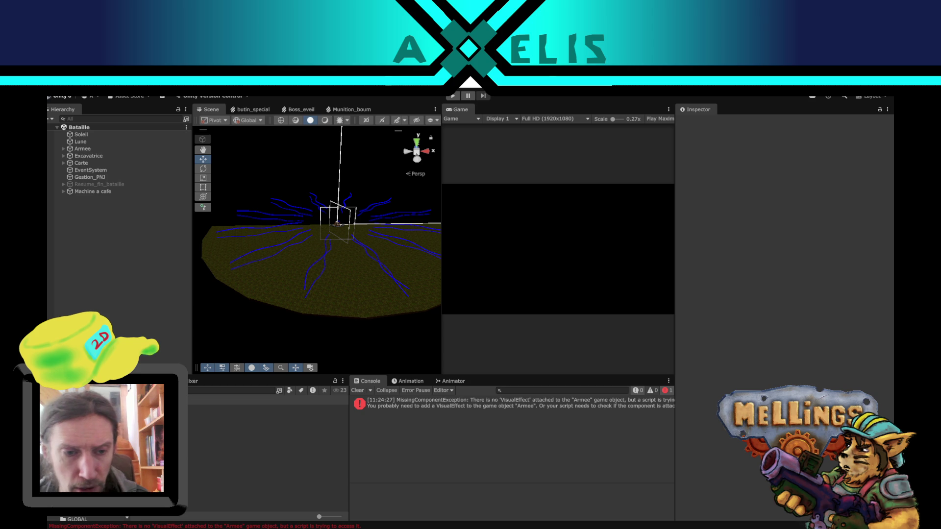
double_click(221, 437)
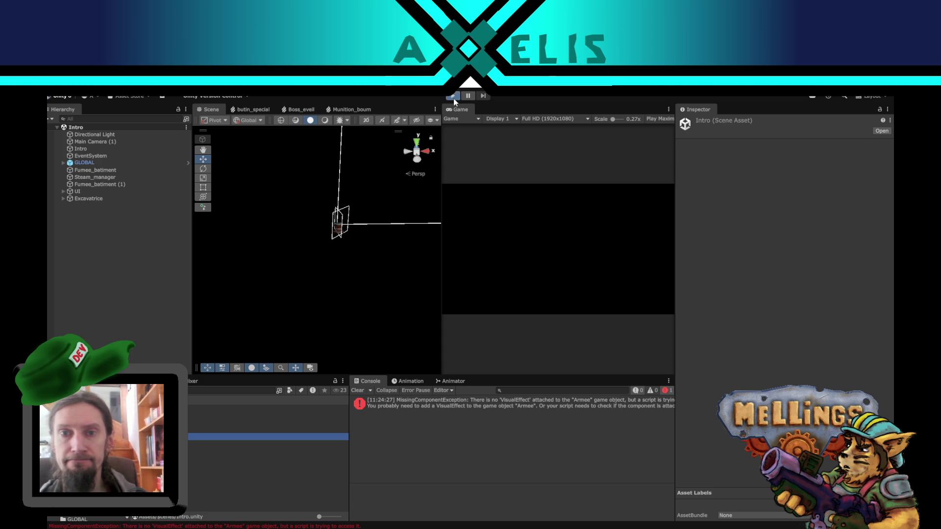
Step: Start play mode and buy the Attaque de capitale Humaine upgrade for 250 materials
click(454, 97)
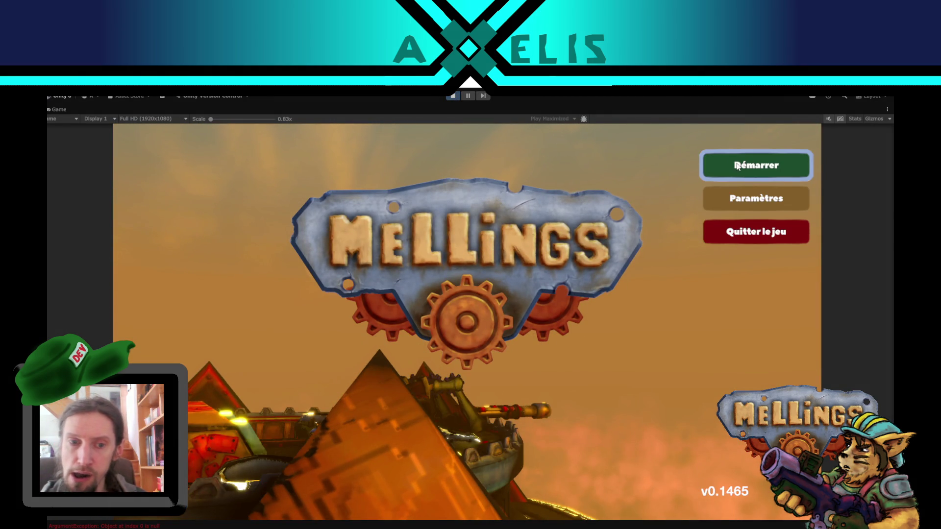
click(737, 165)
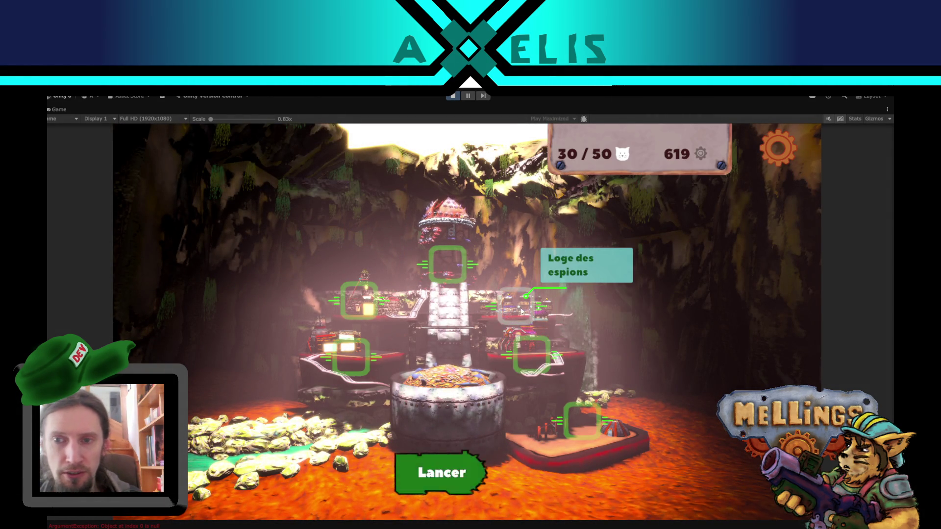
click(539, 360)
click(519, 455)
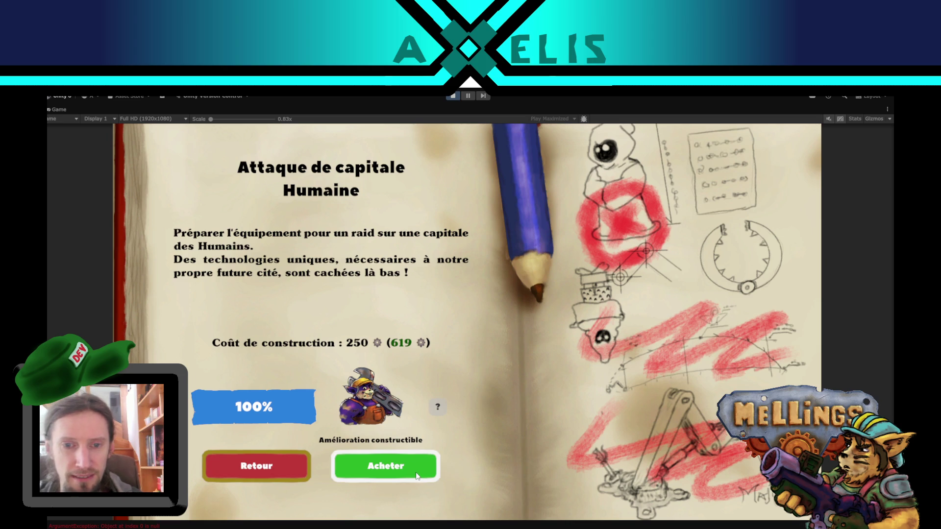
click(417, 475)
click(528, 390)
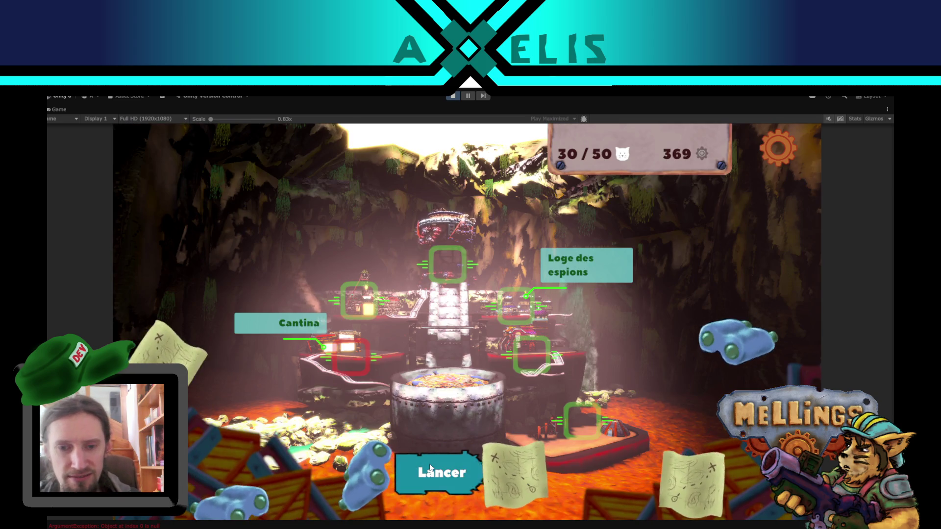
Step: Activate the Attaque de capitale Humaine special mission and launch the raid
click(430, 464)
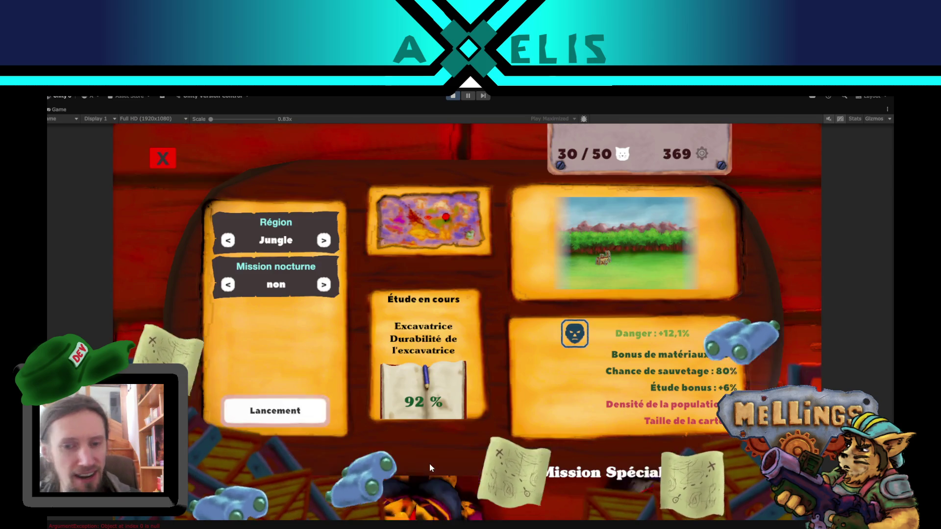
key(Right)
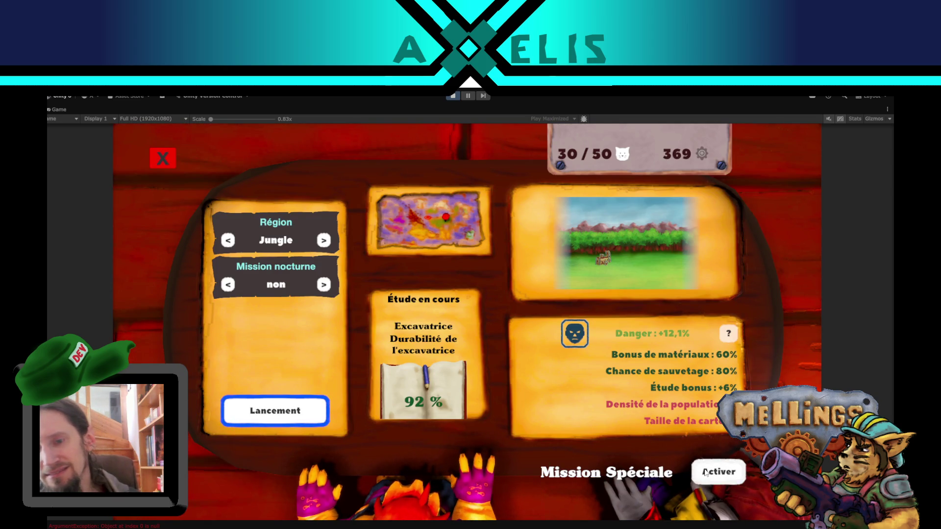
key(Return)
click(310, 420)
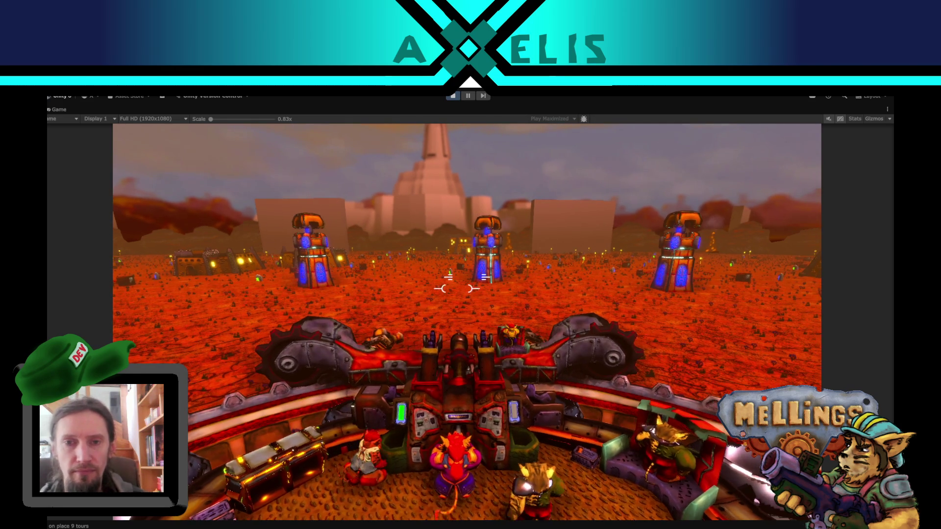
Step: Pause to view the castle from above in the Scene view, then resume in a maximized Game view
key(Escape)
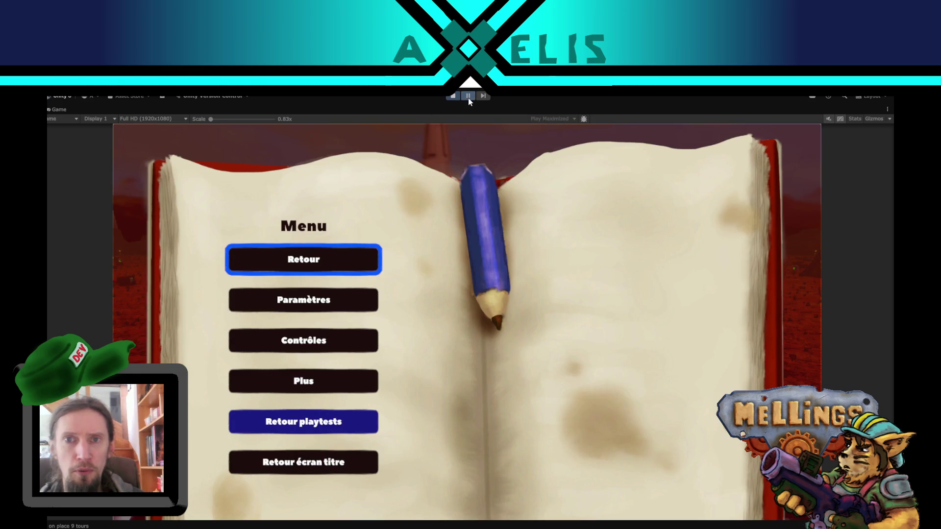
click(468, 97)
mouse_move(365, 287)
mouse_down()
mouse_move(315, 292)
mouse_move(324, 186)
mouse_move(304, 280)
mouse_up()
mouse_move(357, 251)
mouse_down()
mouse_move(363, 292)
mouse_move(363, 233)
mouse_up()
double_click(463, 109)
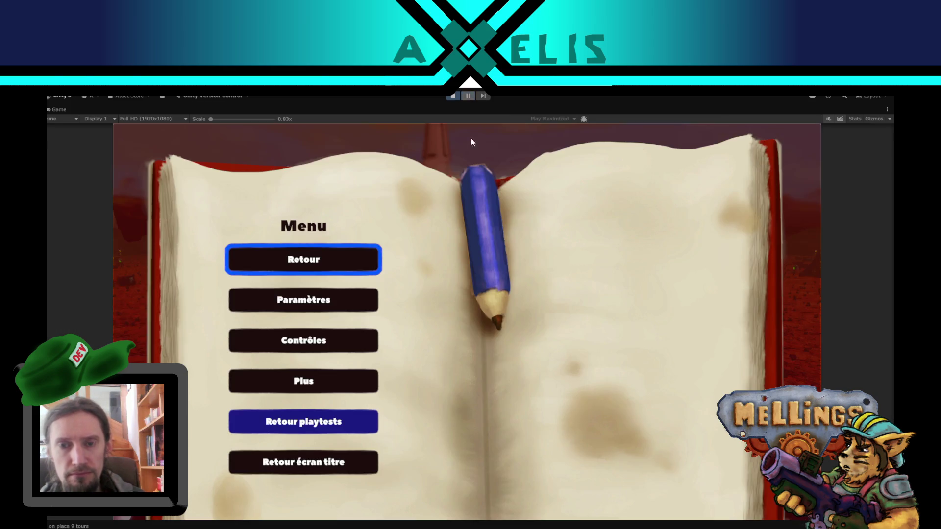
click(318, 260)
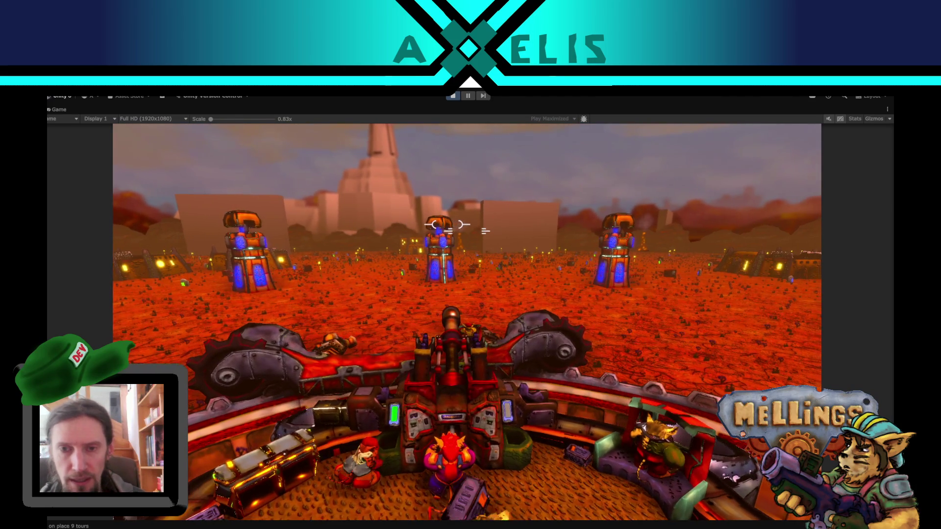
Step: Fire three turret shots at the fortifications, then the charged heavy cannon at the towers
click(467, 208)
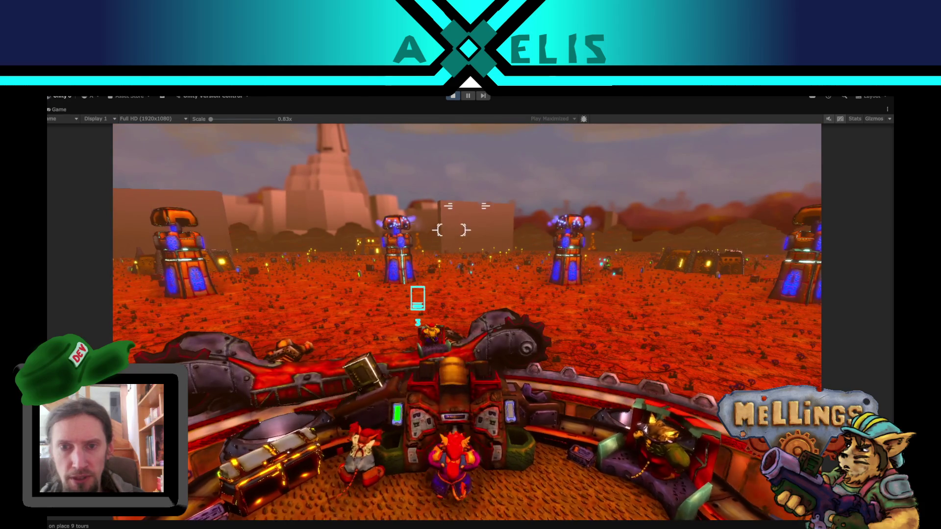
click(466, 206)
click(467, 204)
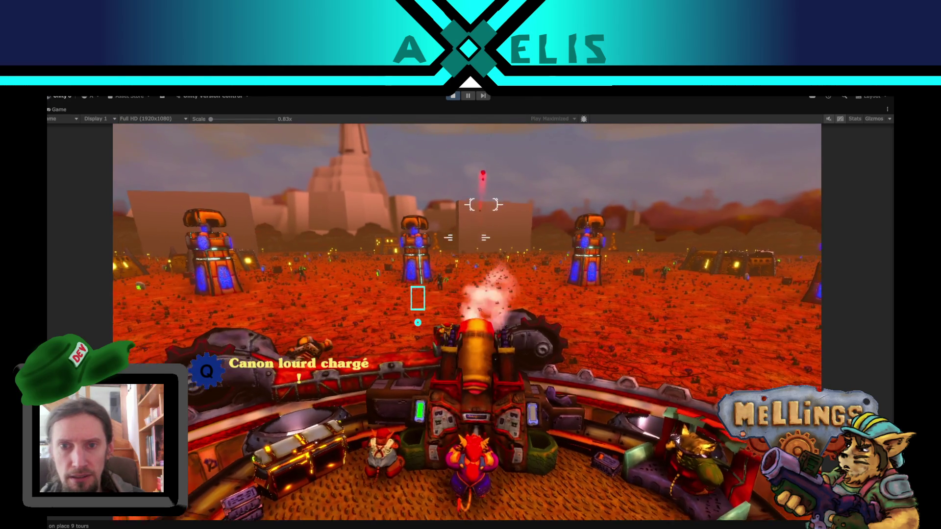
key(q)
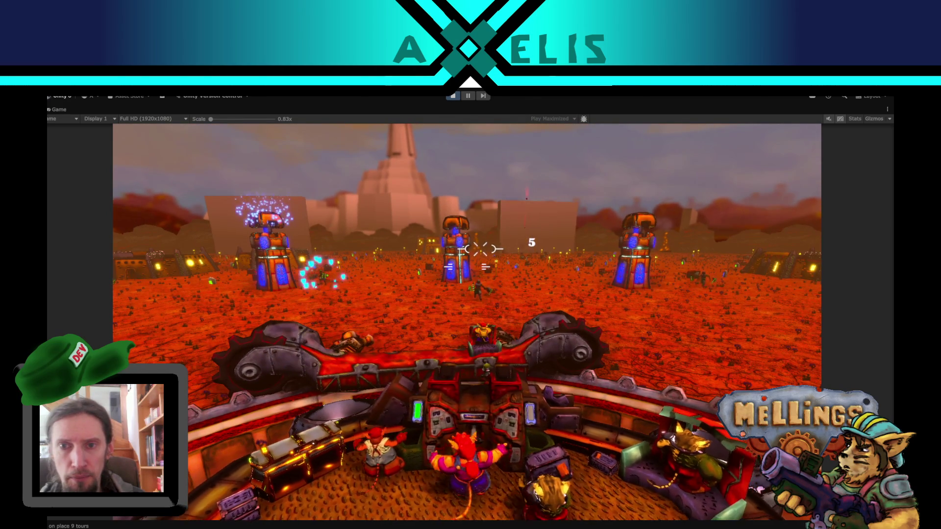
click(472, 262)
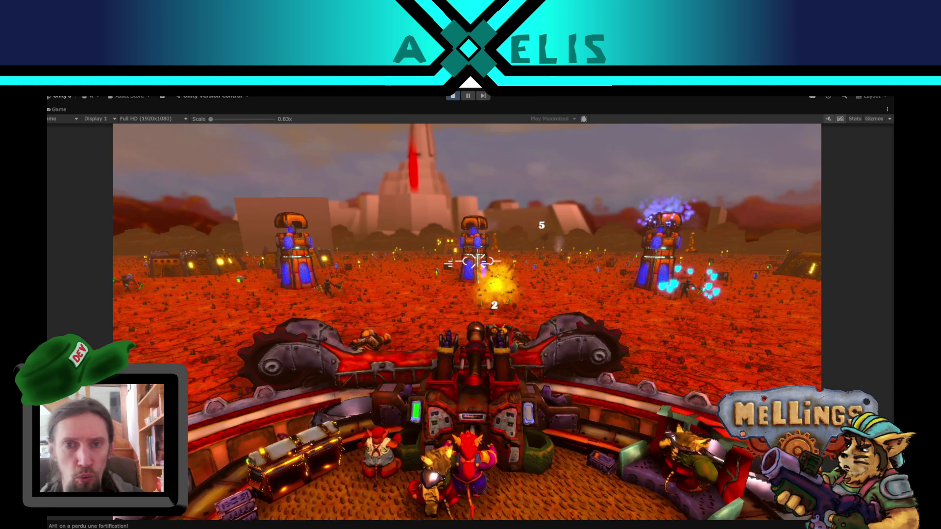
click(472, 261)
click(471, 261)
Step: Open and close the in-game pause menu a few times, then resume play
key(Escape)
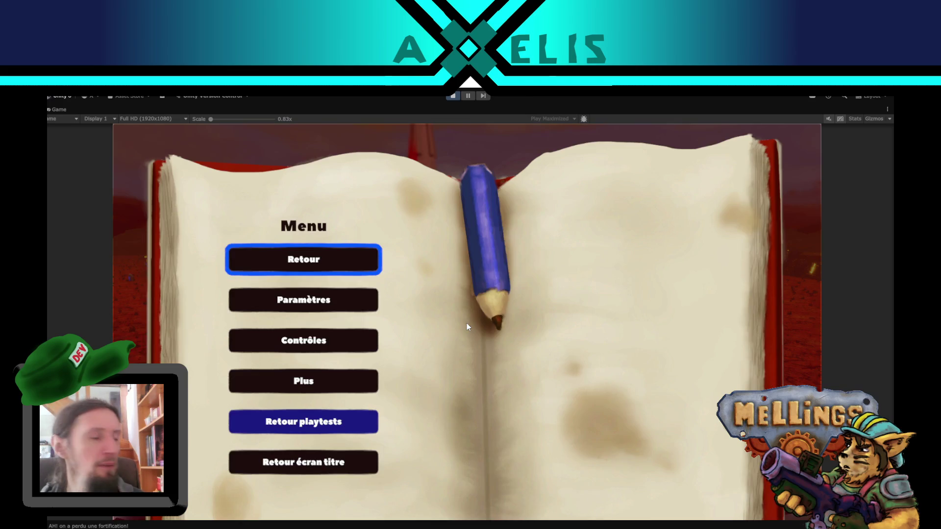
key(Escape)
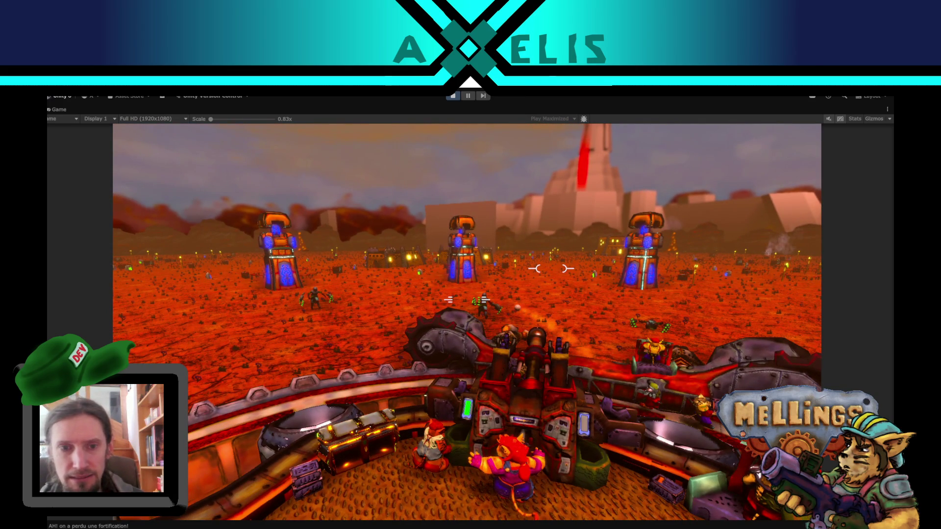
key(Escape)
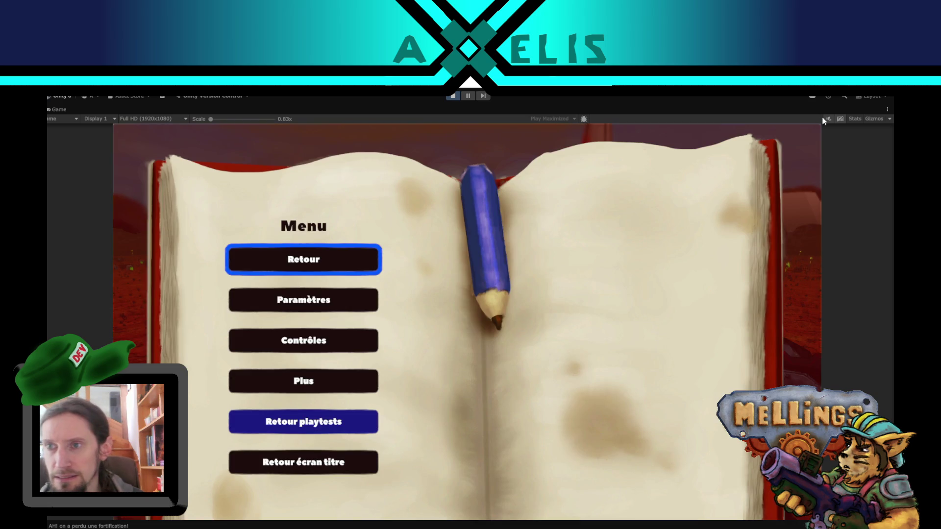
click(292, 261)
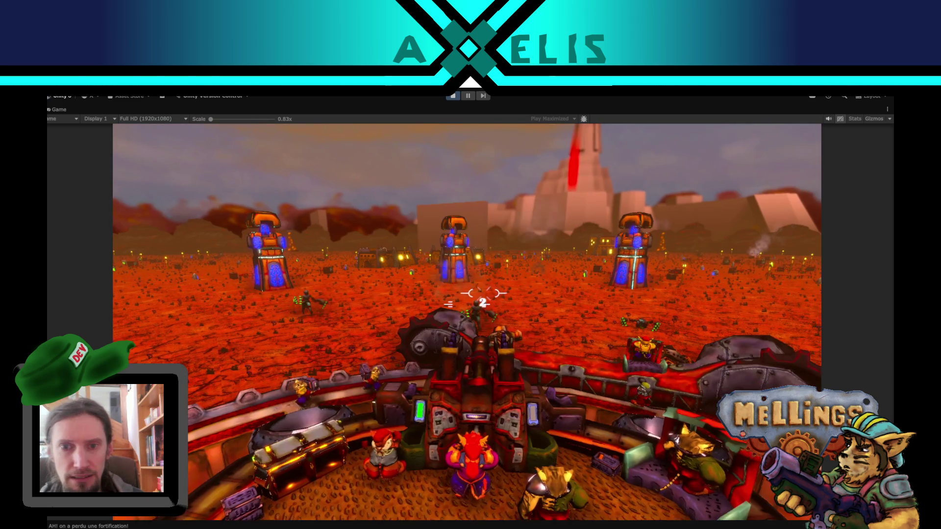
key(Escape)
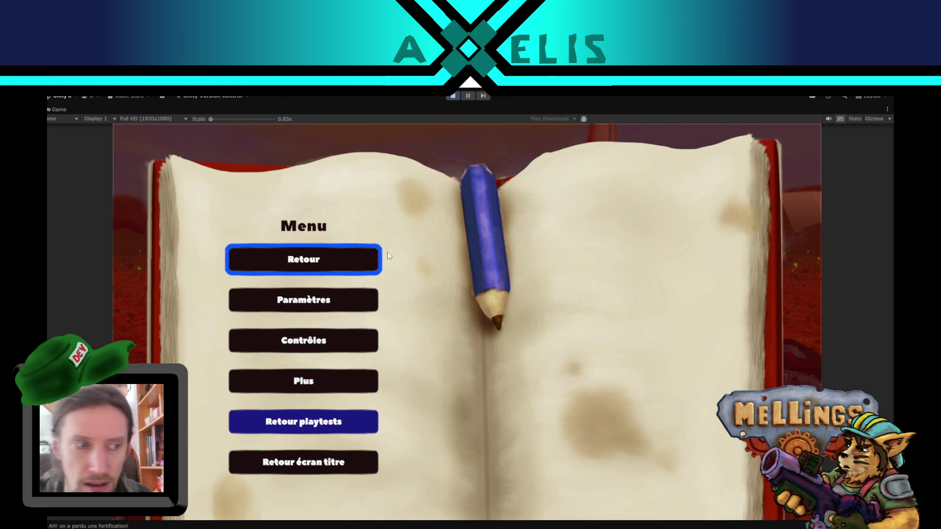
click(328, 253)
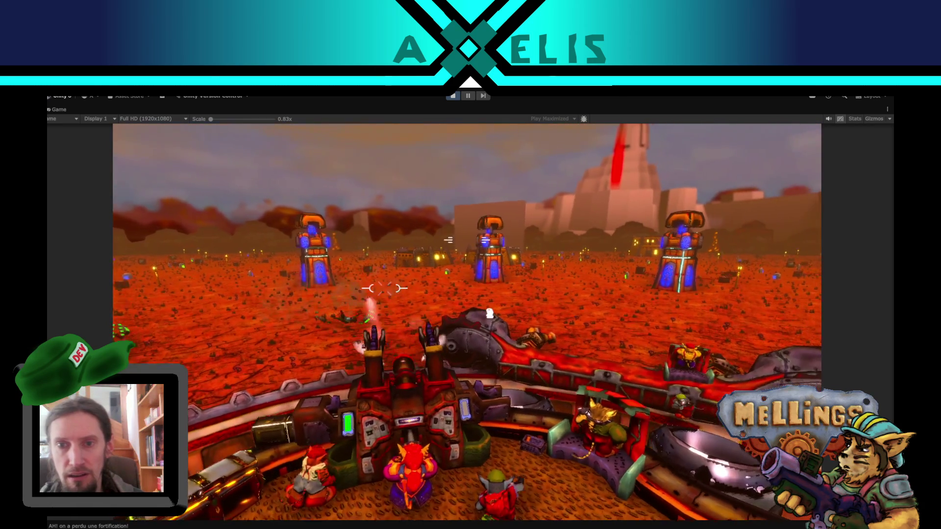
Step: Fire the turret's last three shots, switch to the heavy cannon, then stop play mode
click(465, 215)
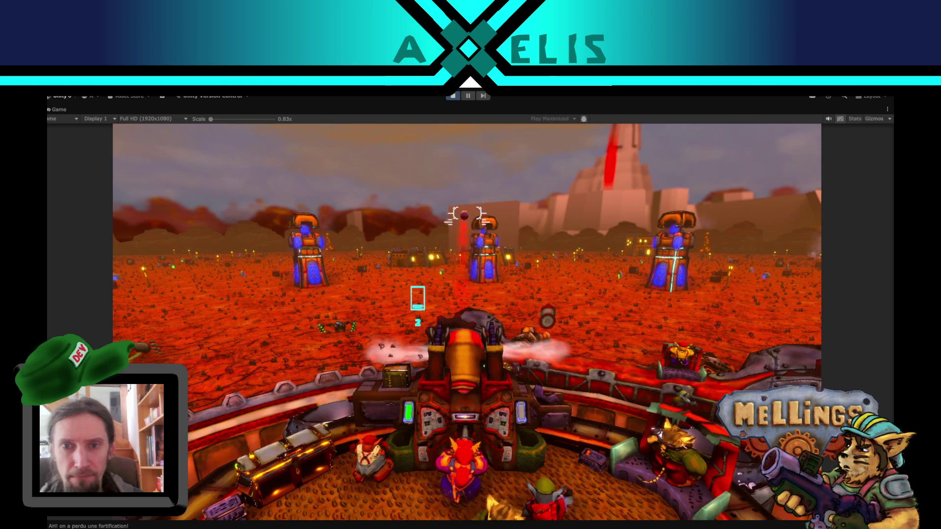
click(465, 215)
click(466, 216)
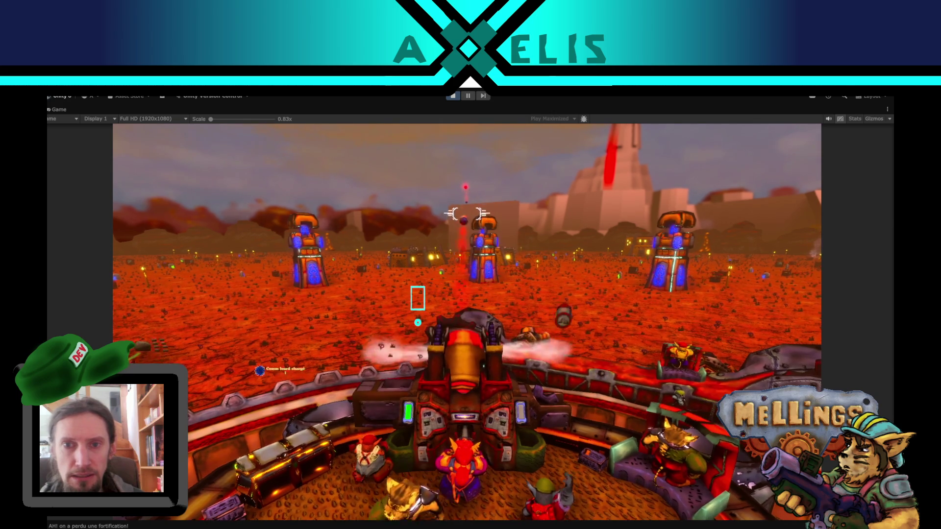
key(q)
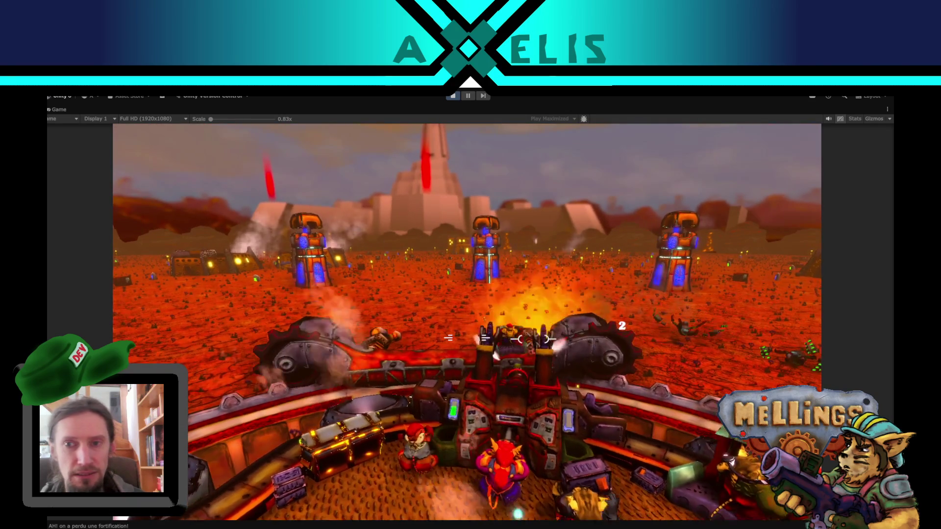
key(Escape)
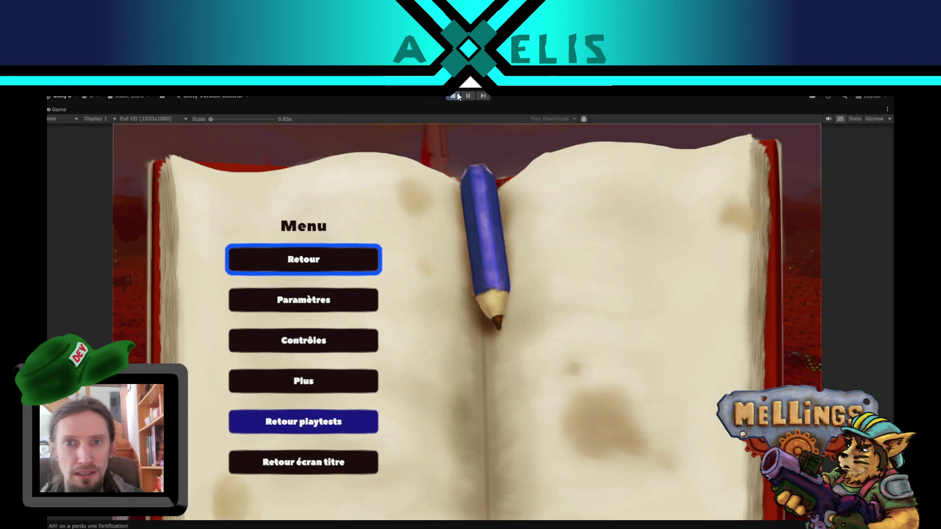
click(457, 96)
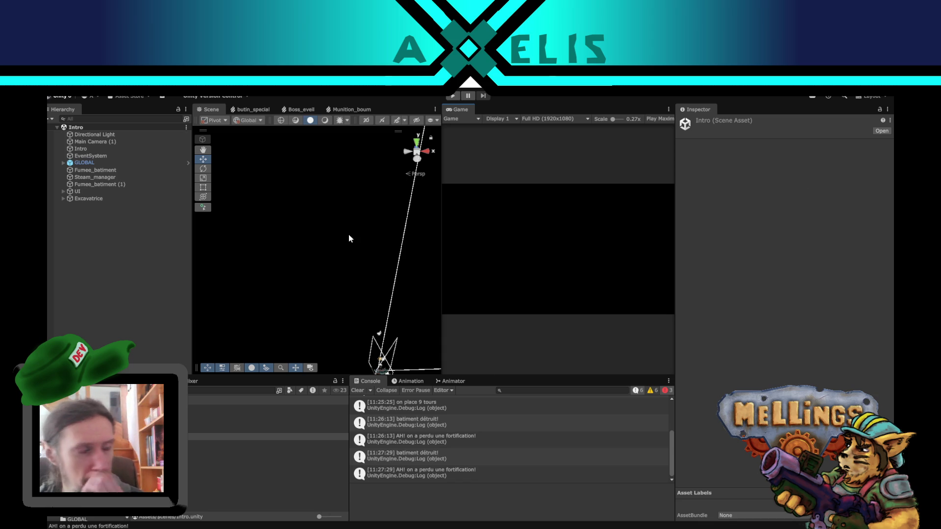
Step: Open the Bataille scene from the Project window
click(95, 294)
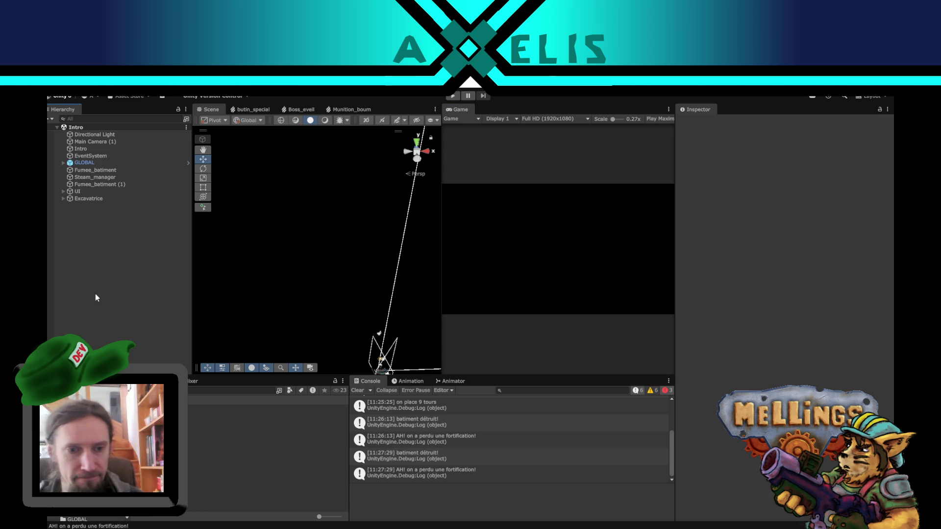
click(122, 429)
double_click(123, 430)
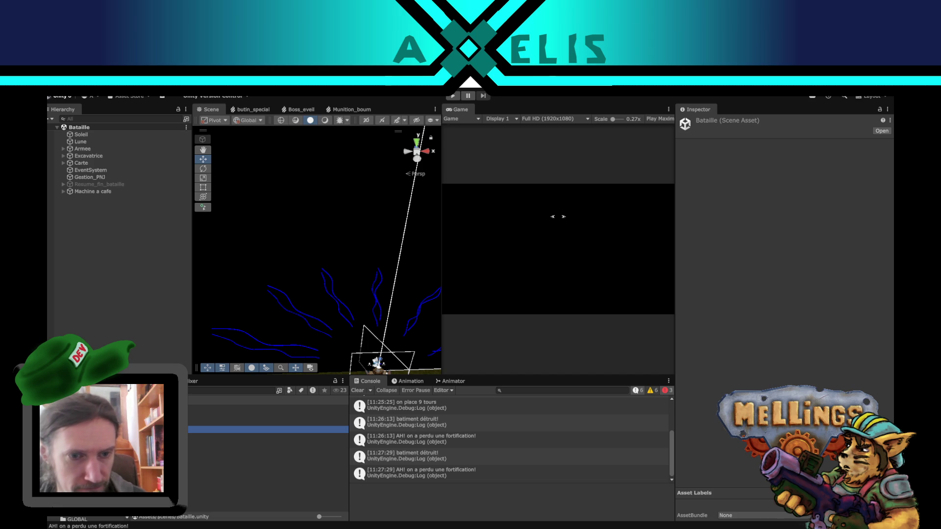
Step: Drag the Boss_humain prefab into the Hierarchy and reset its Transform to the origin
key(ctrl+f)
text(animal)
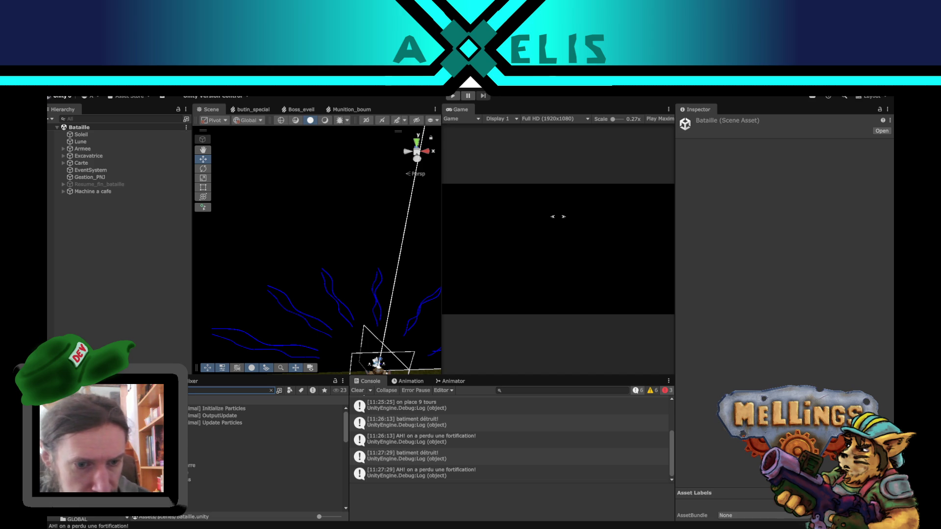
drag(196, 458, 143, 311)
right_click(840, 169)
click(818, 175)
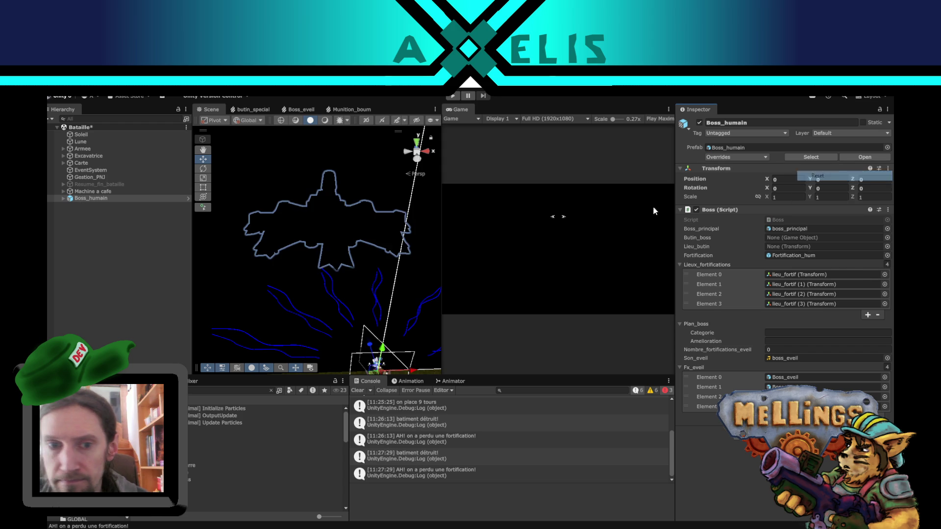
mouse_move(382, 292)
mouse_down()
mouse_move(377, 303)
mouse_move(369, 257)
mouse_up()
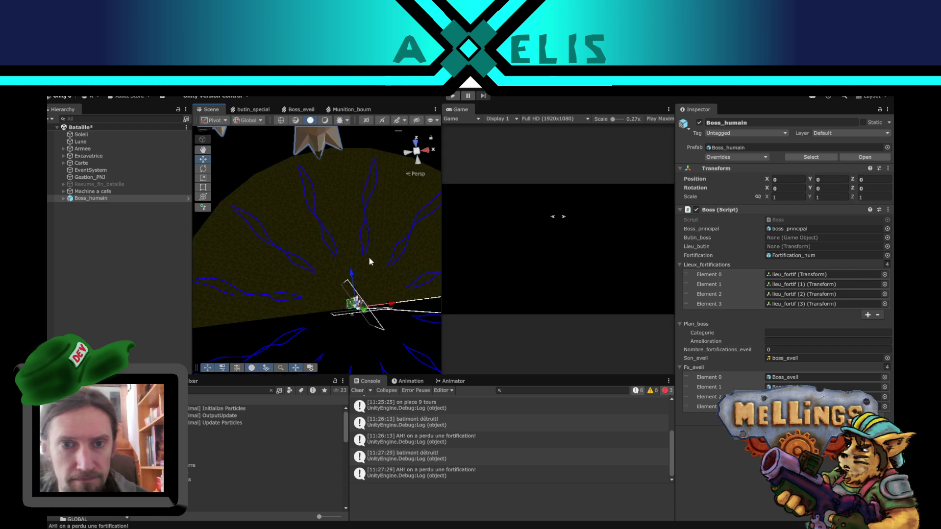
Step: Open Boss_humain in Prefab Mode and drag the first lieu_fortif point toward the wall
key(f)
click(187, 198)
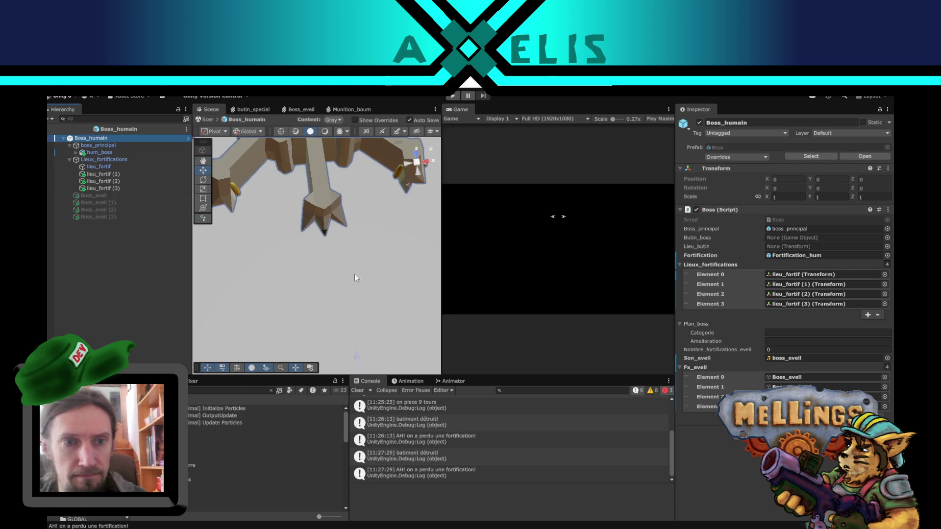
mouse_move(354, 278)
mouse_down()
mouse_move(357, 289)
mouse_move(405, 224)
mouse_move(352, 246)
mouse_move(343, 241)
mouse_up()
click(112, 196)
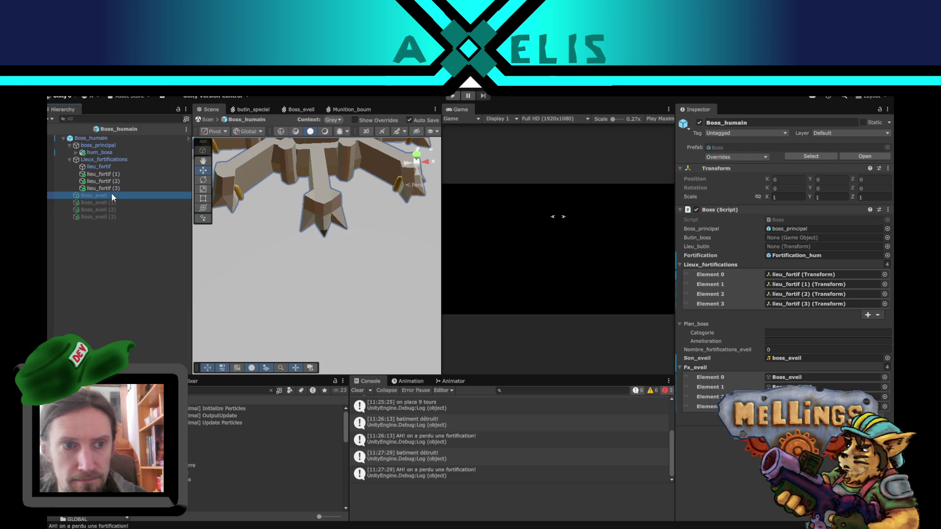
click(105, 166)
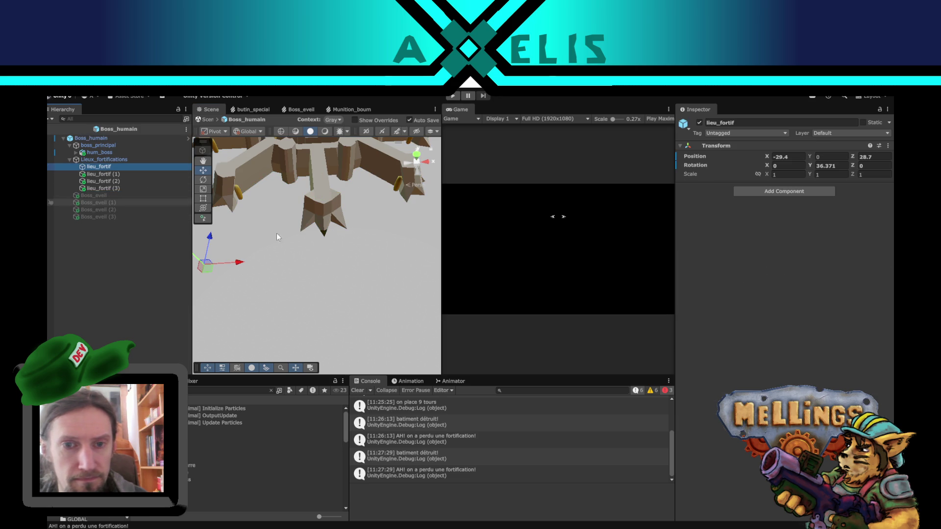
mouse_move(276, 237)
mouse_down()
mouse_move(315, 262)
mouse_move(303, 308)
mouse_move(321, 267)
mouse_move(319, 280)
mouse_move(253, 278)
mouse_move(277, 285)
mouse_up()
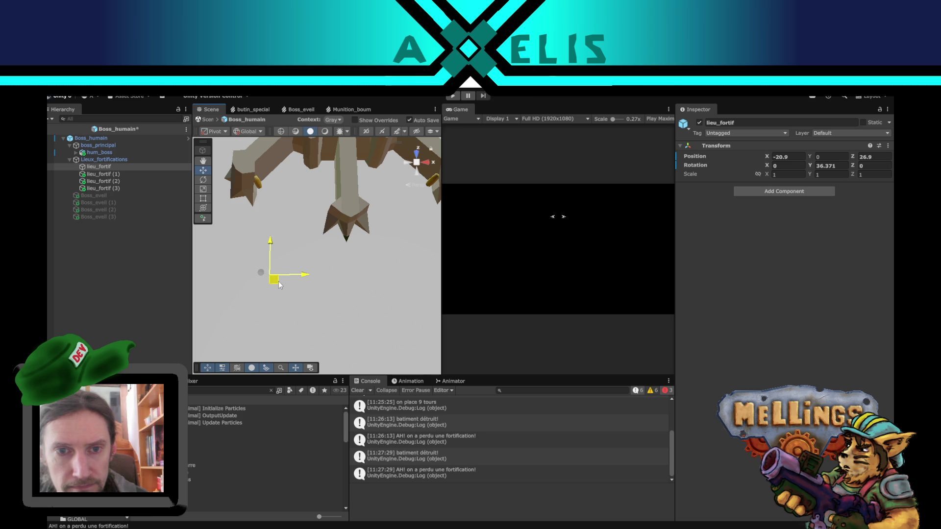
Step: Pull lieu_fortif (2) and lieu_fortif (3) in to the walls, the latter to 13.1, 0, 25.3
click(112, 181)
key(Up)
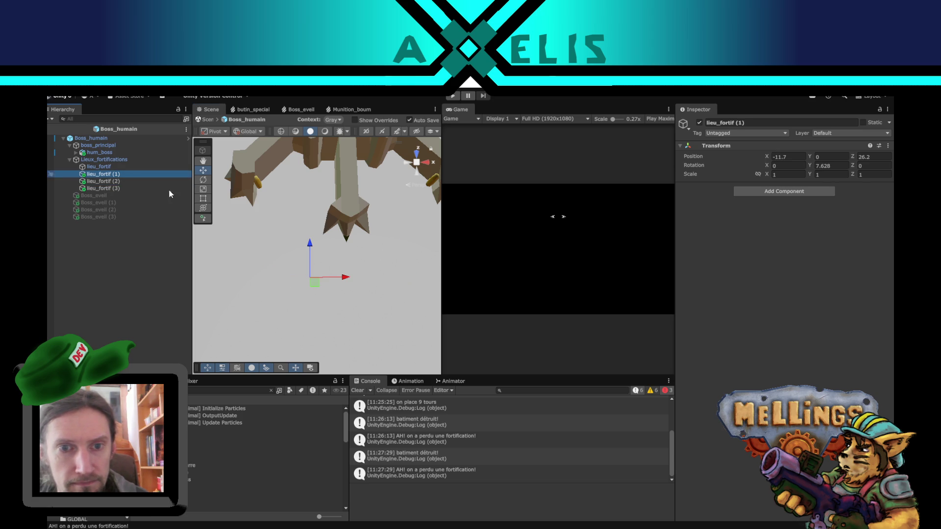
click(119, 181)
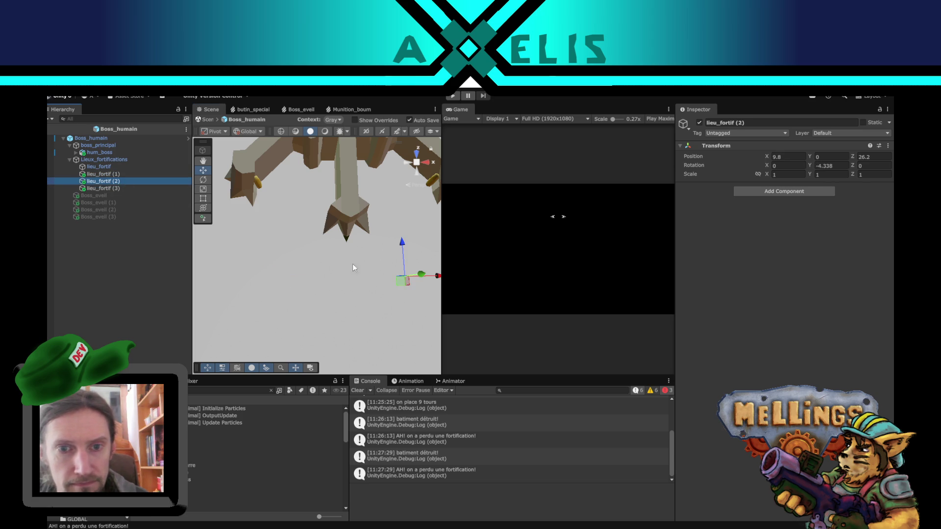
drag(408, 287, 375, 294)
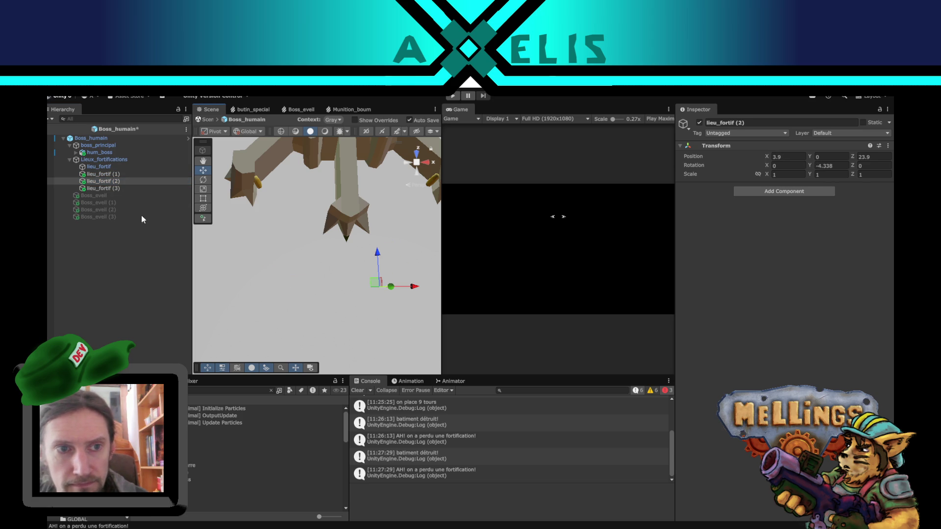
click(97, 188)
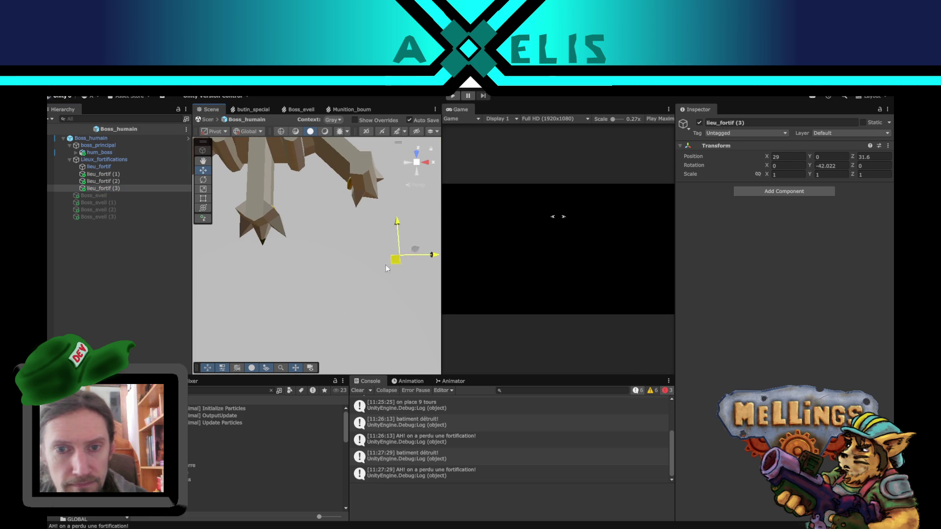
mouse_move(230, 303)
mouse_down()
mouse_move(282, 305)
mouse_move(302, 231)
mouse_up()
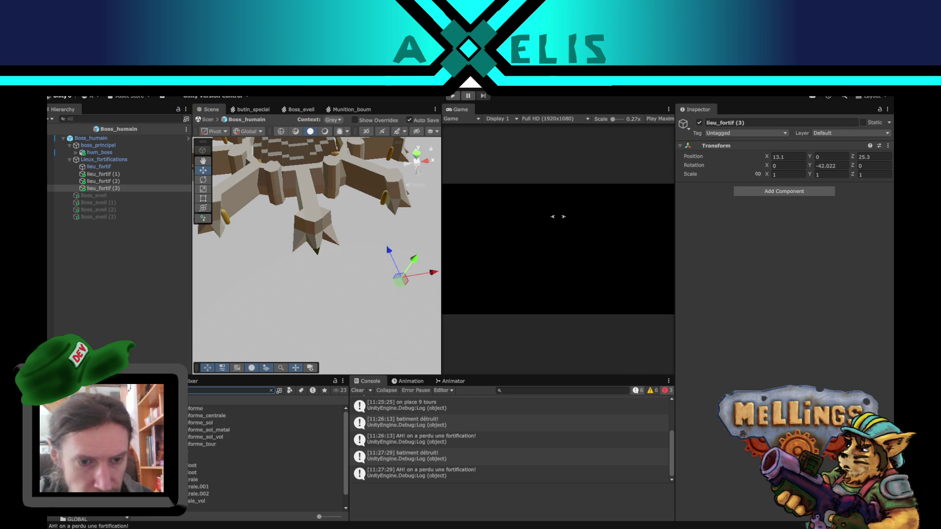
Step: Add a Fortification_hum instance to the Boss_humain prefab and slide it to the wall's end
click(221, 408)
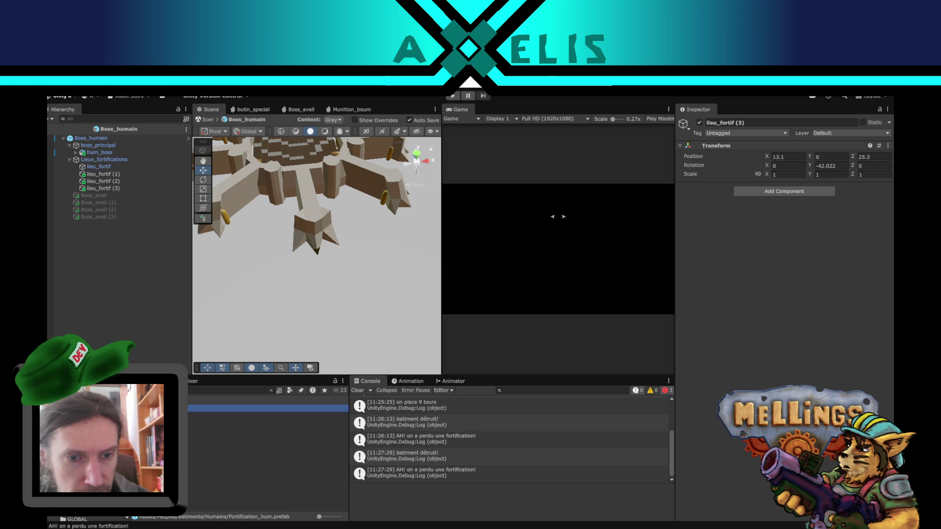
drag(97, 267, 201, 301)
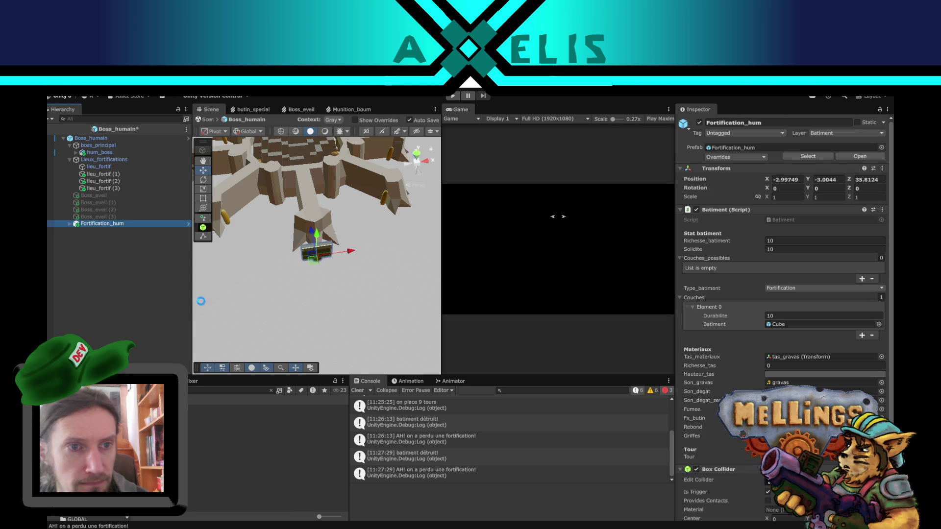
mouse_move(271, 305)
mouse_down()
mouse_move(367, 271)
mouse_move(358, 271)
mouse_up()
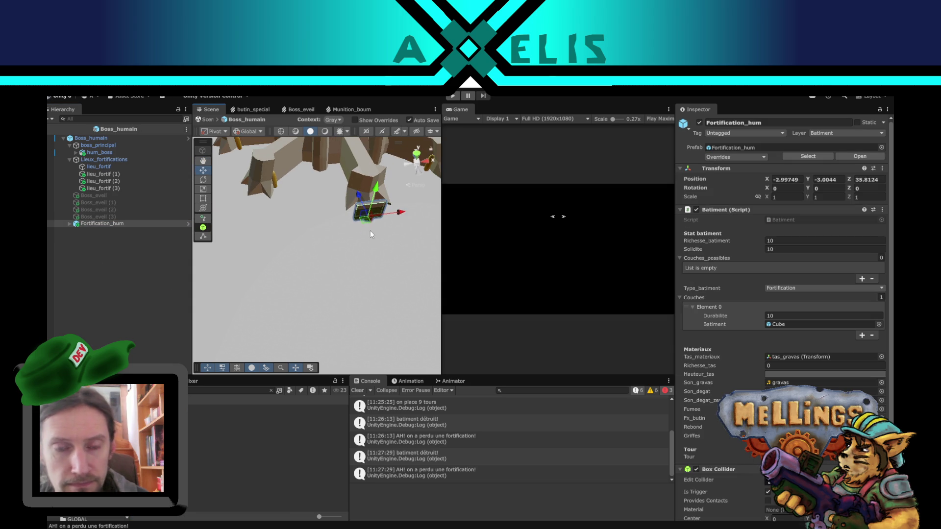
scroll(367, 265, down, 5)
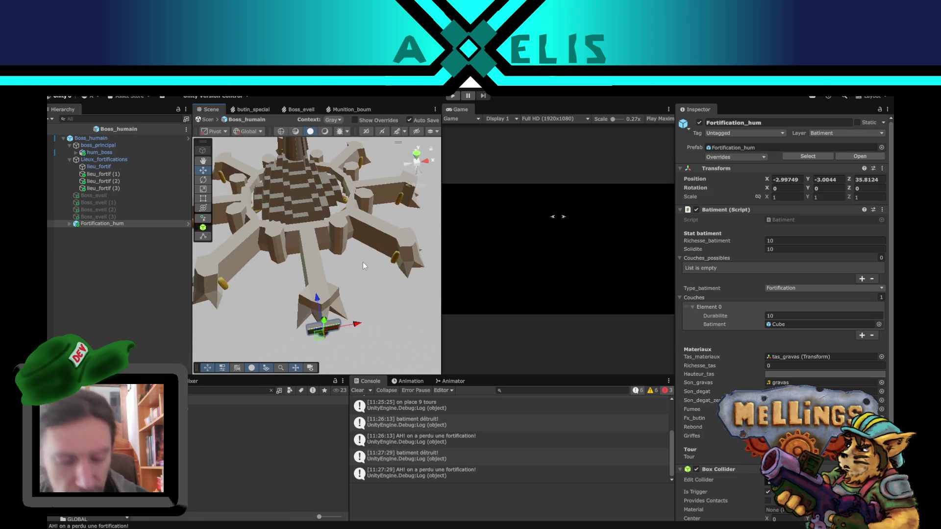
key(f)
mouse_move(363, 264)
mouse_down()
mouse_move(361, 286)
mouse_move(342, 208)
mouse_move(324, 234)
mouse_move(325, 202)
mouse_move(314, 299)
mouse_up()
mouse_move(312, 250)
mouse_down()
mouse_move(294, 299)
mouse_move(319, 271)
mouse_move(366, 285)
mouse_up()
scroll(319, 271, down, 1)
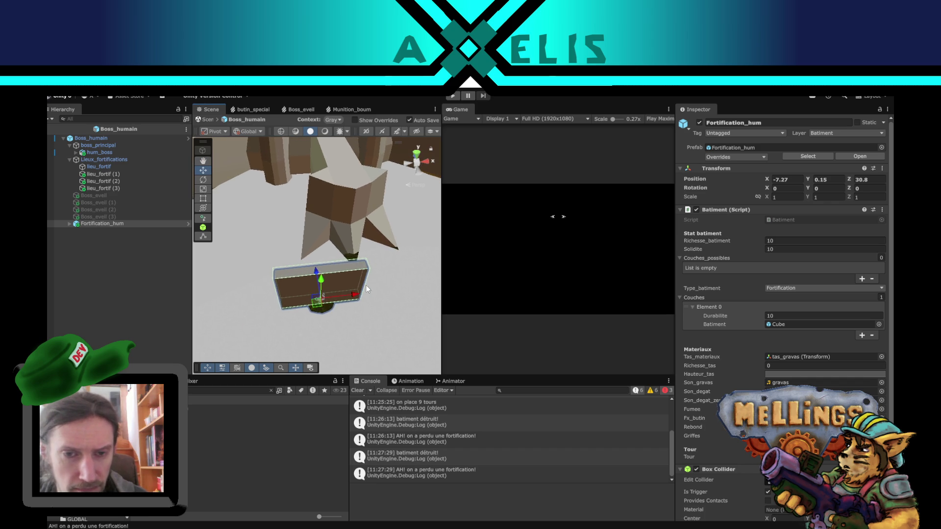
Step: Rotate the fortification to follow the wall and duplicate it into three copies
click(203, 180)
mouse_move(311, 326)
mouse_down()
mouse_move(278, 333)
mouse_move(255, 313)
mouse_up()
click(203, 170)
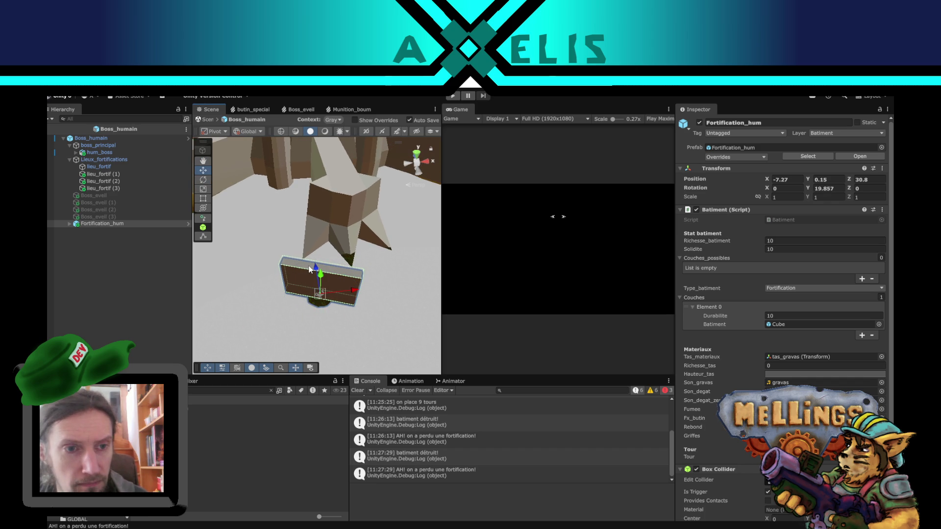
key(ctrl+d)
key(ctrl+d)
key(ctrl+d)
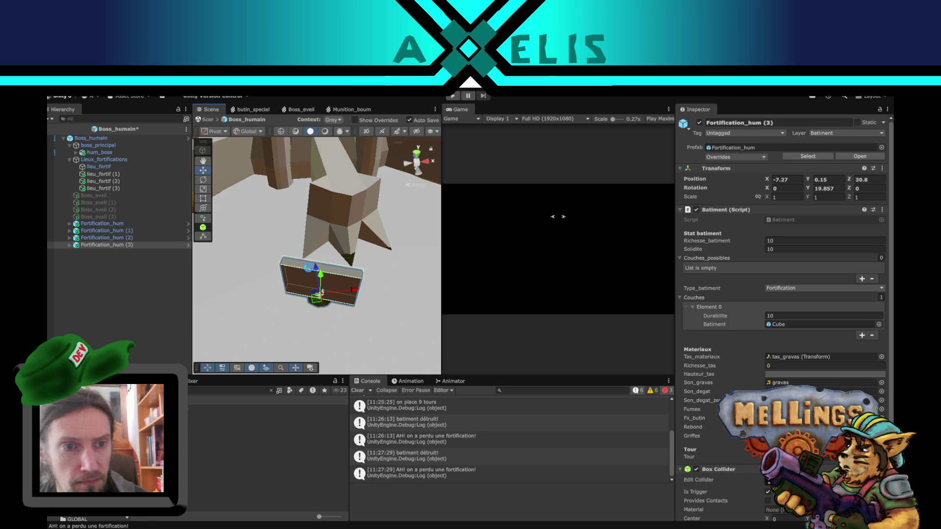
mouse_move(356, 302)
mouse_down()
mouse_move(358, 317)
mouse_move(232, 314)
mouse_up()
Step: Move the original Fortification_hum down-left along the wall
click(140, 231)
click(110, 225)
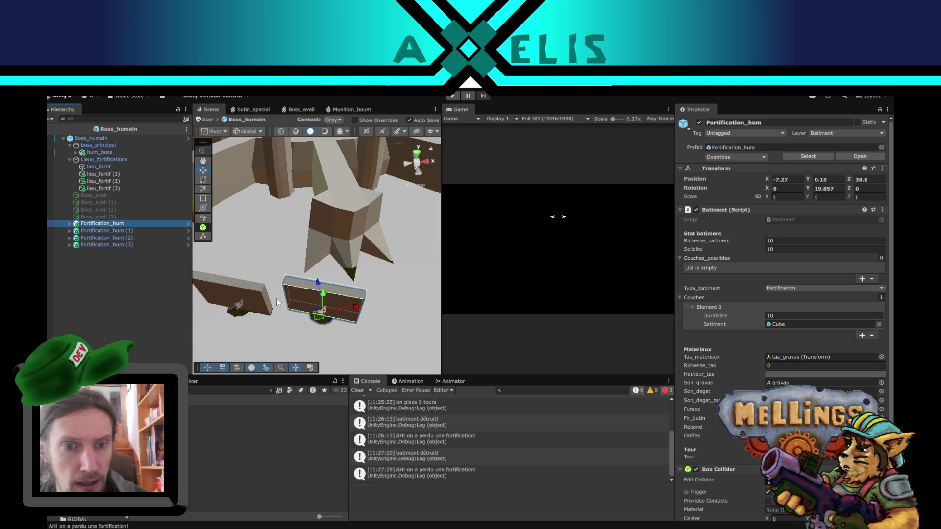
mouse_move(319, 319)
mouse_down()
mouse_move(294, 351)
mouse_move(316, 319)
mouse_up()
click(203, 180)
click(203, 171)
Step: Move Fortification_hum (2) along the wall and rotate it
click(104, 237)
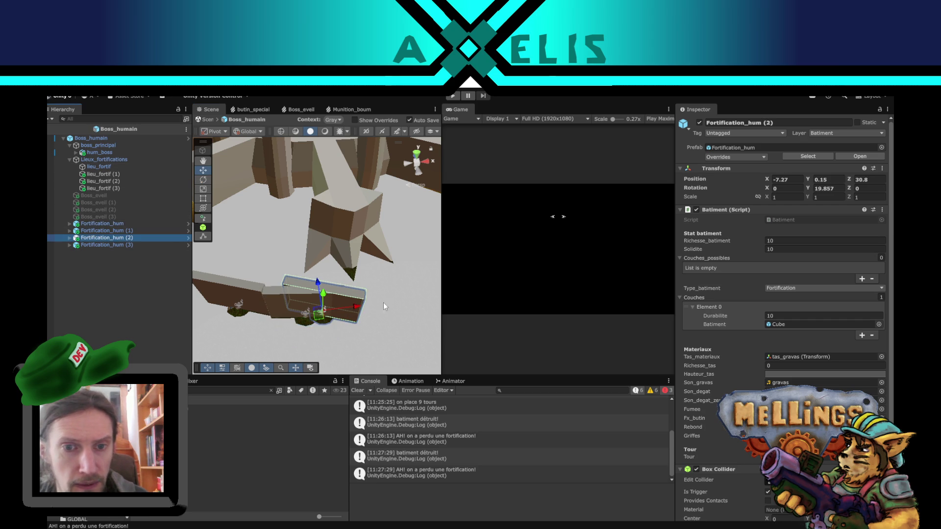
key(f)
mouse_move(334, 311)
mouse_down()
mouse_move(360, 309)
mouse_move(352, 310)
mouse_move(363, 340)
mouse_move(381, 339)
mouse_move(347, 314)
mouse_move(301, 308)
mouse_move(420, 273)
mouse_move(372, 294)
mouse_move(213, 225)
mouse_up()
click(210, 179)
Step: Turn Fortification_hum (3) to Rotation Y -16.344 and nudge it in line with the wall
click(128, 247)
click(203, 181)
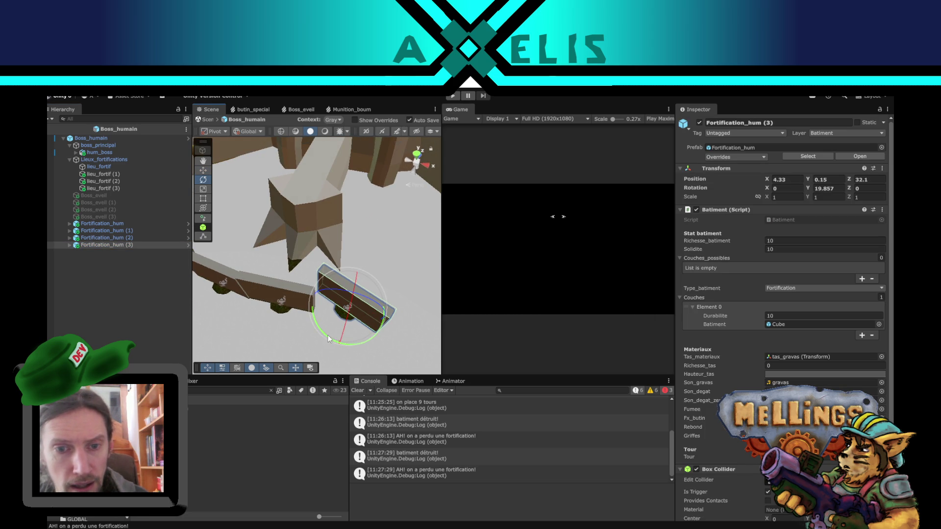
drag(328, 334, 381, 346)
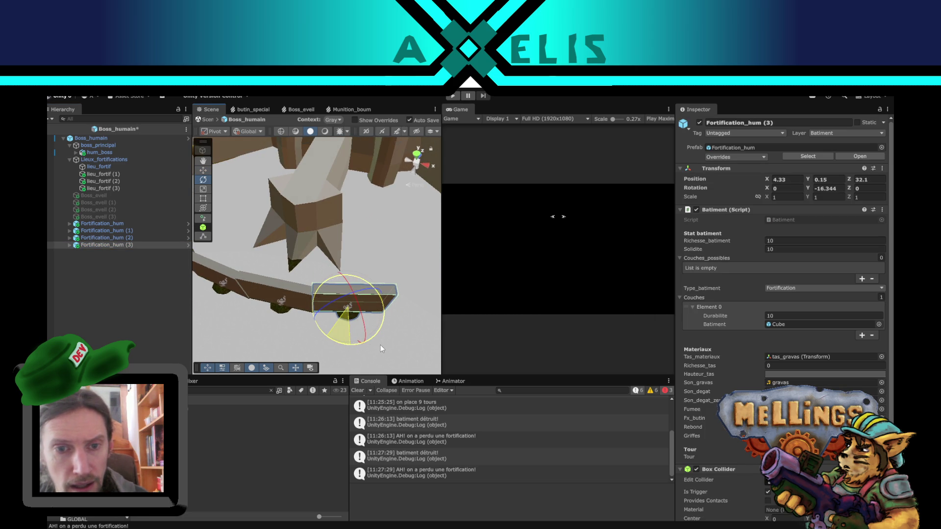
click(202, 170)
drag(345, 315, 347, 317)
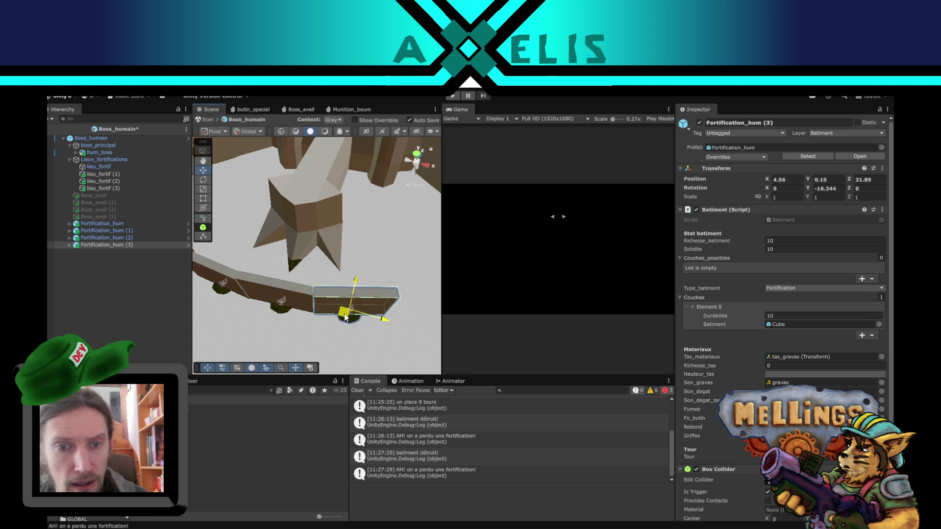
Step: Exit Prefab Mode to the Bataille scene and reopen the Boss_humain prefab
click(48, 131)
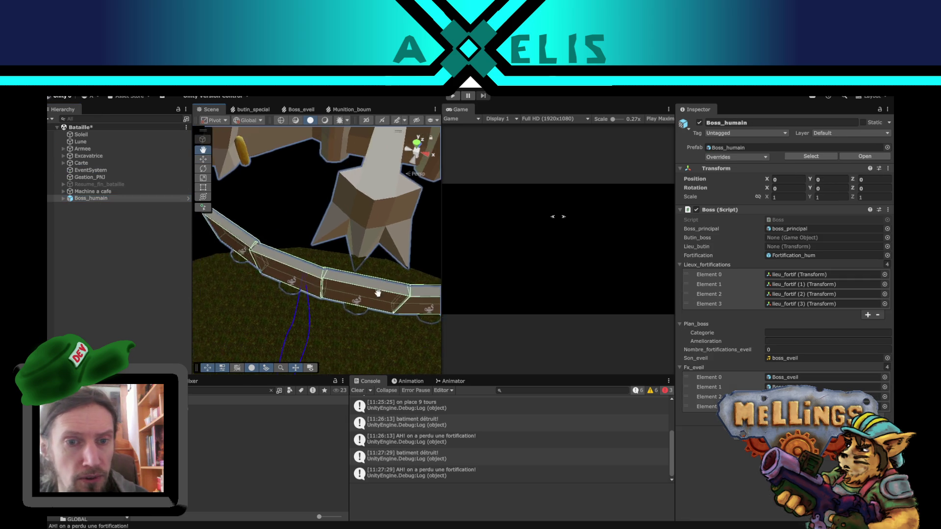
mouse_move(319, 327)
mouse_down()
mouse_move(378, 234)
mouse_move(337, 228)
mouse_move(294, 304)
mouse_move(272, 274)
mouse_up()
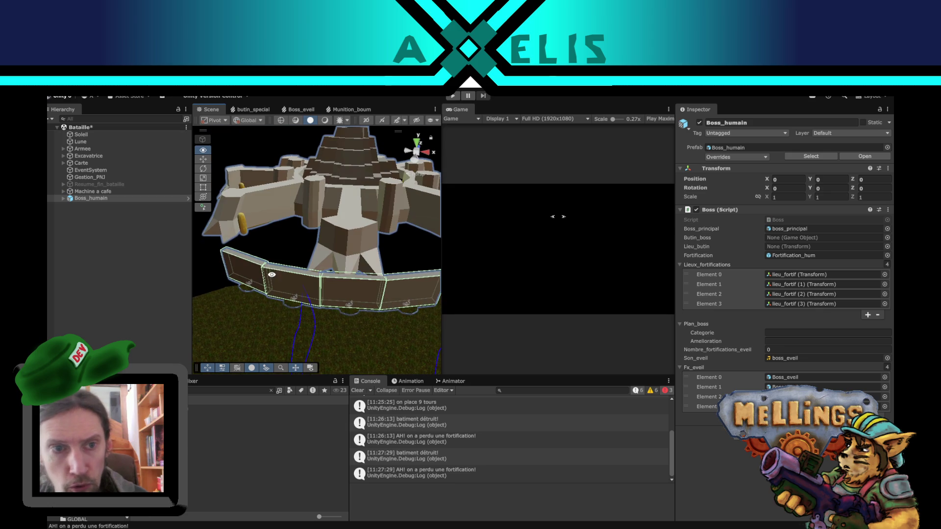
click(187, 199)
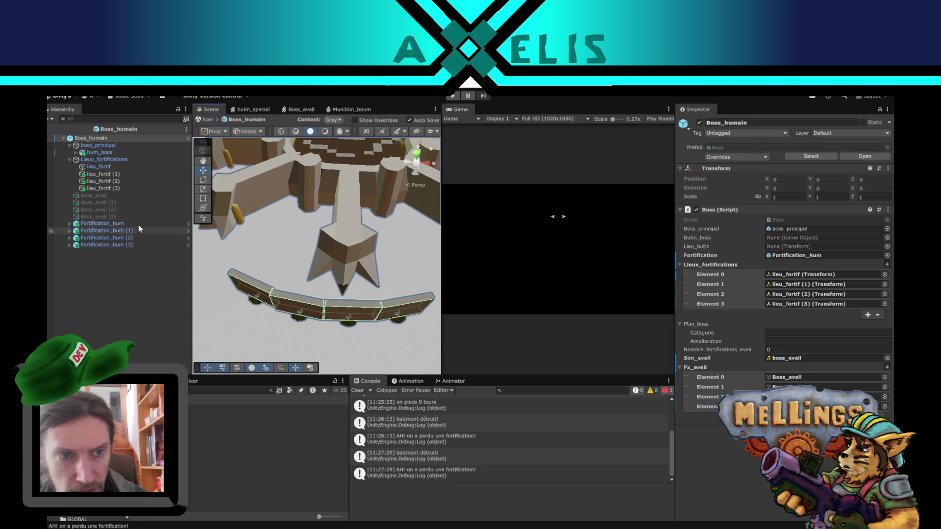
Step: Copy Fortification_hum's world position and rotation onto lieu_fortif
click(137, 225)
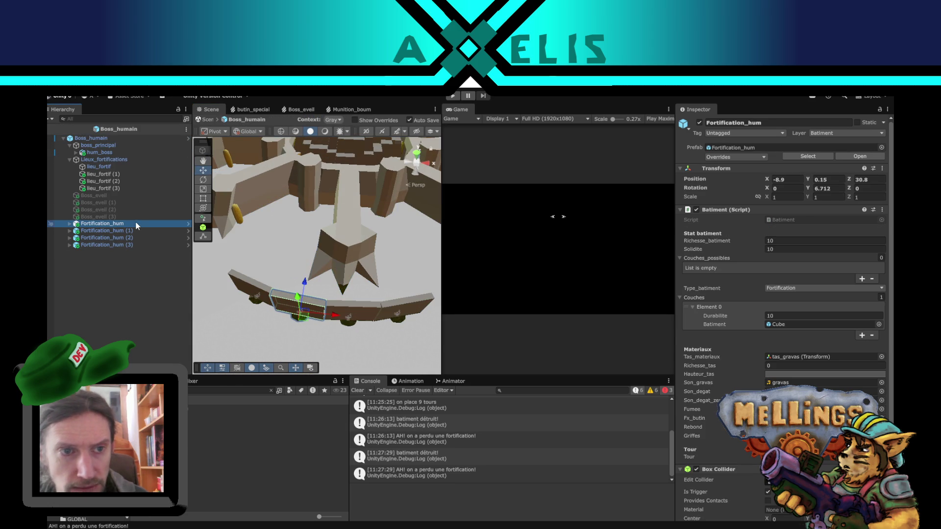
click(882, 169)
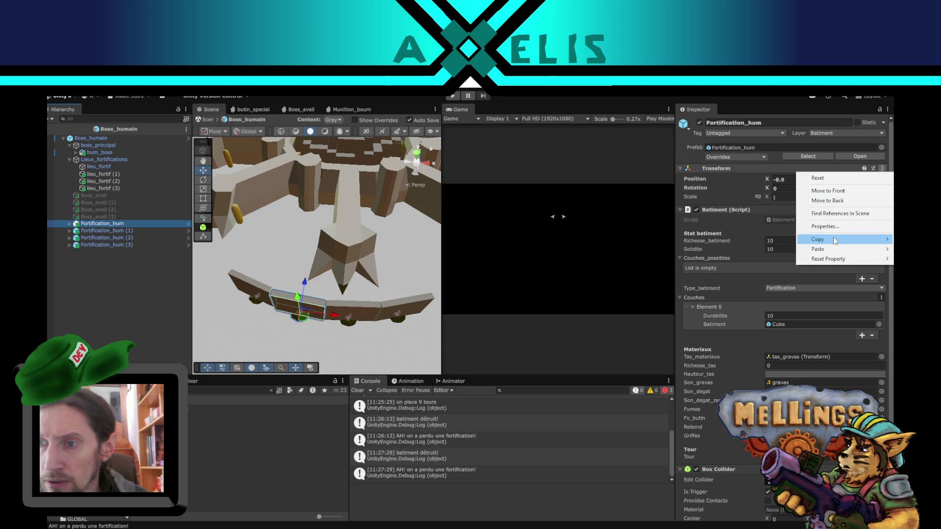
mouse_move(835, 241)
click(753, 272)
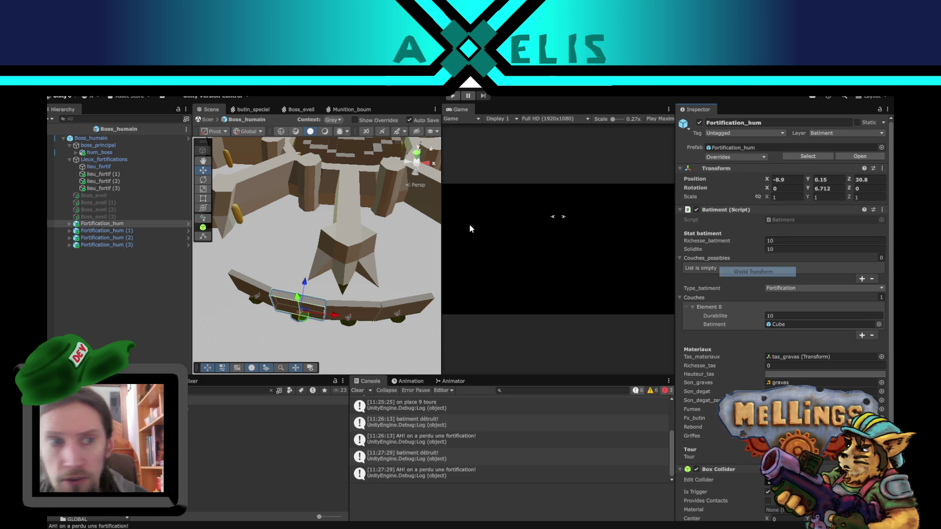
click(105, 166)
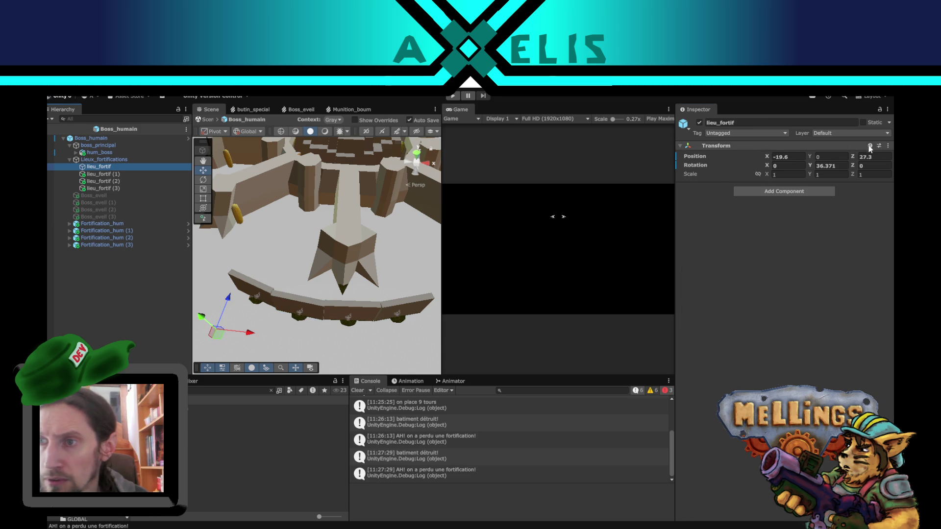
click(888, 147)
mouse_move(833, 236)
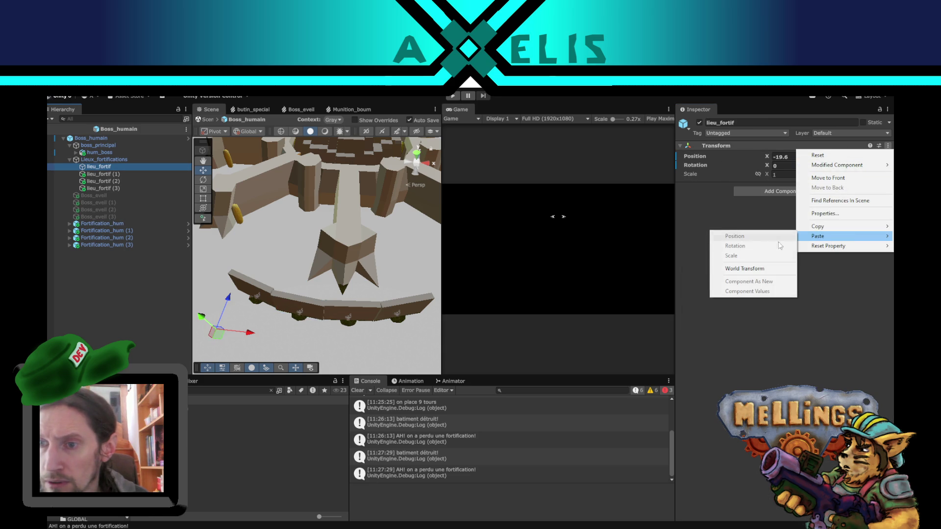
click(767, 270)
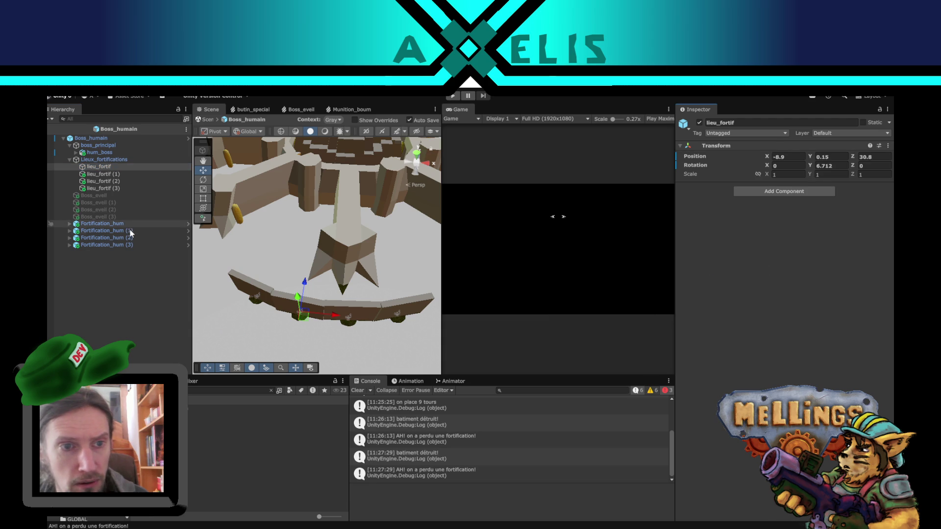
Step: Copy Fortification_hum (1)'s world transform onto lieu_fortif (1)
click(156, 230)
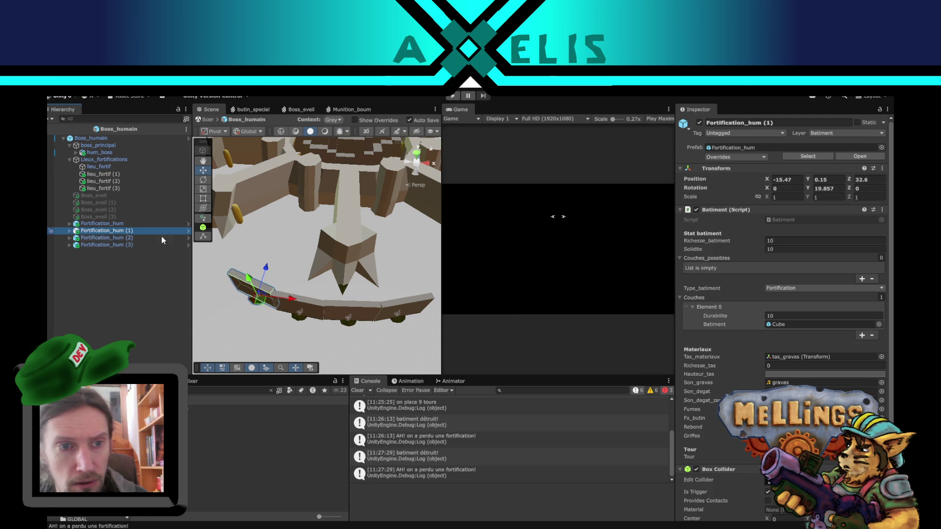
click(882, 168)
mouse_move(826, 244)
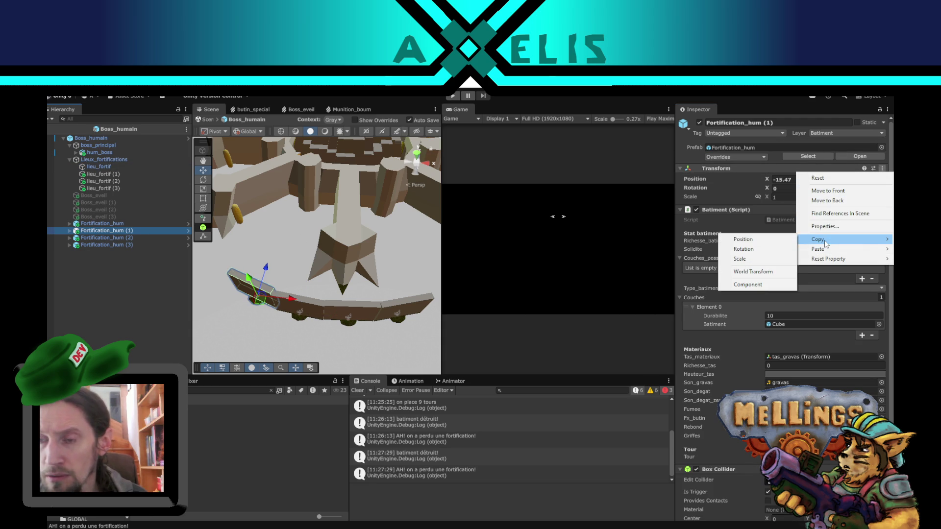
click(753, 272)
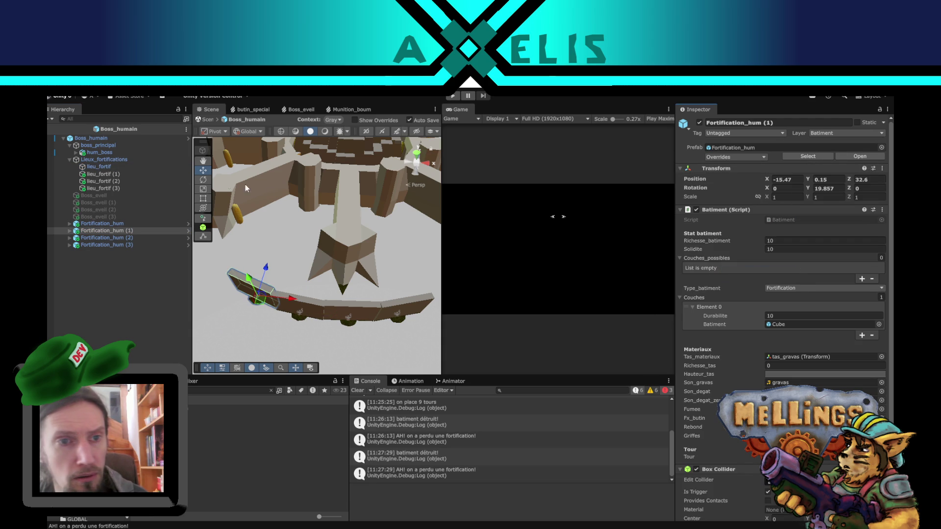
click(109, 175)
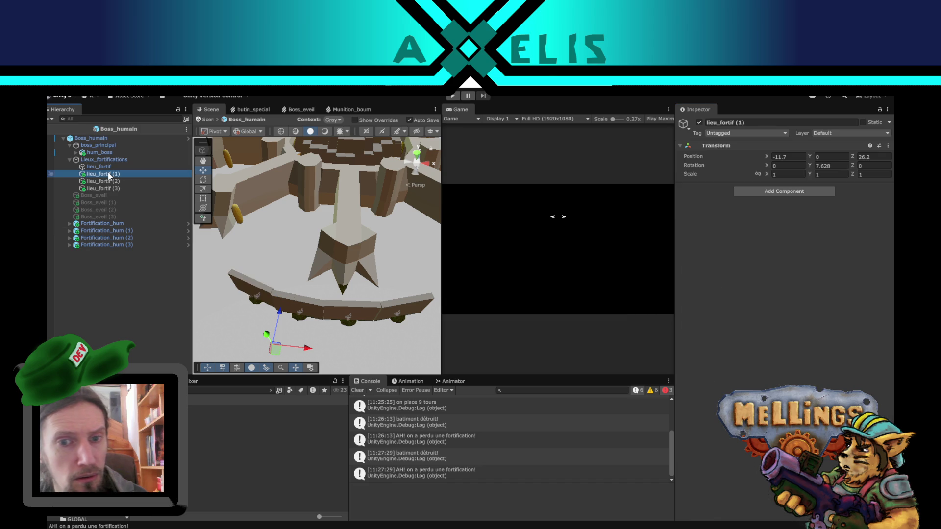
click(887, 146)
mouse_move(804, 231)
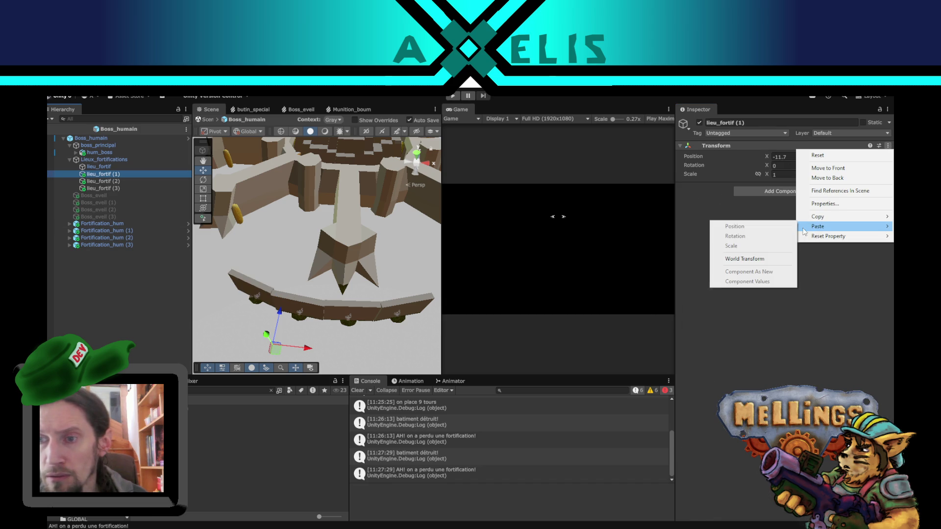
click(744, 259)
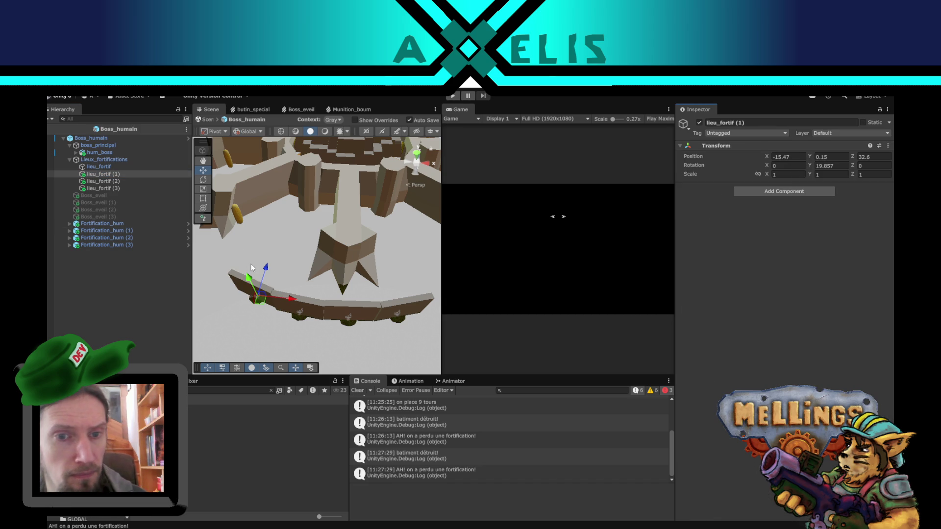
click(125, 232)
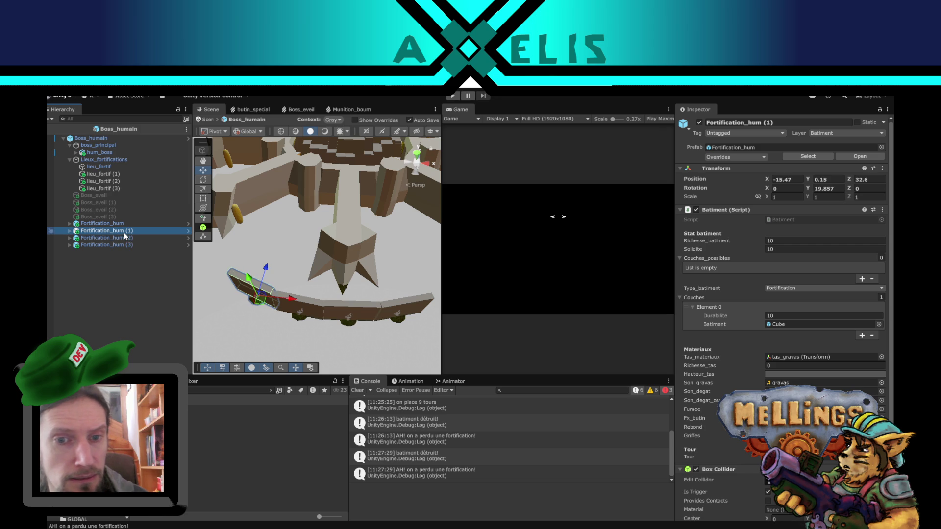
Step: Copy Fortification_hum (2)'s world transform onto lieu_fortif (2)
click(124, 239)
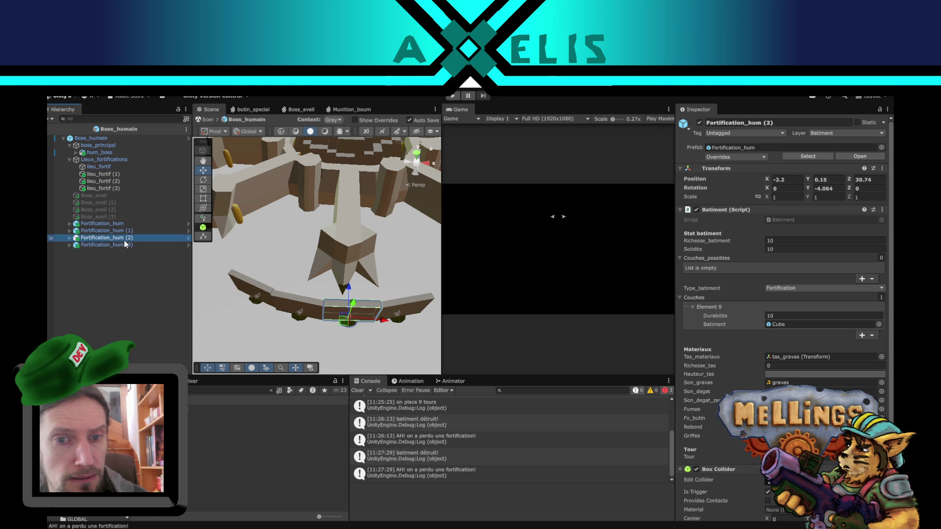
click(881, 168)
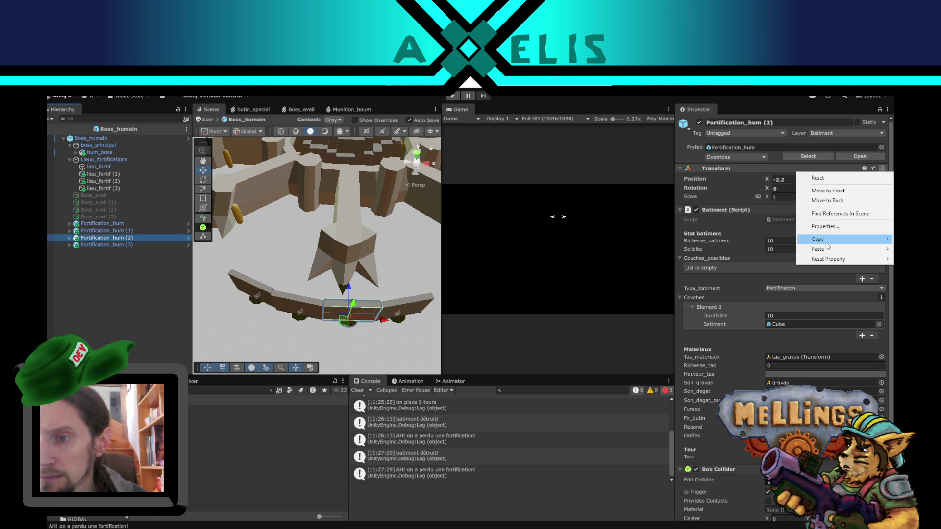
mouse_move(828, 240)
click(735, 272)
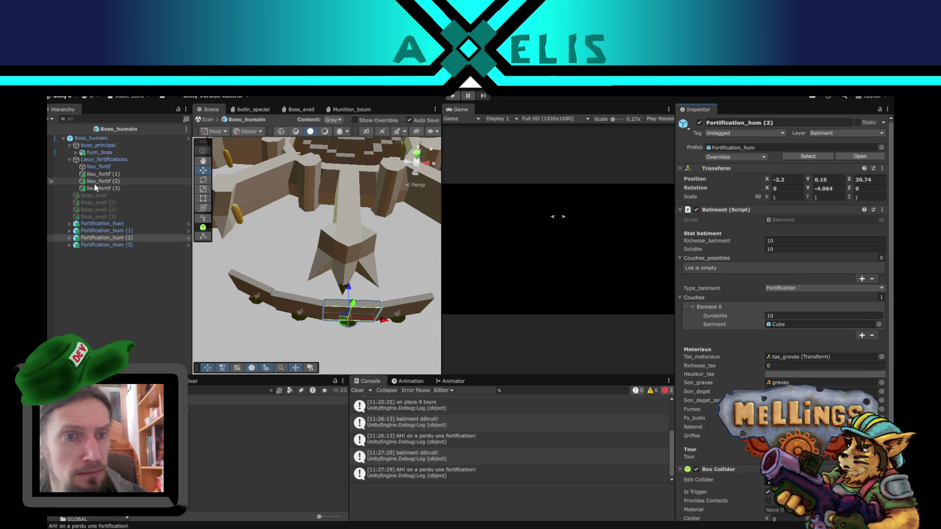
click(94, 183)
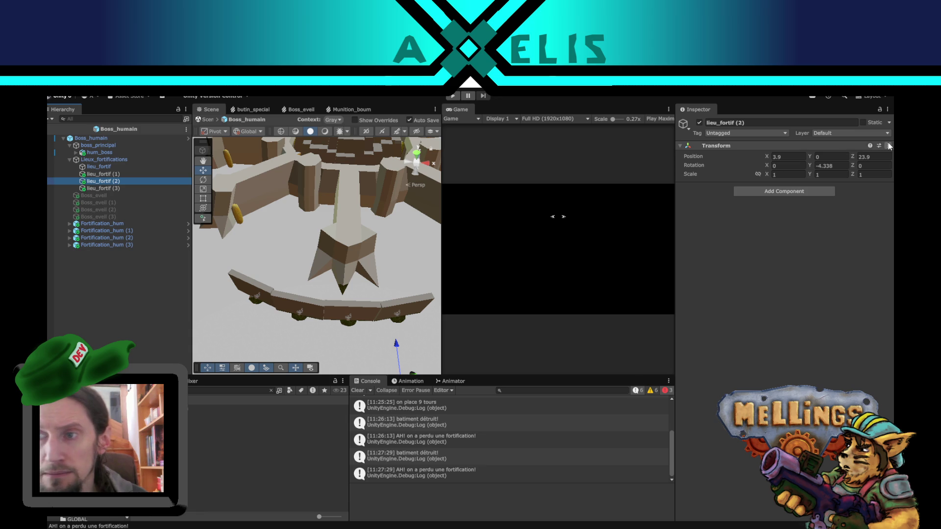
click(889, 146)
mouse_move(839, 225)
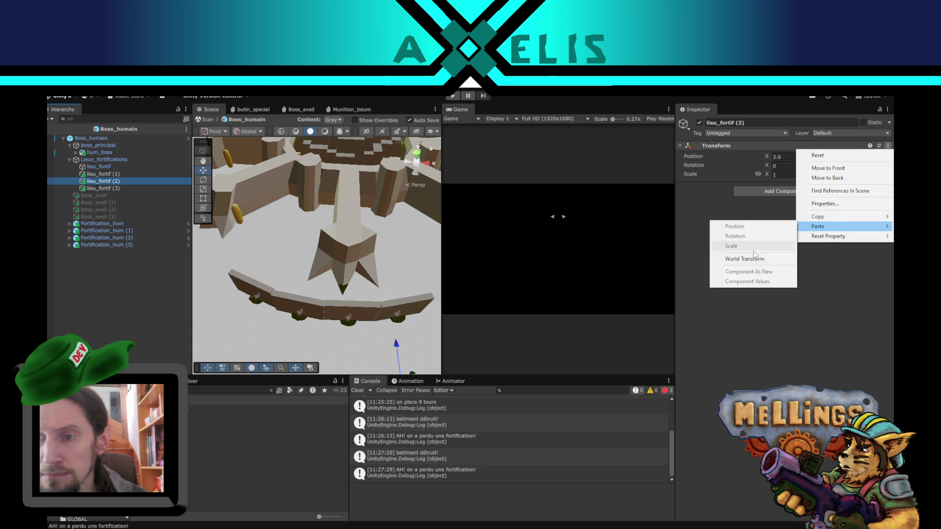
click(744, 258)
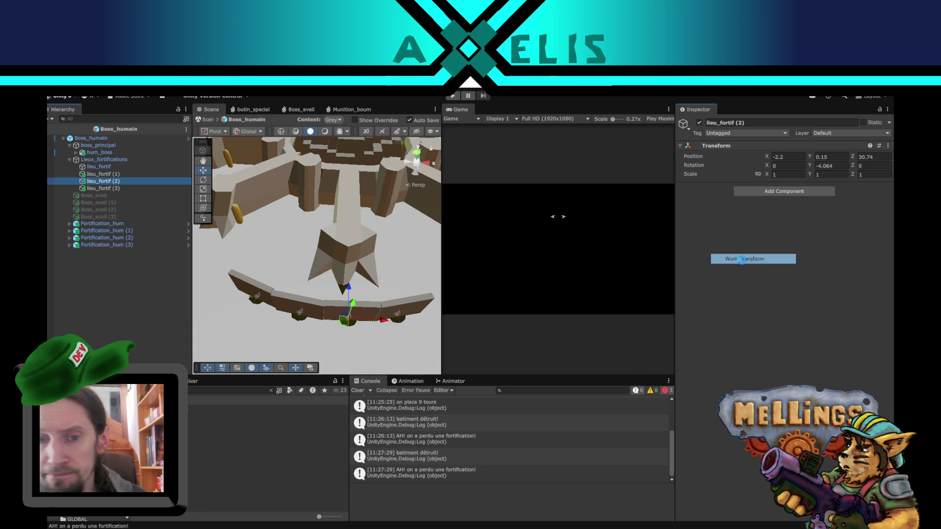
Step: Copy Fortification_hum (3)'s world transform onto lieu_fortif (3), placing it at 4.5, 0.15, 31.92
click(152, 243)
click(880, 168)
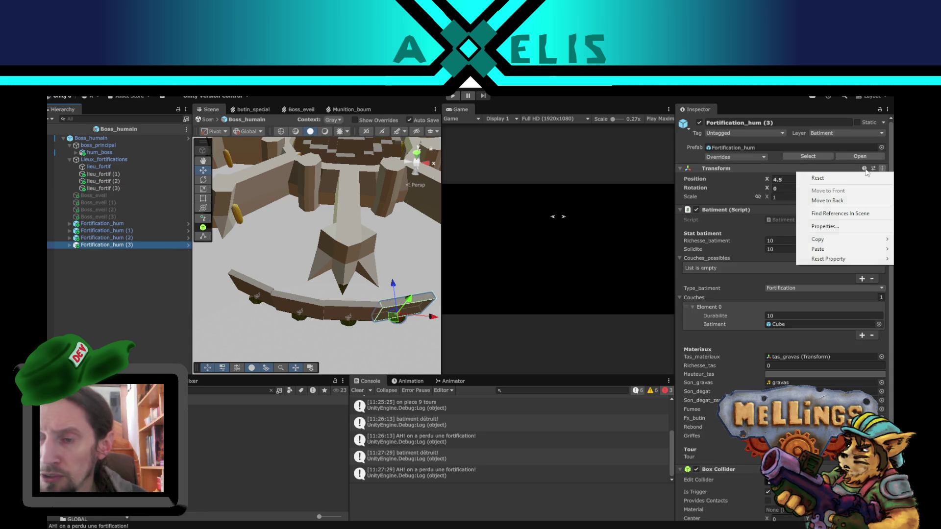
mouse_move(843, 243)
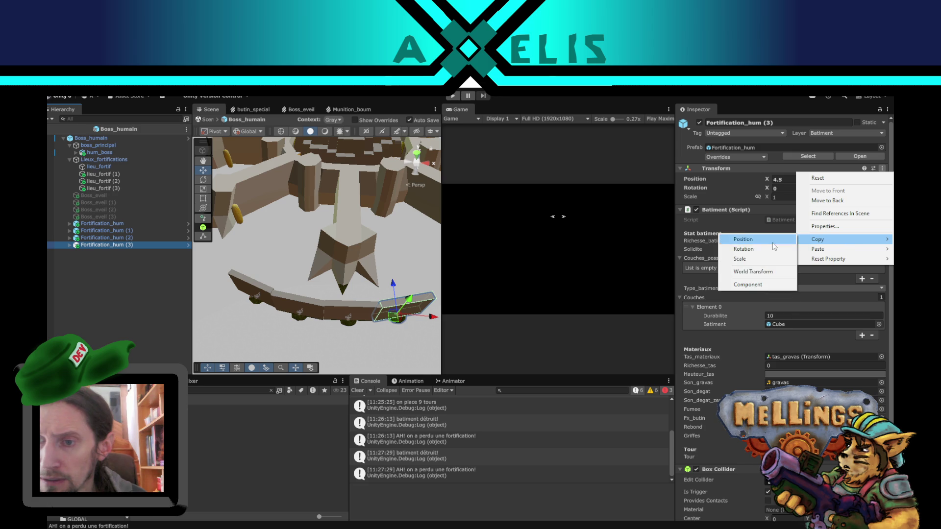
click(745, 282)
click(137, 190)
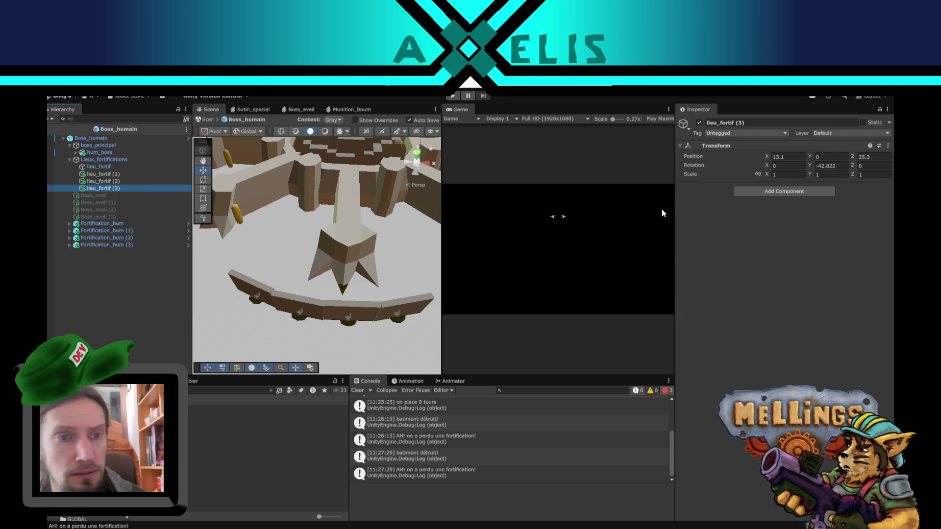
click(887, 146)
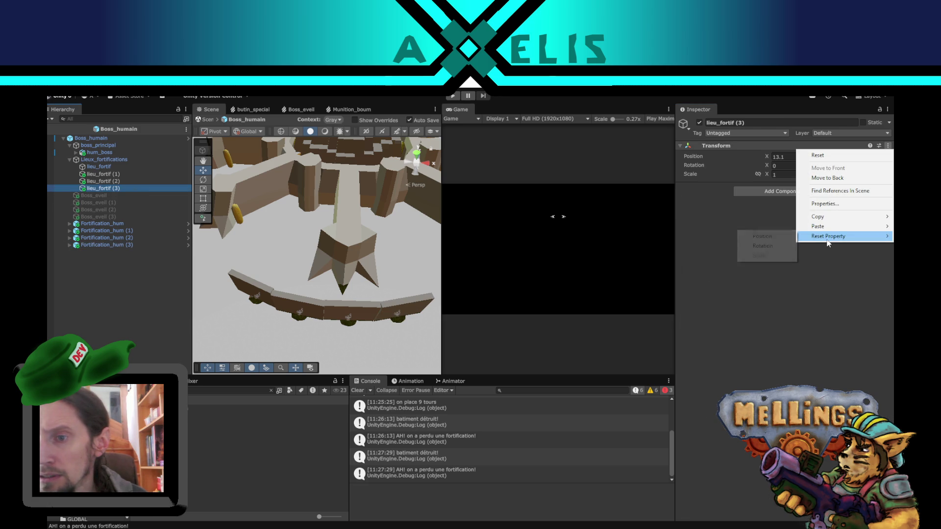
mouse_move(828, 226)
click(744, 259)
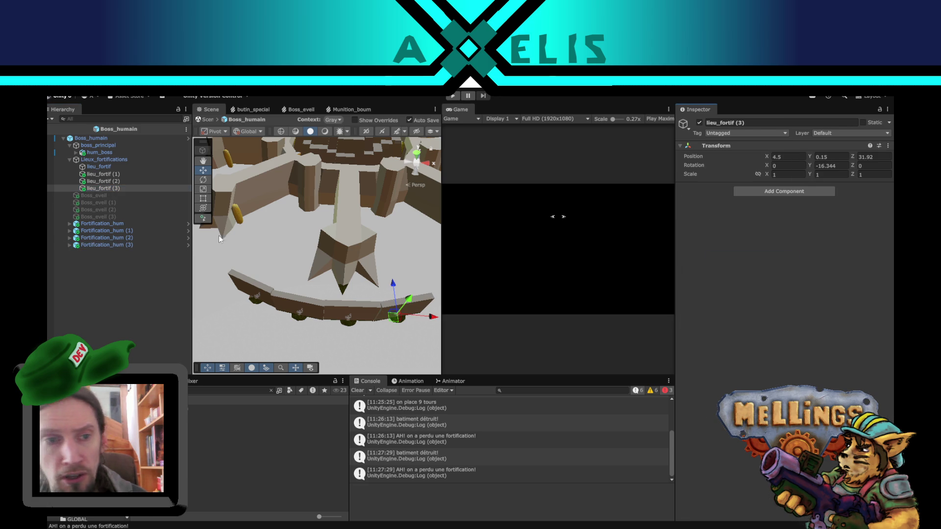
Step: Delete Fortification_hum through Fortification_hum (3) from the prefab
click(95, 223)
shift+click(105, 246)
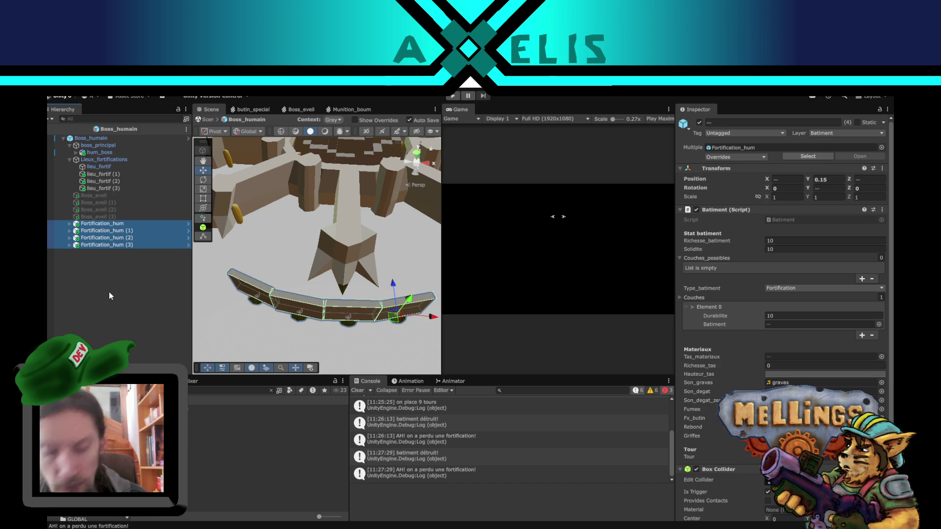
key(Delete)
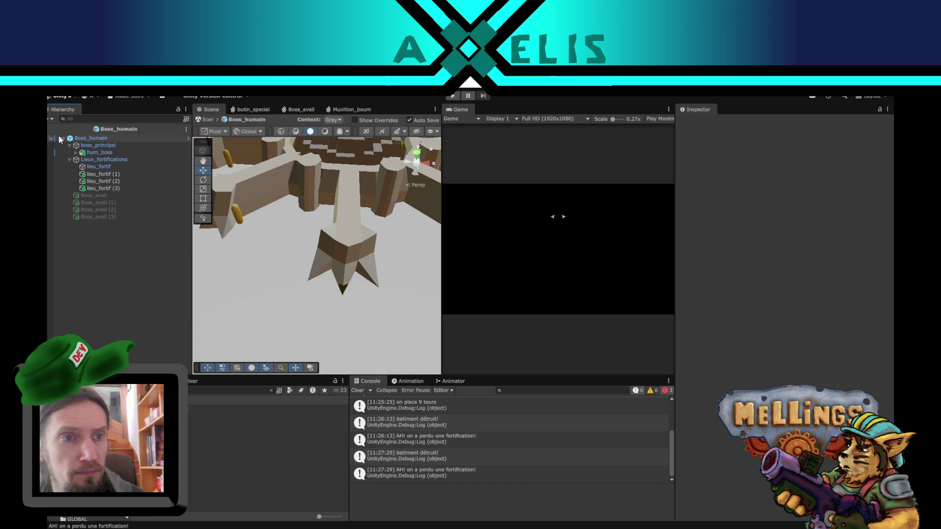
Step: Exit prefab mode and delete the Boss_humain instance from the Bataille Hierarchy
click(48, 130)
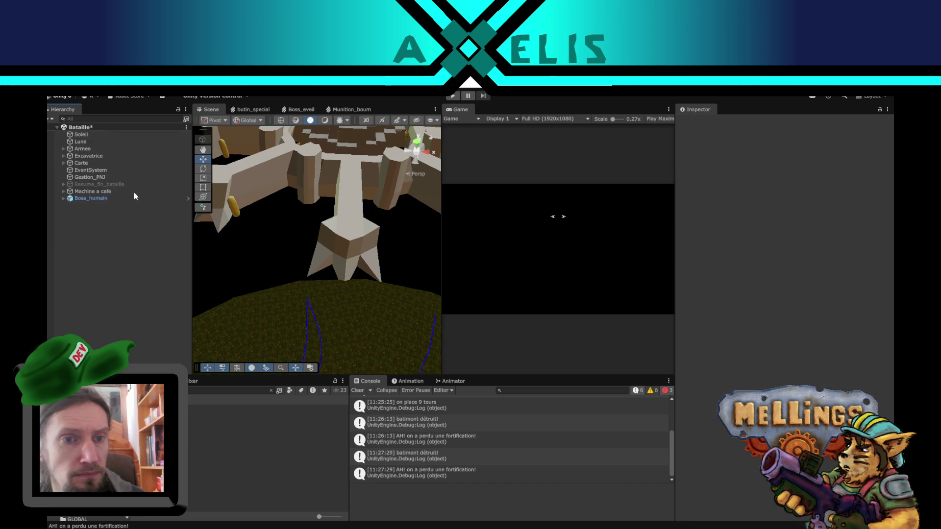
click(120, 198)
key(Delete)
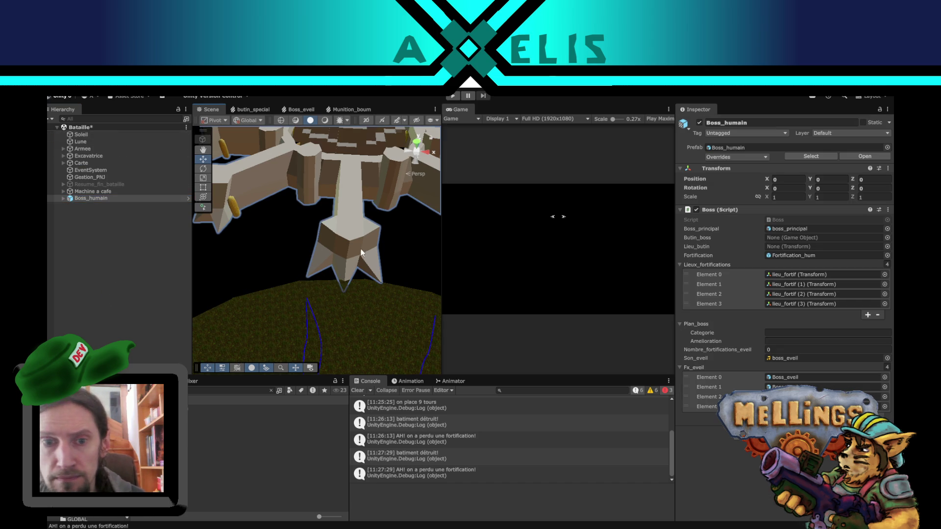
click(366, 279)
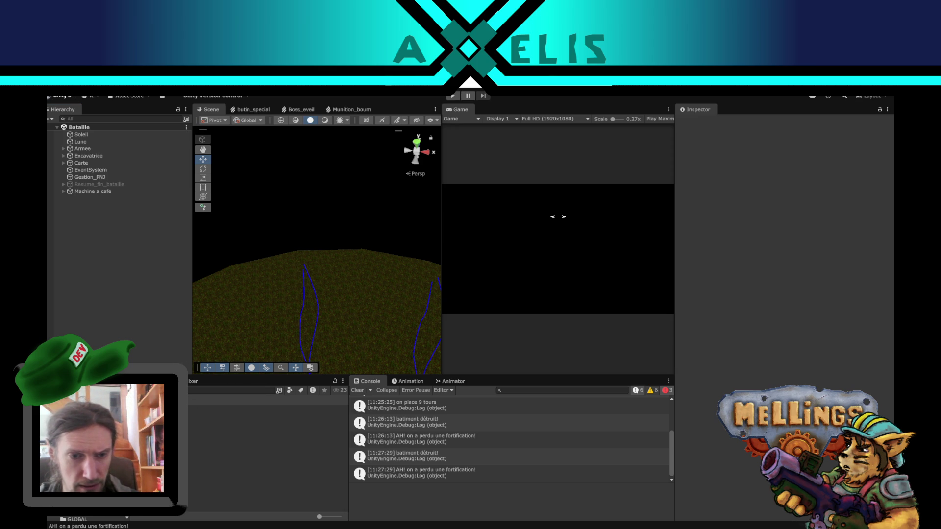
Step: Open Intro.unity, enter play mode and start the game from the title menu
double_click(205, 437)
click(453, 96)
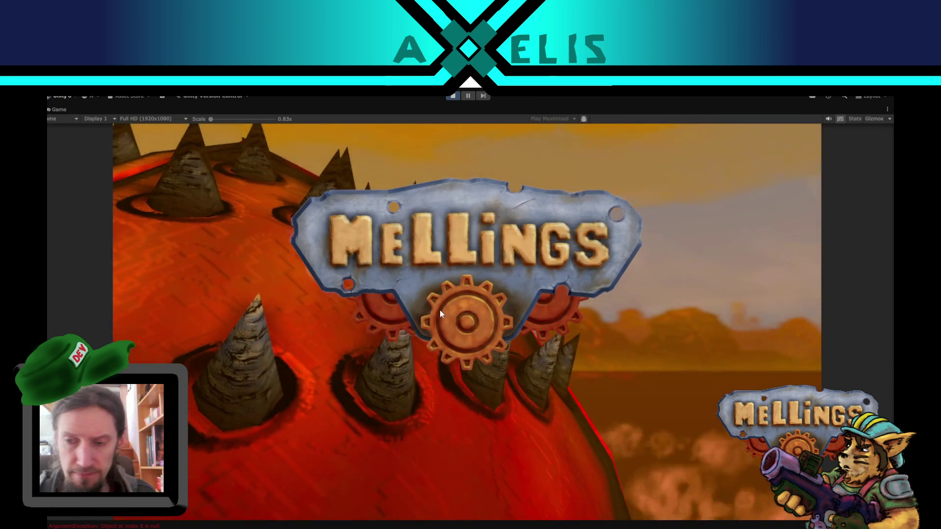
click(728, 167)
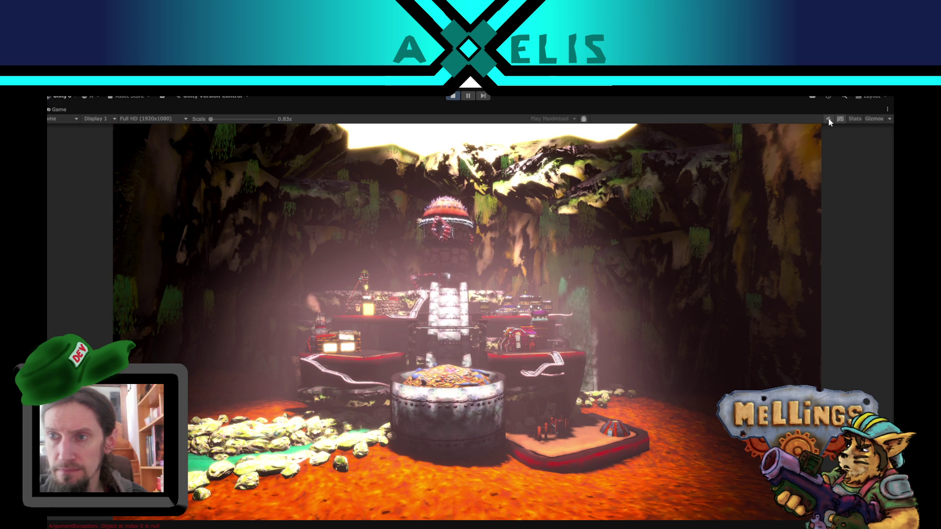
Step: Buy the Attaque de capitale Humaine spy upgrade for 250 materials and activate the special mission
click(534, 305)
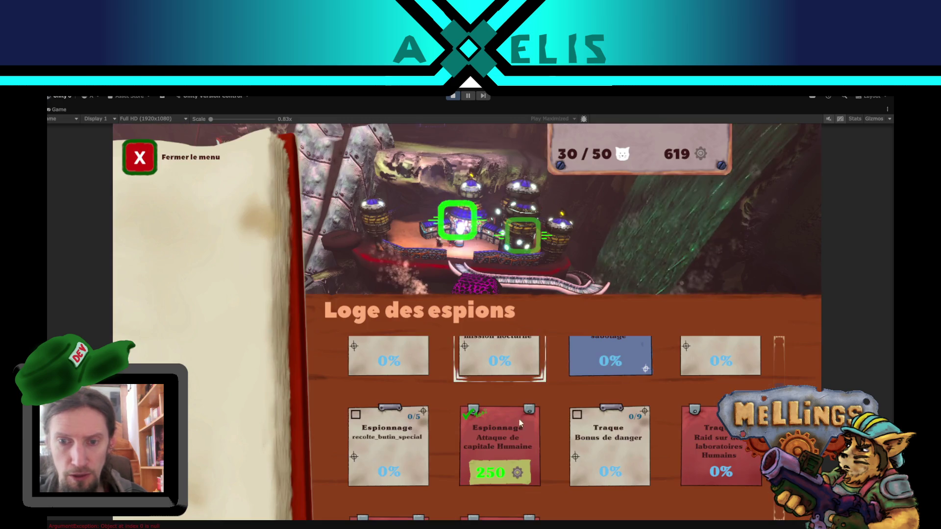
click(519, 421)
click(387, 479)
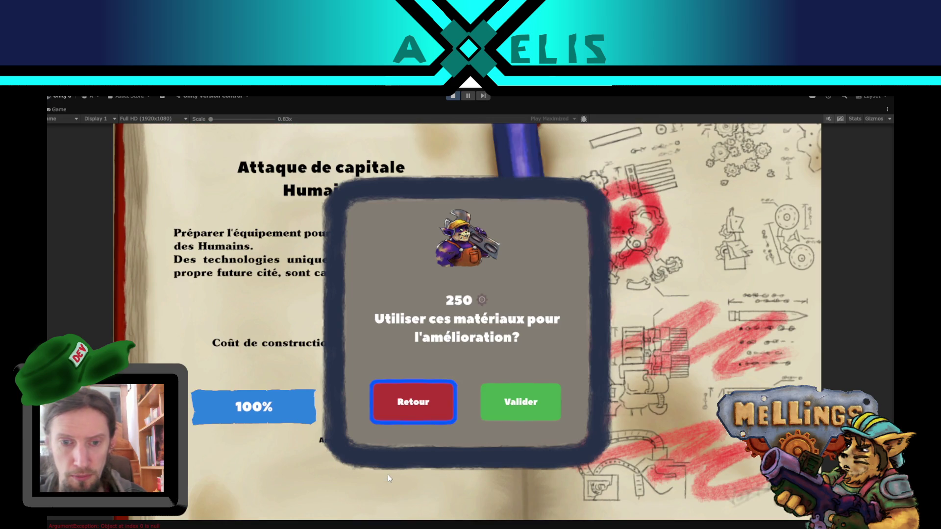
click(559, 399)
click(137, 165)
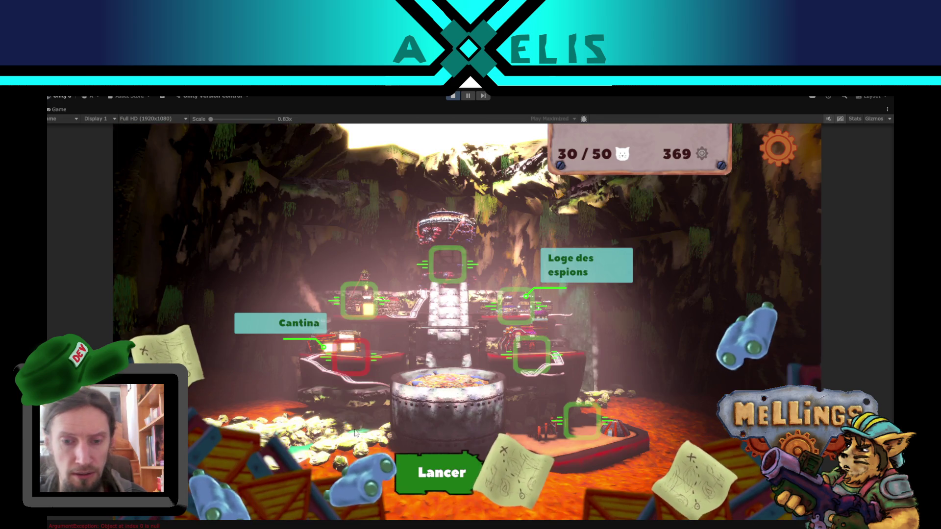
click(449, 476)
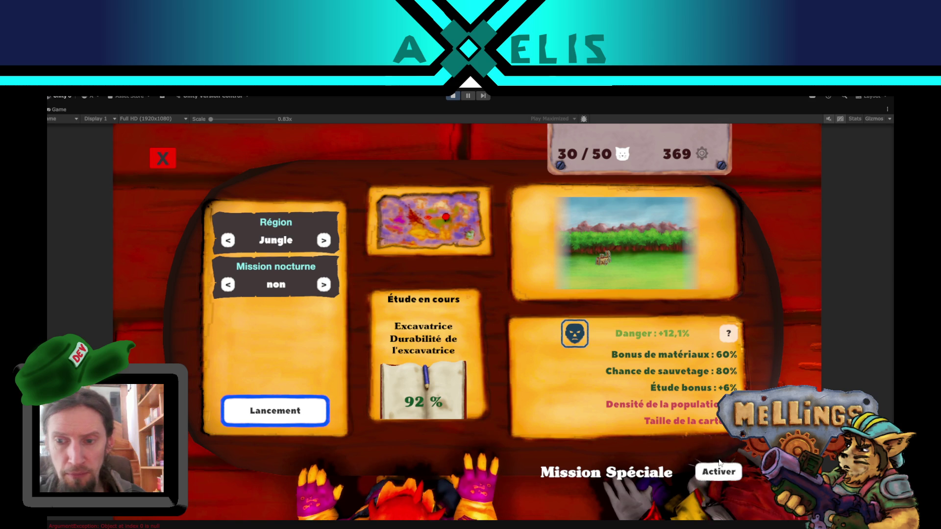
click(718, 471)
Step: Launch the mission, use the ready claws with Z, then pause with Escape
click(291, 420)
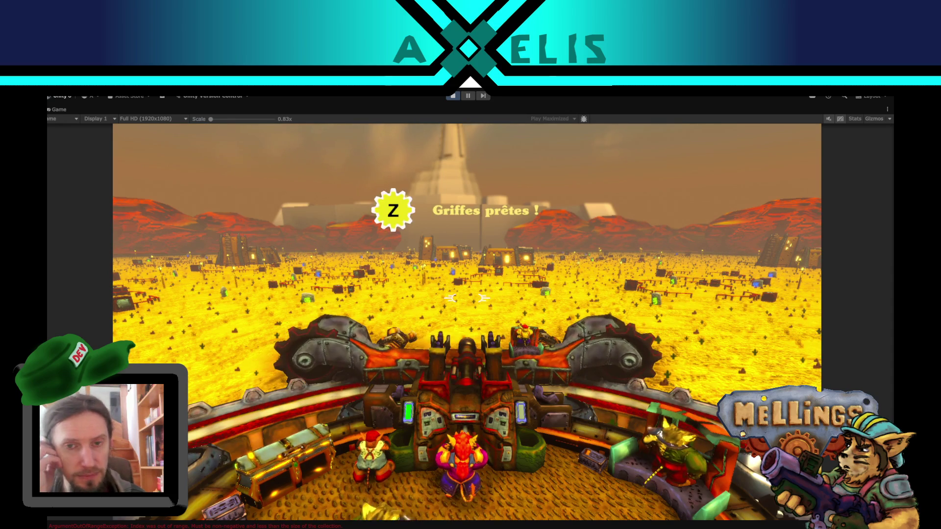
key(z)
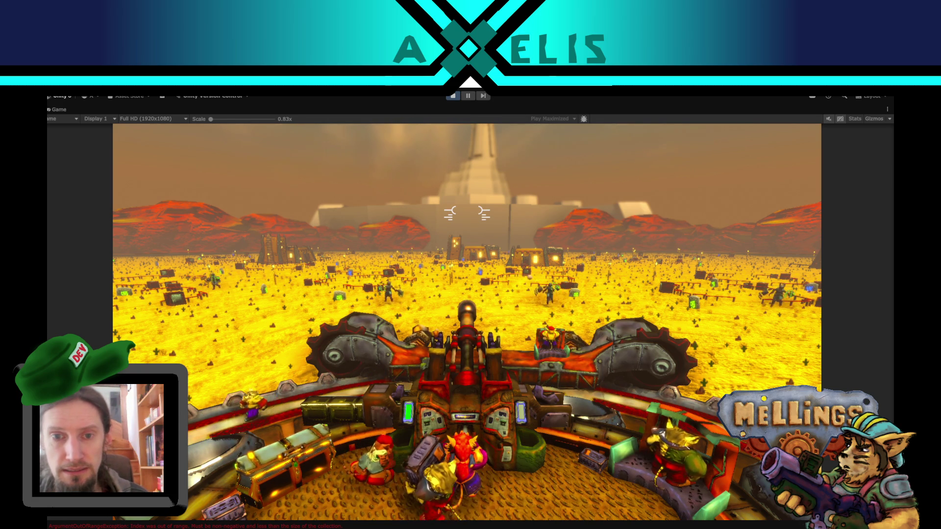
key(Escape)
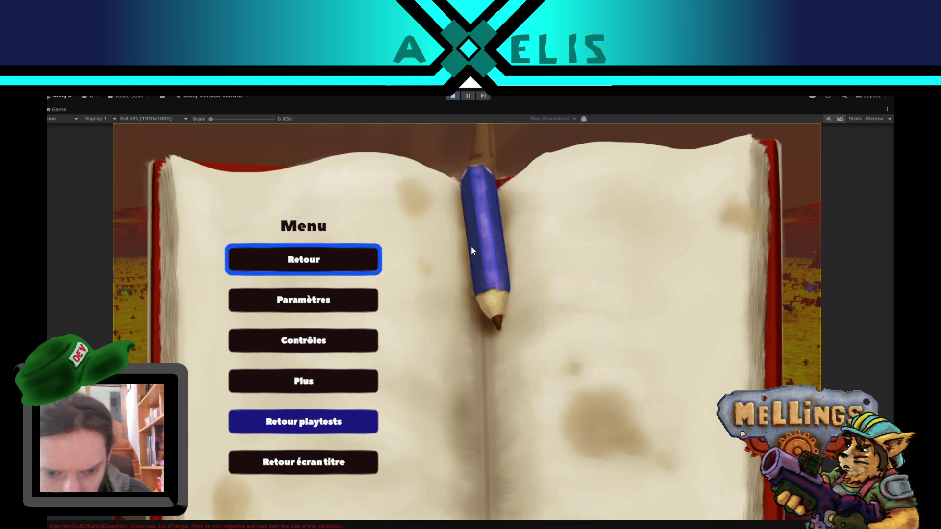
Step: Stop play mode to return to the Intro scene
click(453, 98)
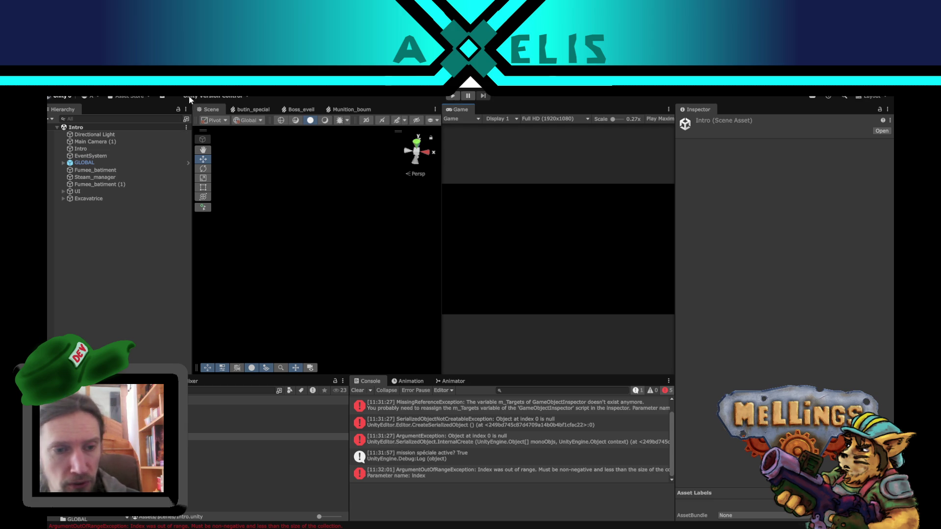
Step: Clear the Console and open the Bataille scene
click(96, 304)
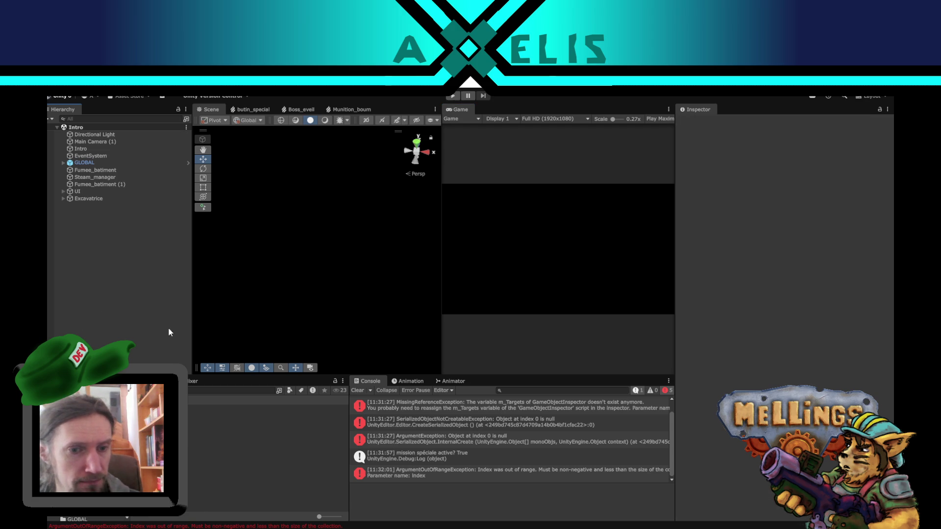
click(357, 391)
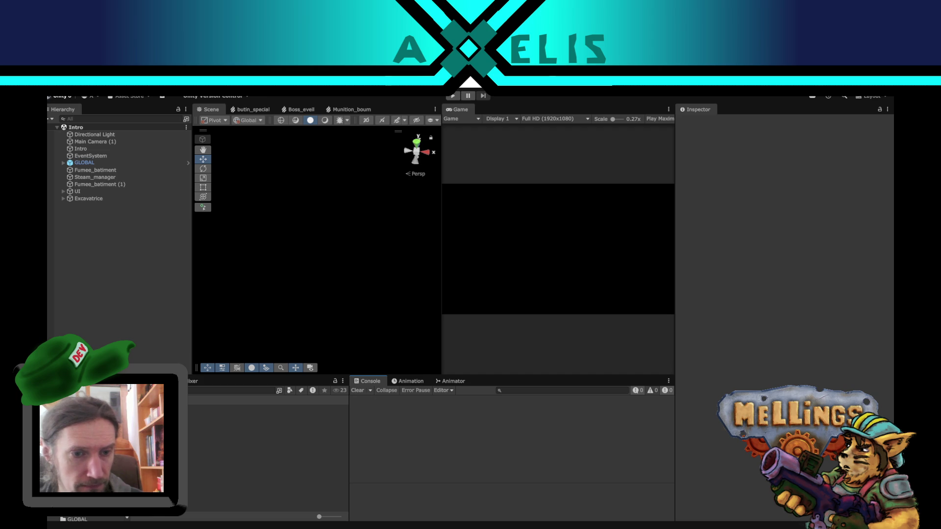
double_click(220, 430)
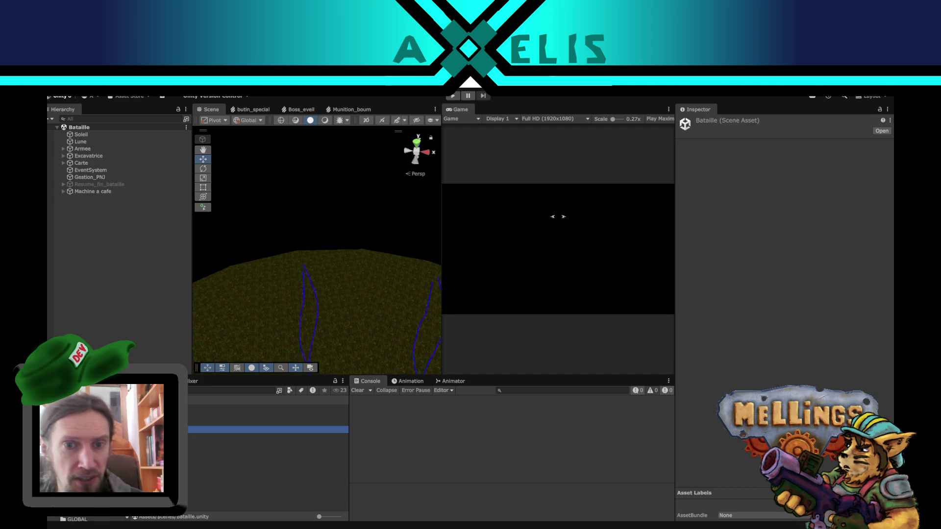
mouse_move(297, 309)
mouse_down()
mouse_move(285, 241)
mouse_move(309, 204)
mouse_move(384, 289)
mouse_move(376, 283)
mouse_up()
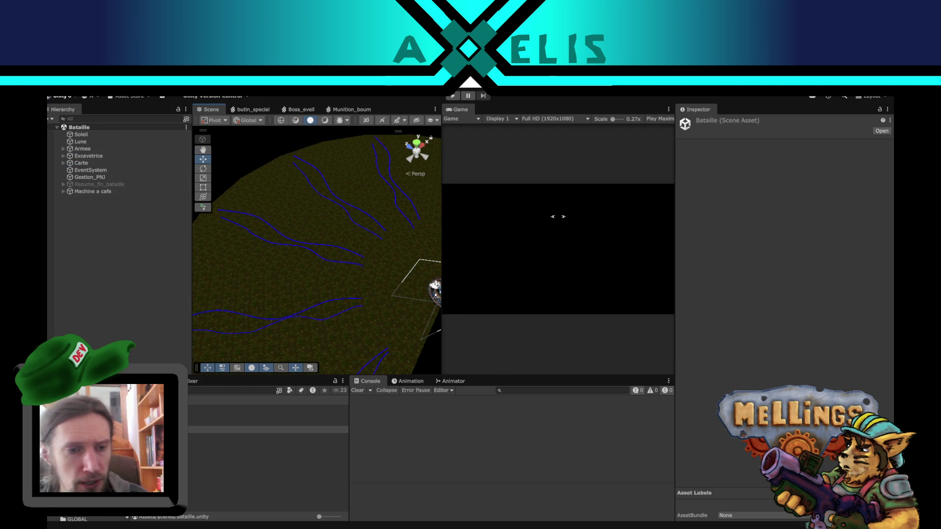
Step: Drag the Boss prefab into Bataille, reset its Transform to 0,0,0, and expand it to boss_principal
click(231, 390)
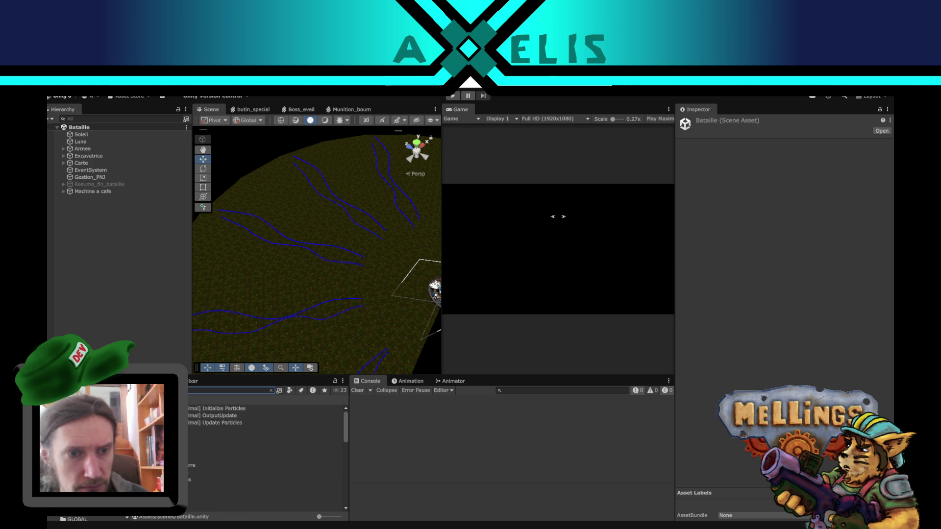
drag(171, 436, 141, 331)
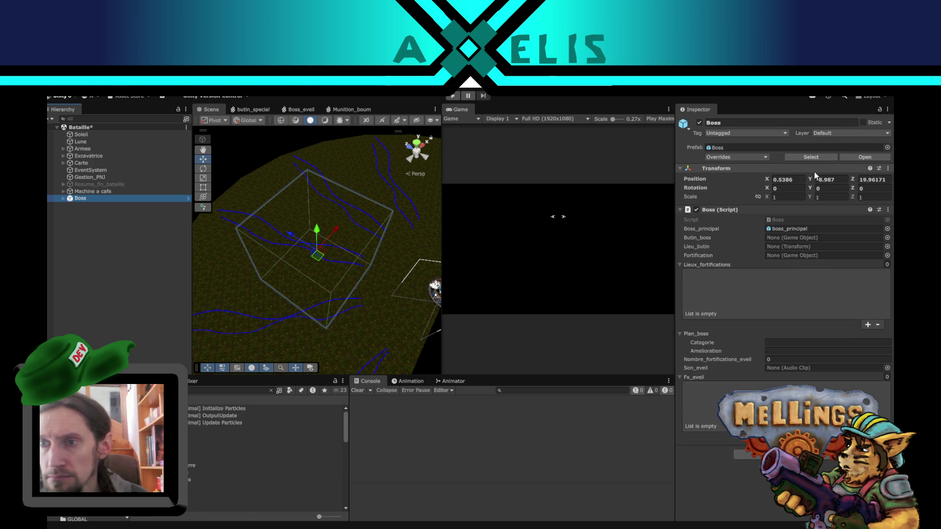
right_click(814, 172)
click(823, 179)
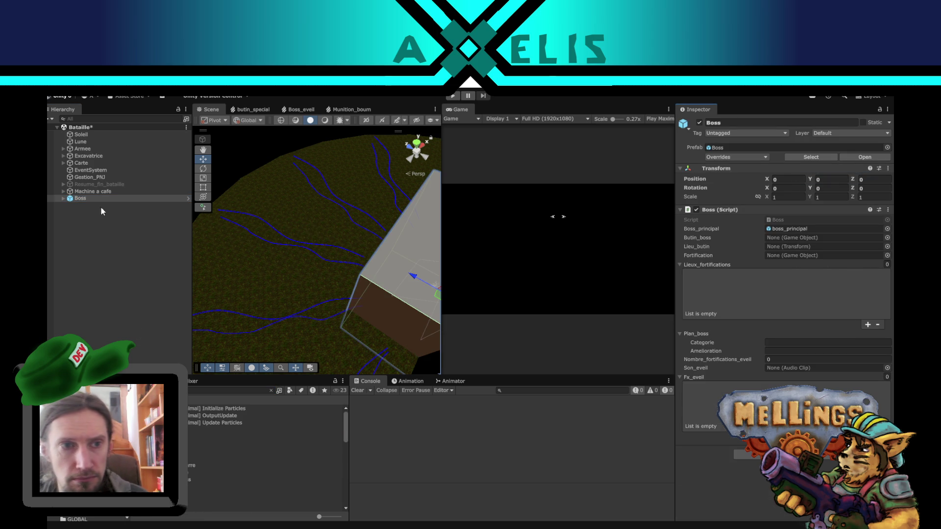
click(63, 198)
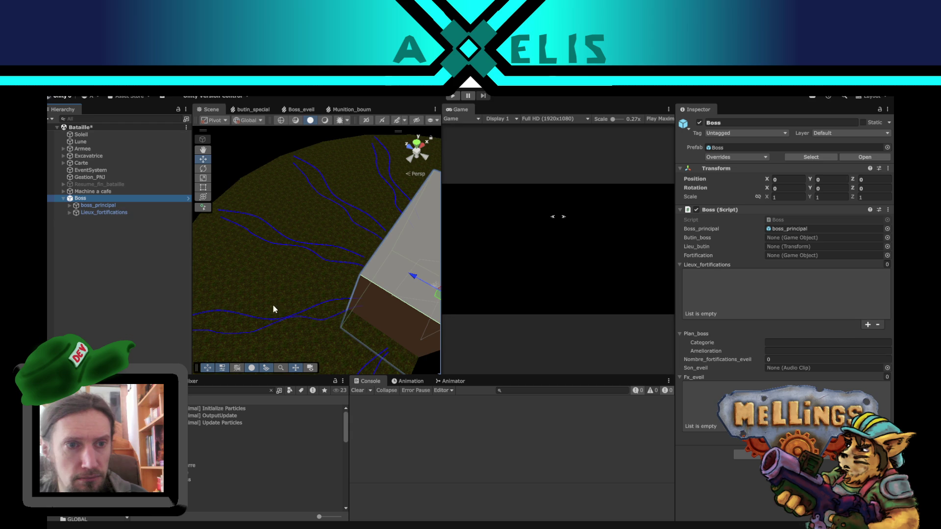
mouse_move(321, 281)
mouse_down()
mouse_move(281, 298)
mouse_move(343, 196)
mouse_move(343, 246)
mouse_move(314, 258)
mouse_up()
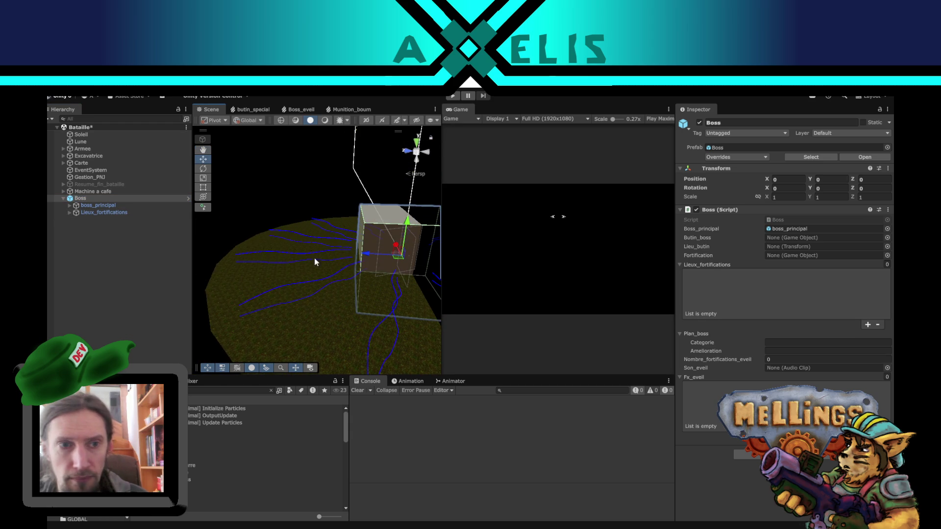
click(106, 206)
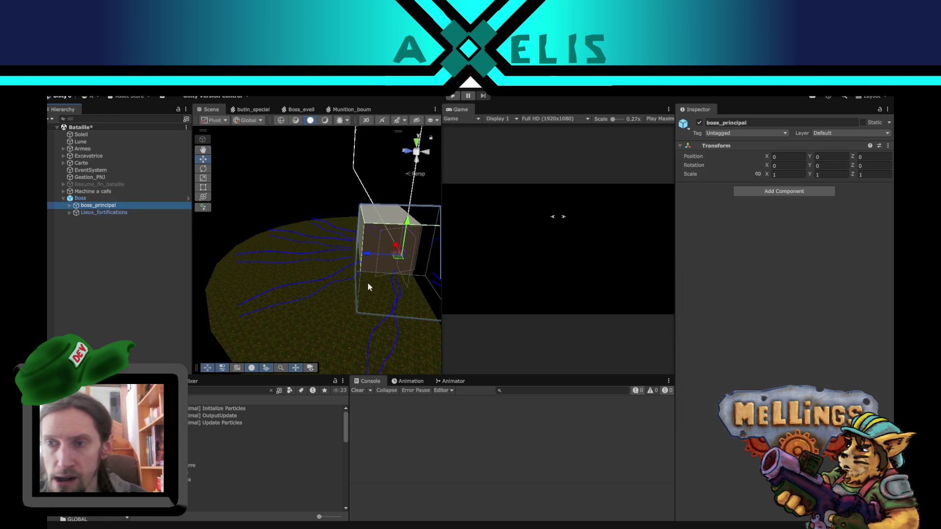